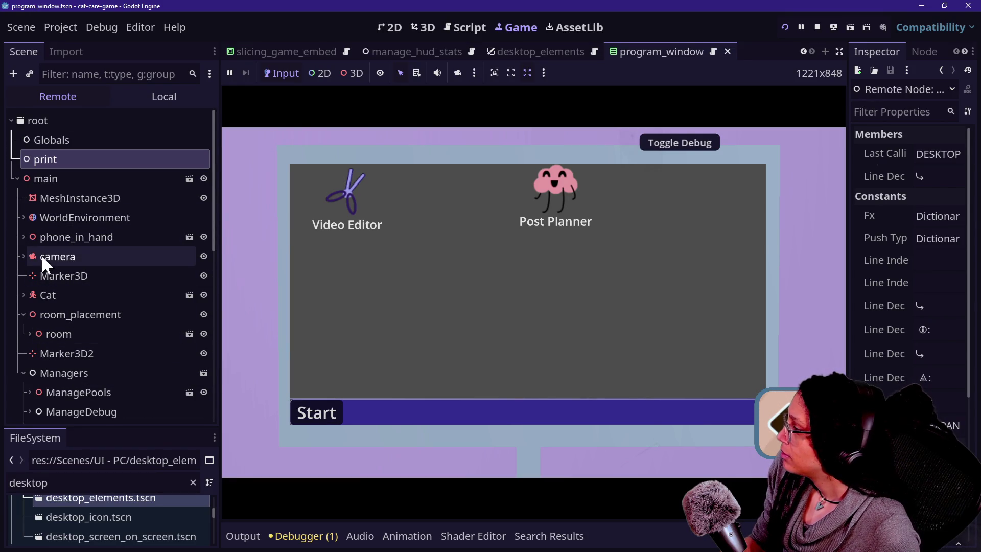
- In the Remote tree, expand room, computer-station, computer and placeholder_computer
scroll(42, 314, down, 1)
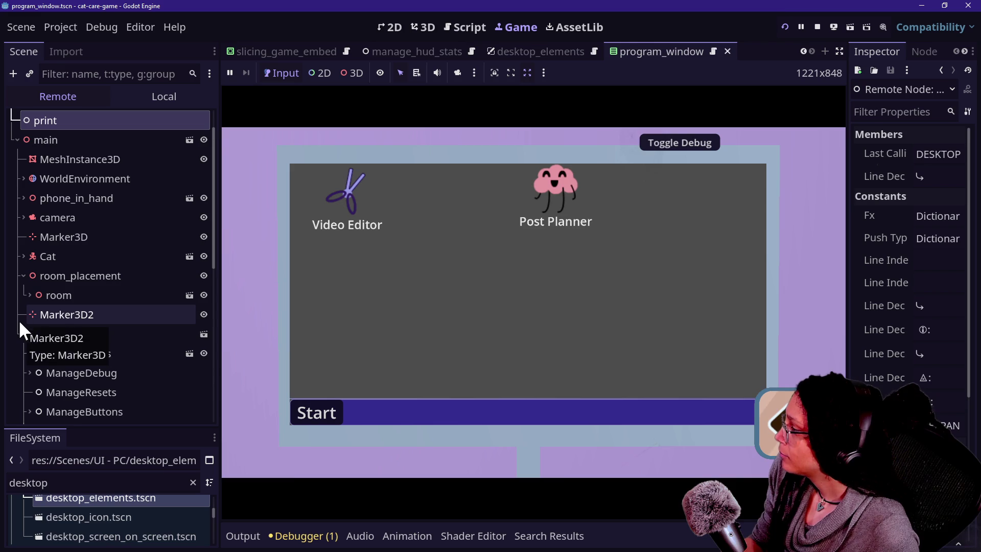
click(29, 295)
scroll(61, 349, down, 1)
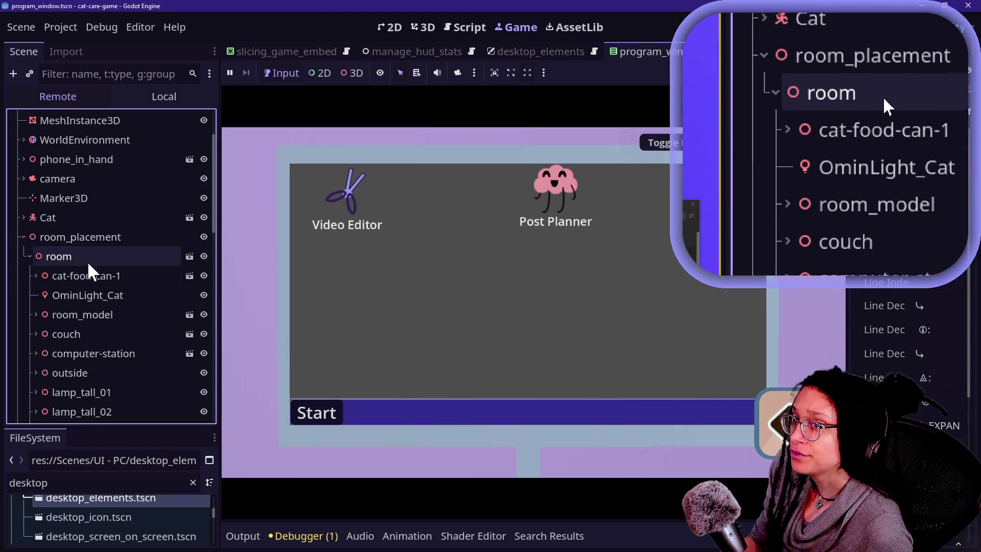
click(41, 354)
click(36, 353)
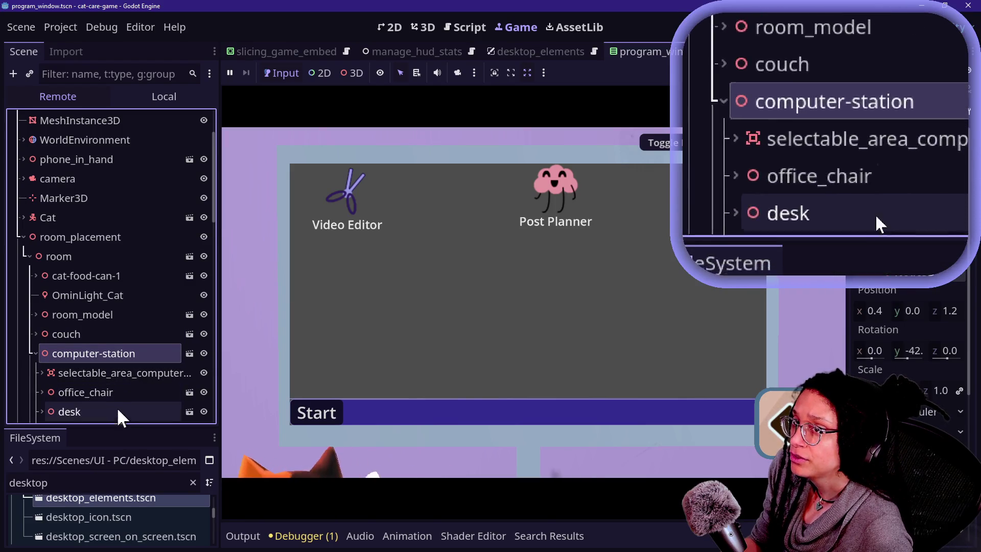
click(43, 372)
scroll(146, 380, down, 3)
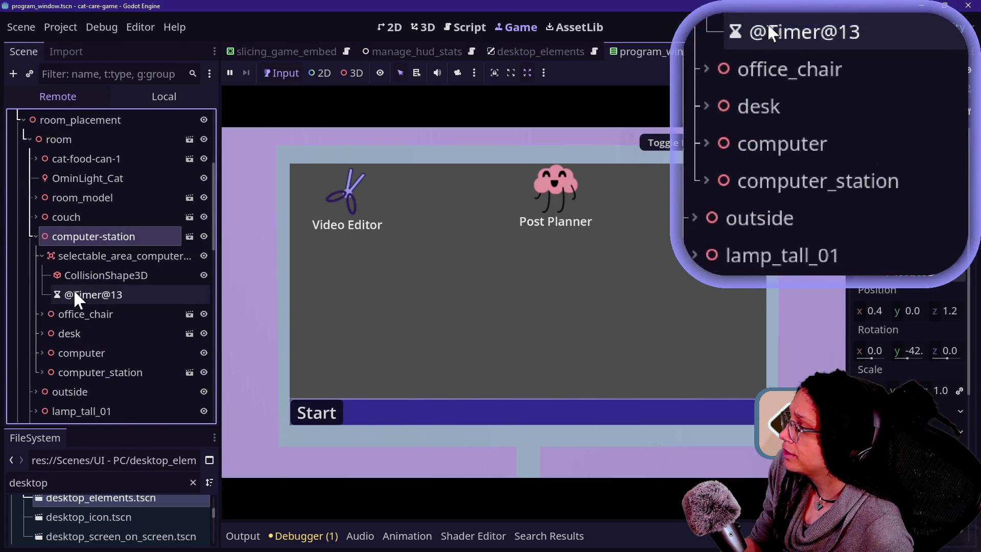
click(40, 371)
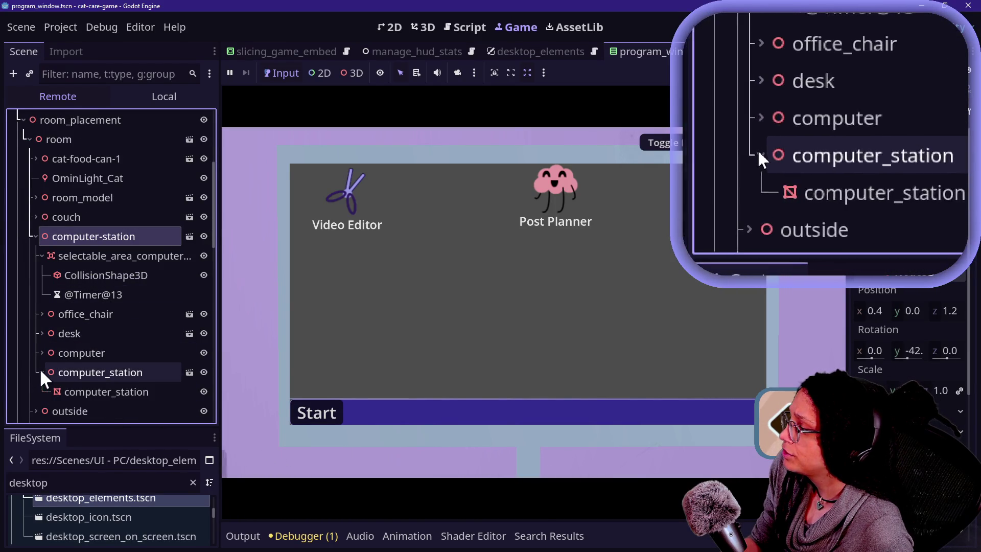
click(39, 368)
click(42, 354)
click(44, 358)
click(43, 371)
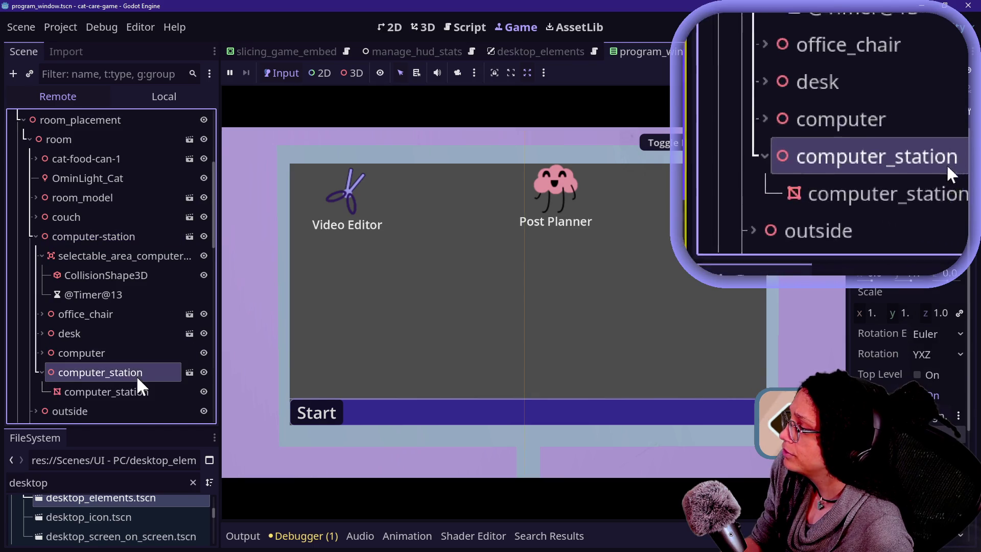
click(43, 353)
click(46, 371)
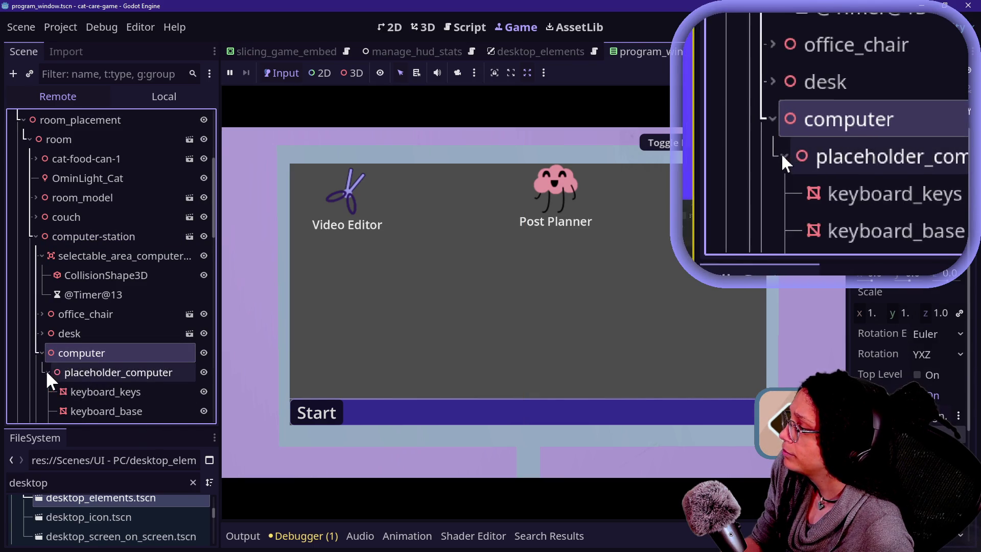
- Expand computer_monitor > FULL_2D_OVERLAY > desktop_screen_on_screen to show its SubViewport, and widen the dock
scroll(85, 367, down, 5)
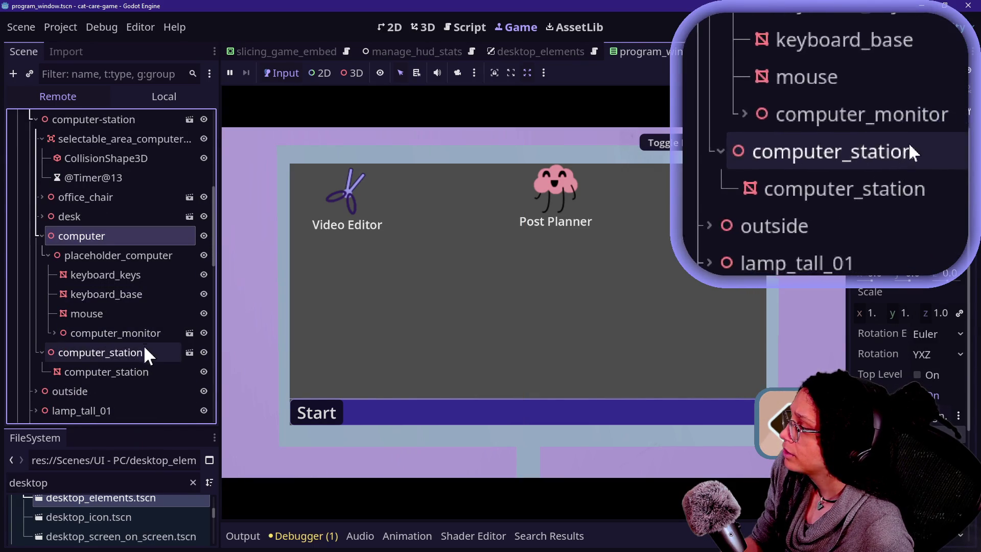
click(57, 333)
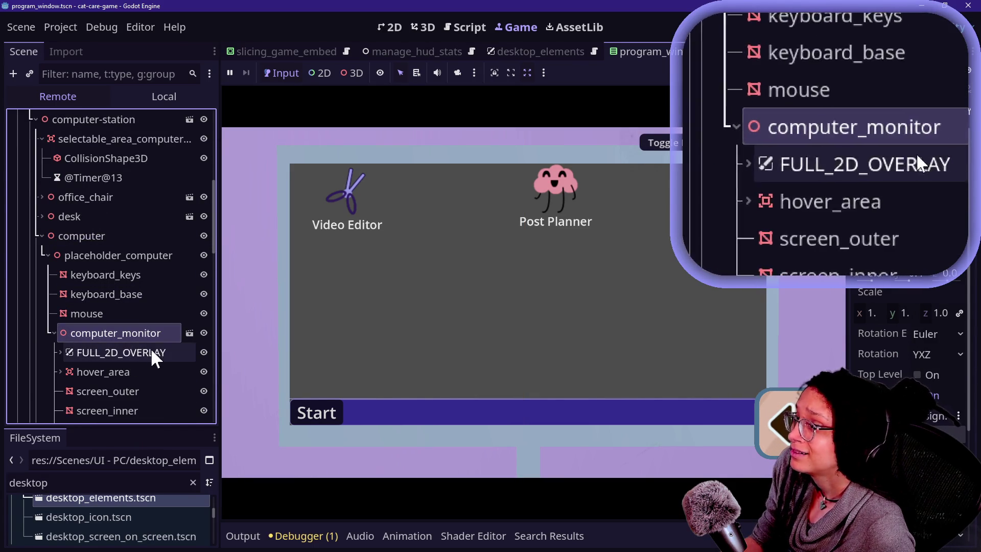
scroll(170, 353, down, 2)
click(60, 313)
click(67, 332)
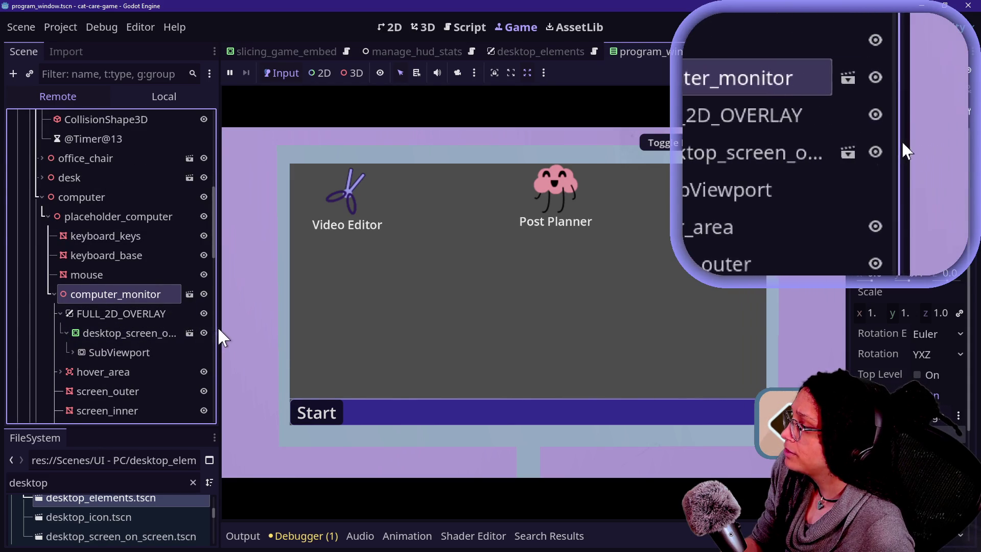
drag(216, 330, 253, 329)
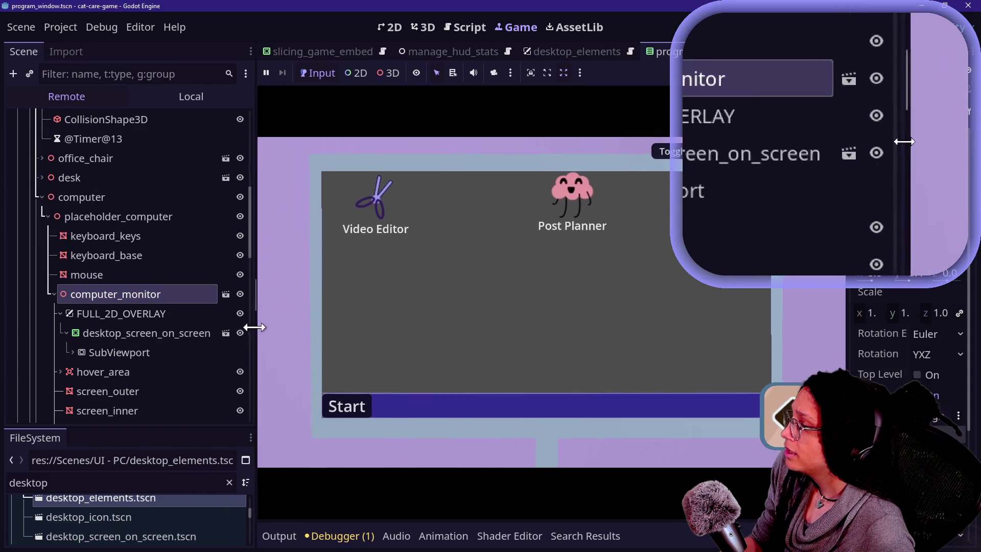
- Launch the Video Editor in the game and expand SubViewport > Desktop_Elements down to Icons_Space
double_click(403, 188)
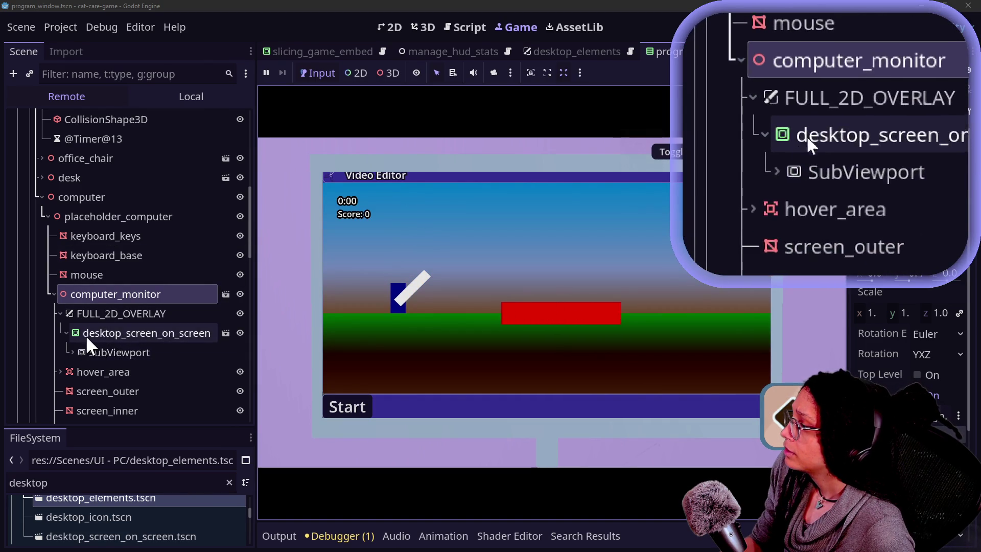
click(72, 352)
click(76, 369)
scroll(74, 366, down, 2)
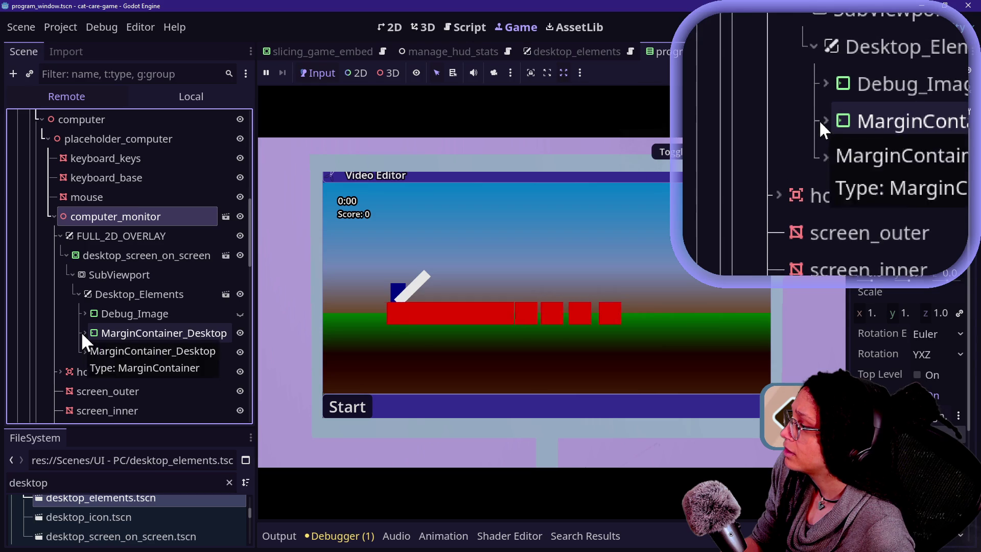
click(82, 333)
click(90, 352)
click(97, 371)
scroll(105, 371, down, 2)
- Inspect the Desktop_Icon nodes, collapse Icons_Space, then expand Not_Desktop > Window_And_StartMenu
click(104, 313)
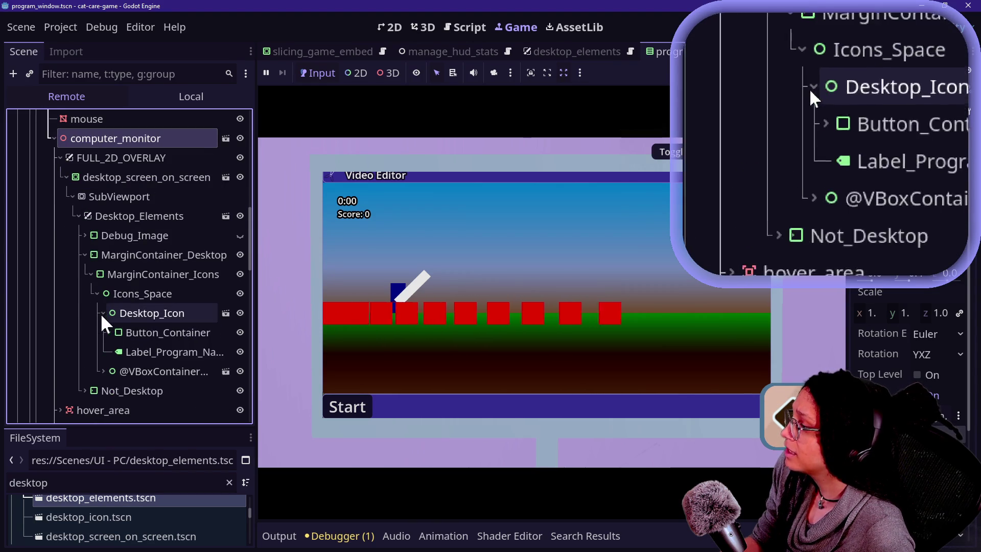
click(103, 313)
click(101, 330)
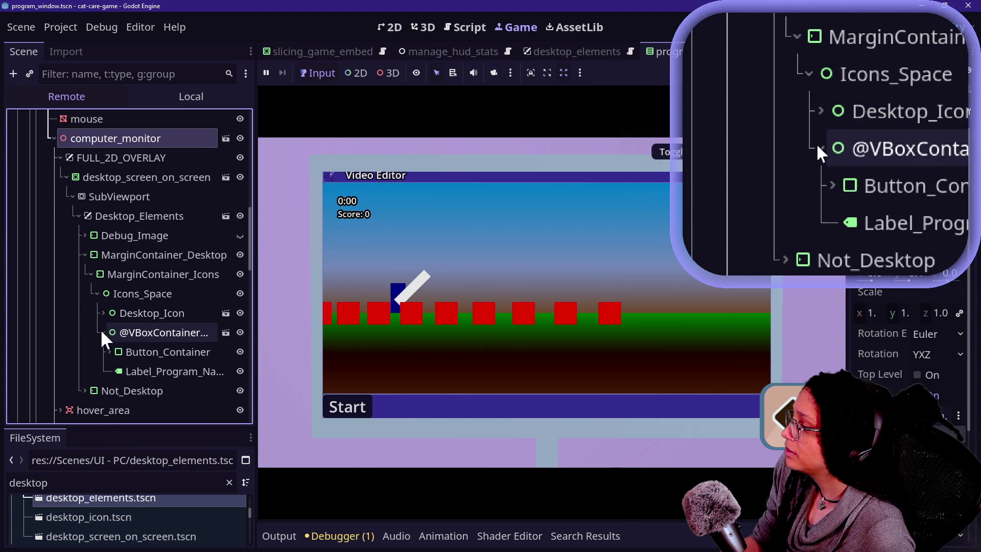
click(106, 329)
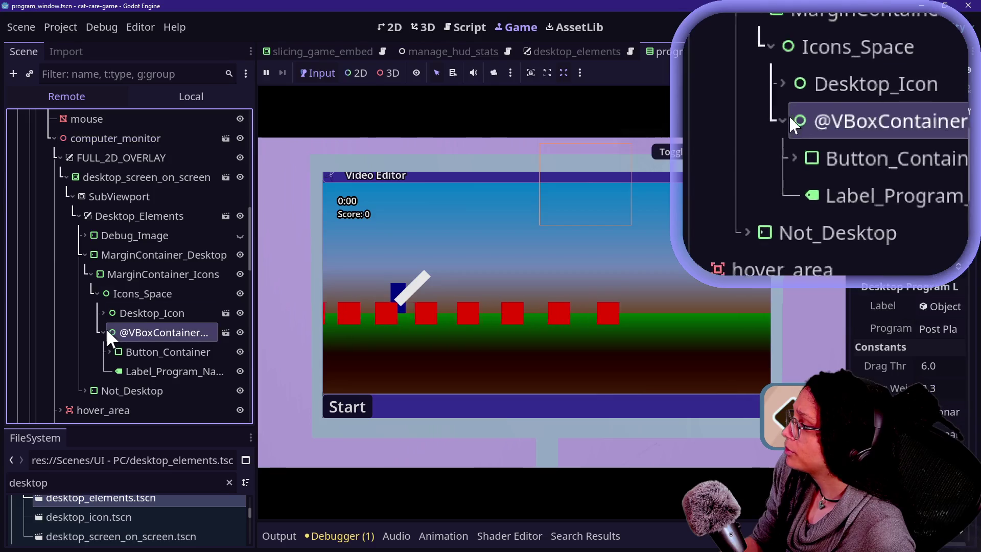
click(108, 351)
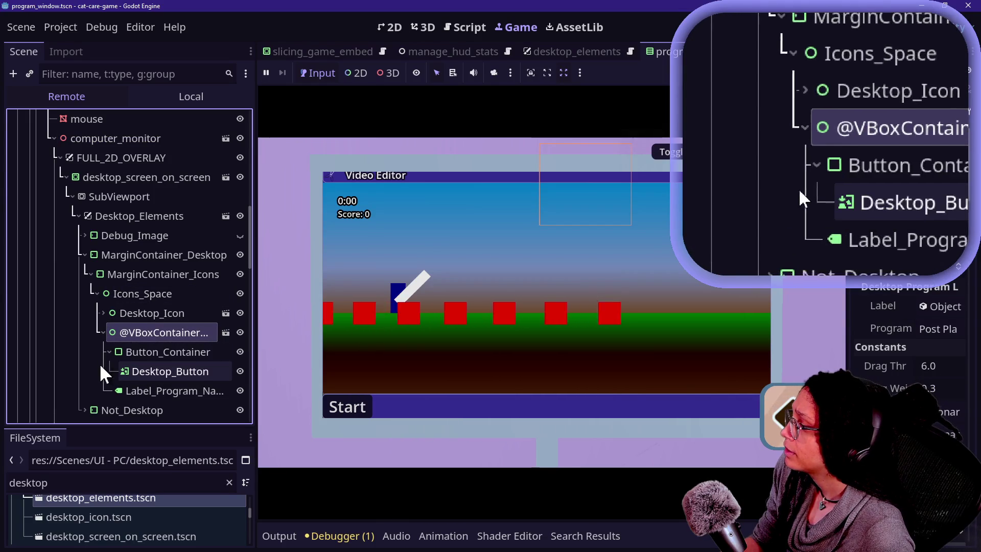
click(105, 351)
click(103, 332)
click(96, 293)
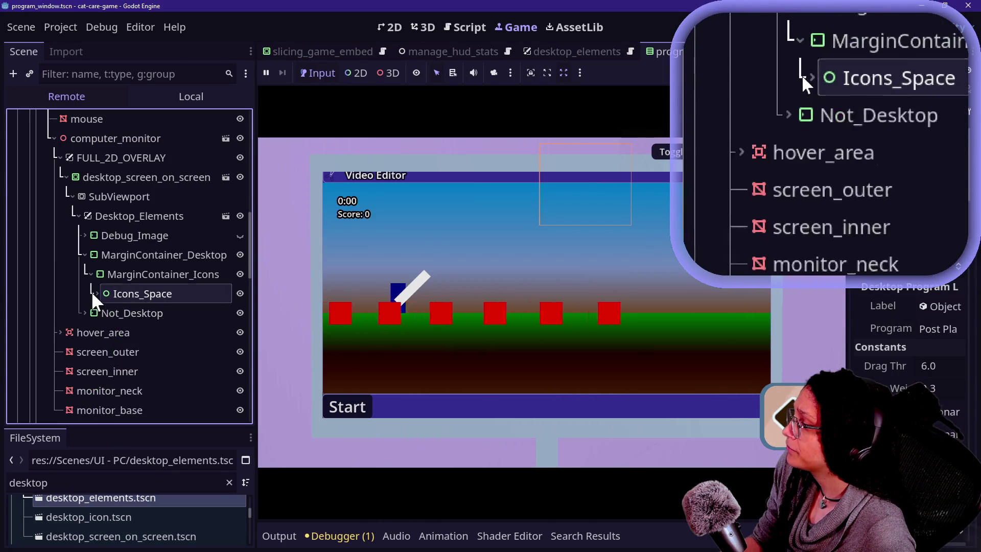
click(84, 313)
click(90, 332)
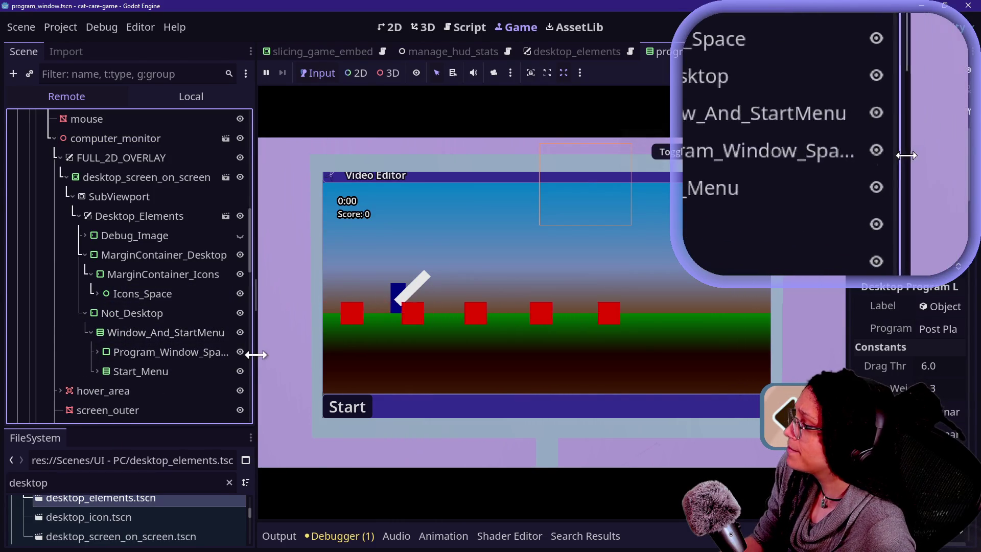
- Expand Program_Window down to Slicing_Game_Embed in a wider dock, then view the program_window script
drag(255, 356, 336, 364)
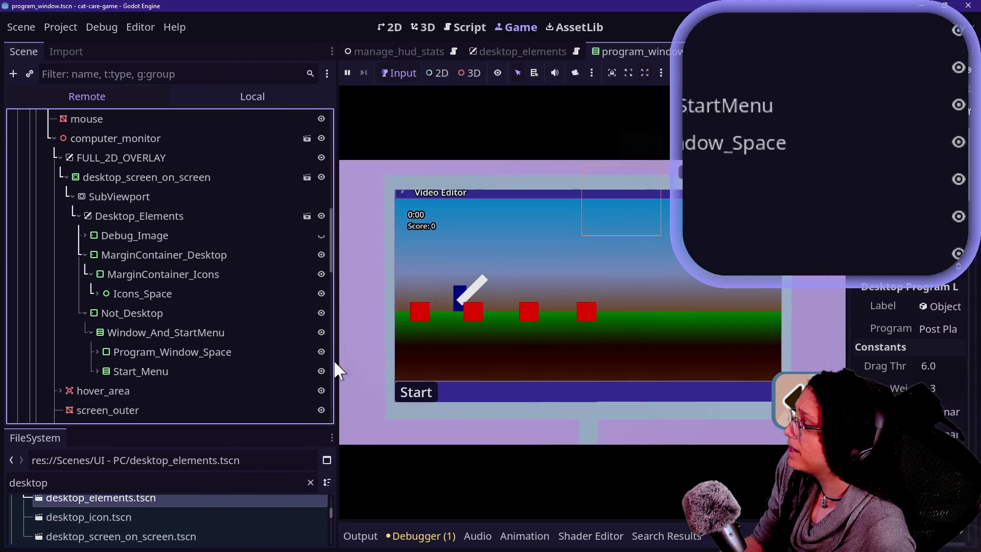
click(97, 352)
click(109, 371)
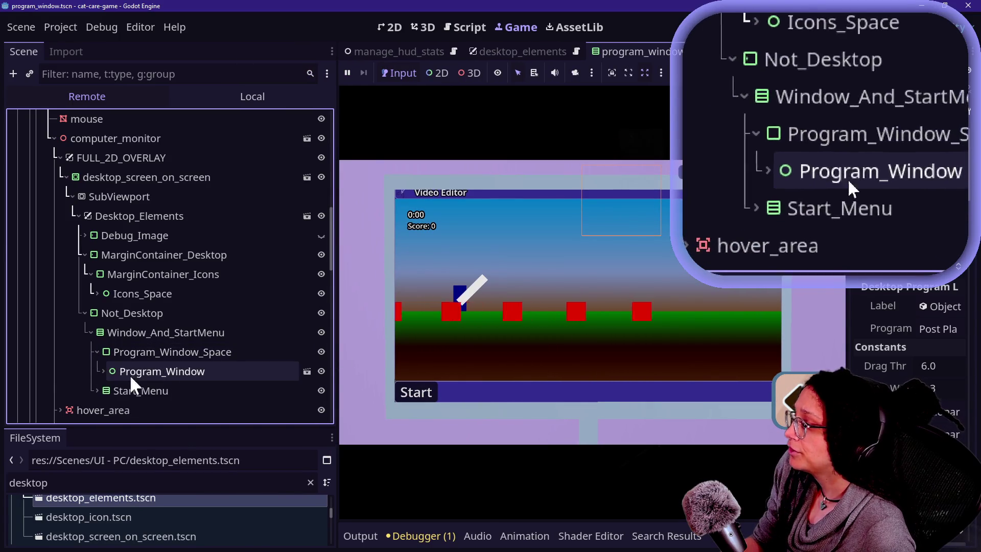
click(105, 372)
scroll(183, 369, down, 1)
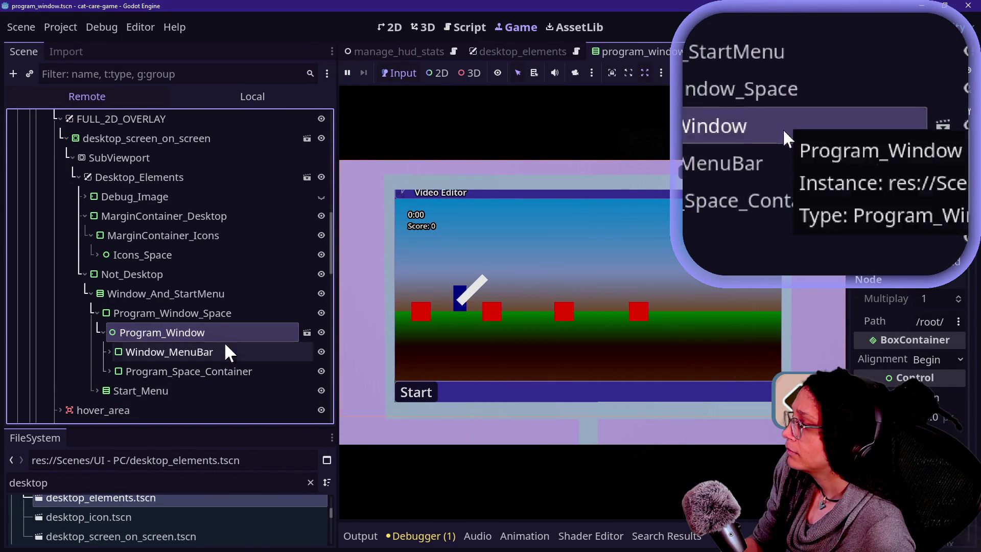
click(115, 364)
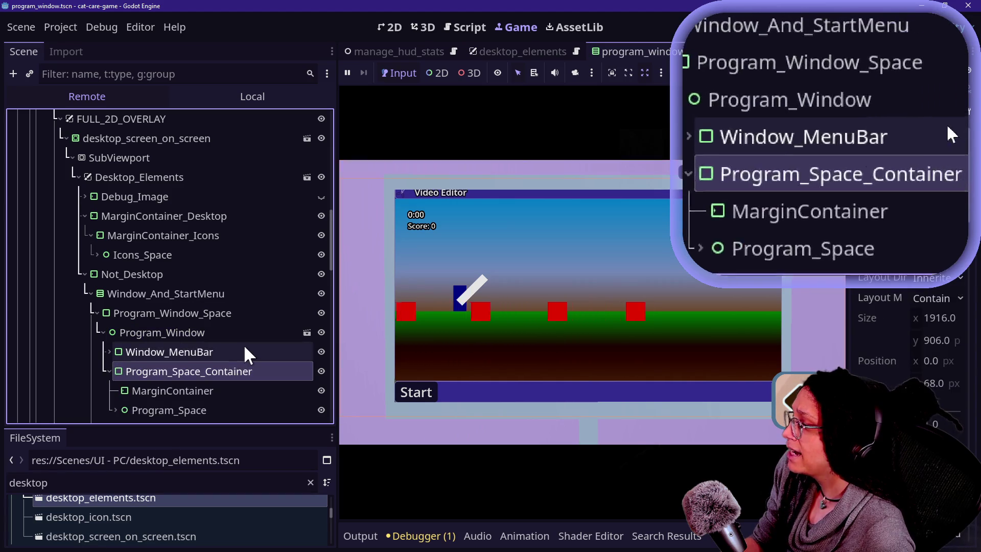
scroll(244, 344, down, 2)
click(115, 332)
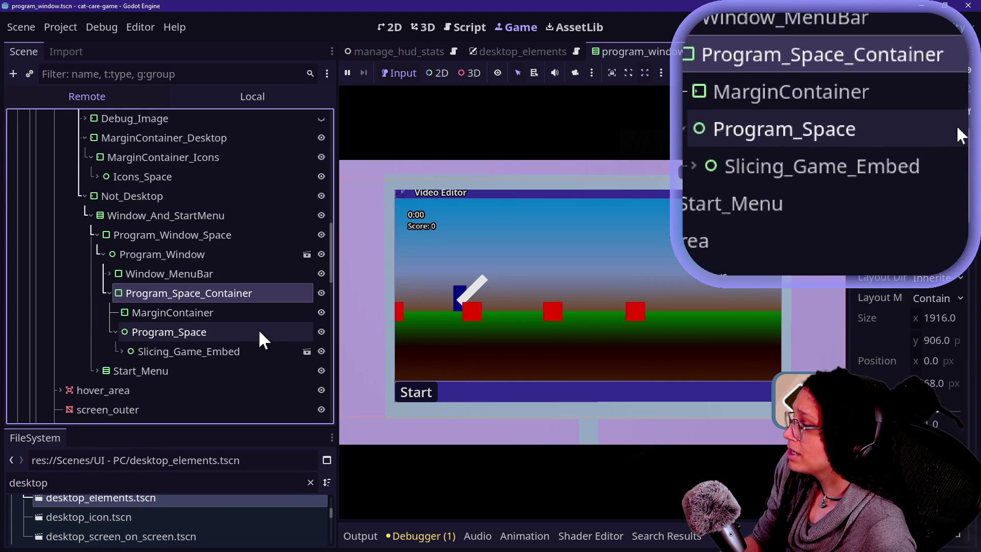
scroll(259, 329, down, 1)
click(126, 311)
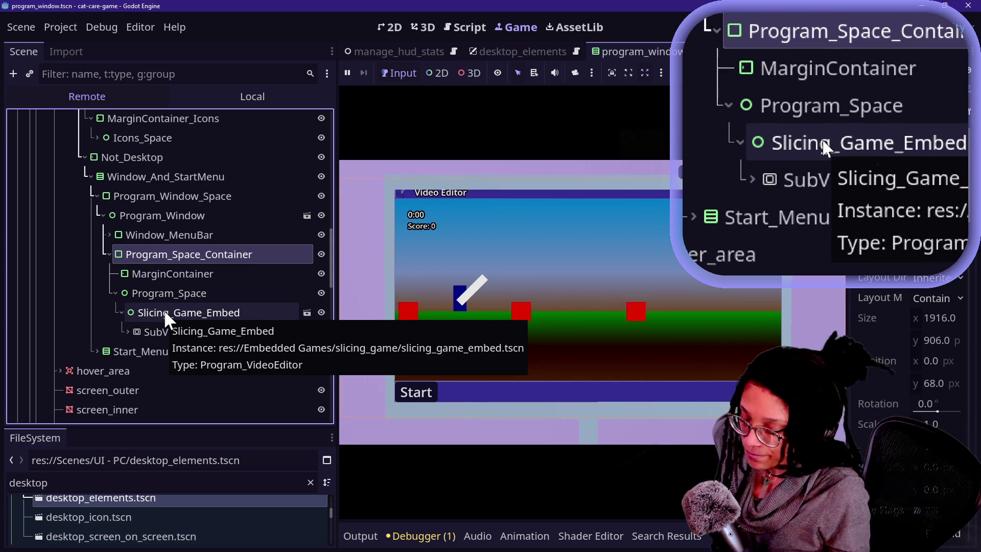
click(467, 27)
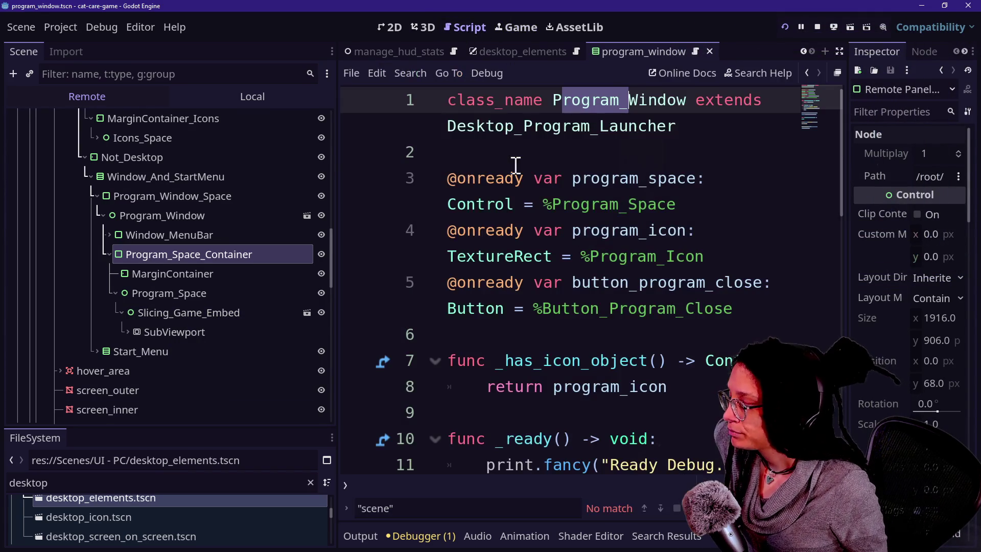
- Open manage_programs.gd from the Quick Open Script list with Shift+Alt+O
scroll(619, 291, down, 2)
scroll(617, 290, up, 2)
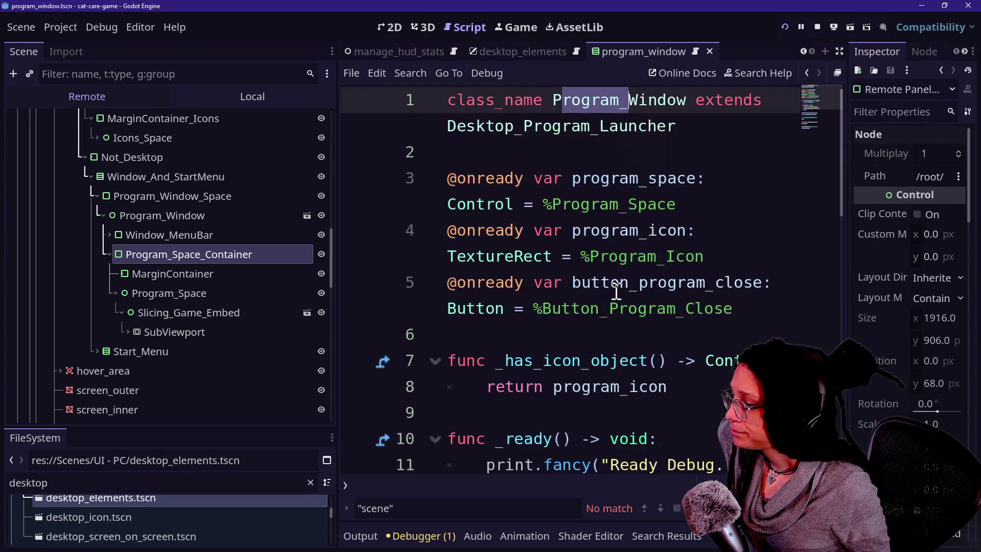
scroll(616, 291, down, 8)
scroll(617, 292, up, 3)
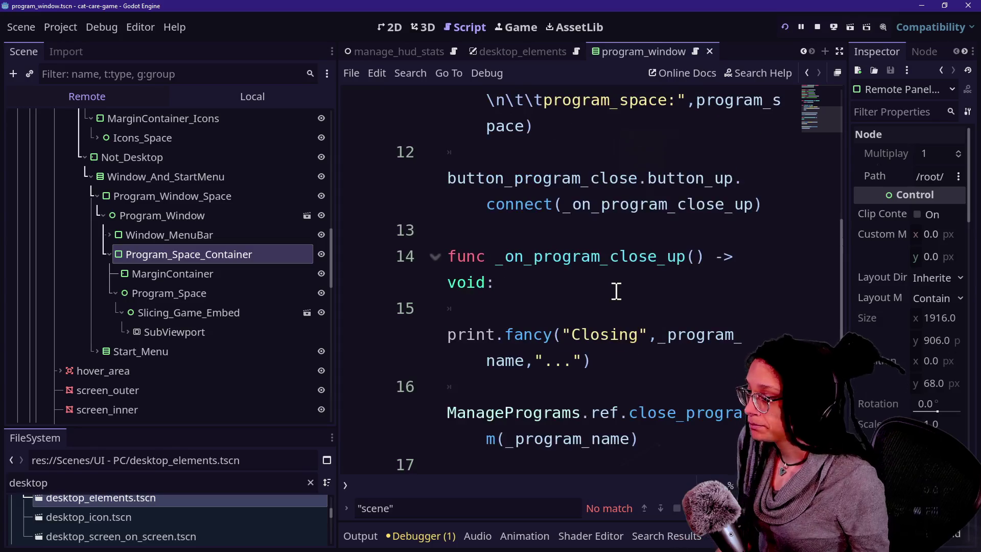
key(shift+alt+o)
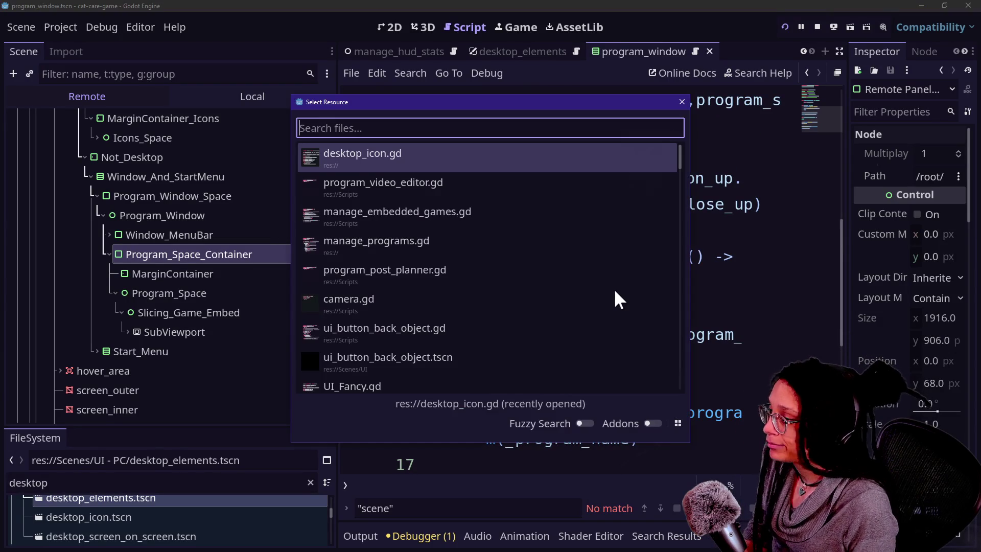
key(Down)
key(Down)
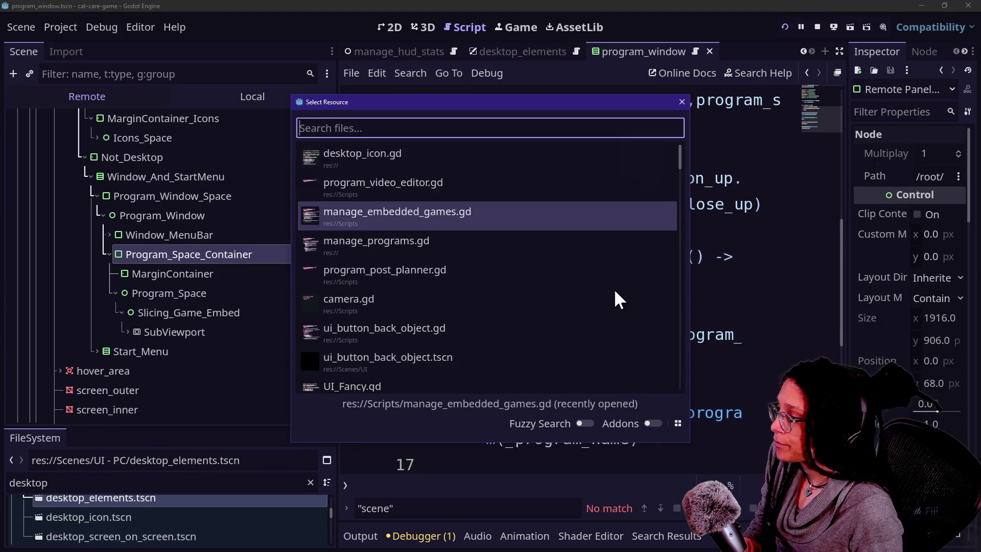
key(Down)
key(Return)
- Scroll to open_program and examine its window_node and program_node instantiation lines
drag(336, 216, 201, 226)
scroll(515, 226, down, 3)
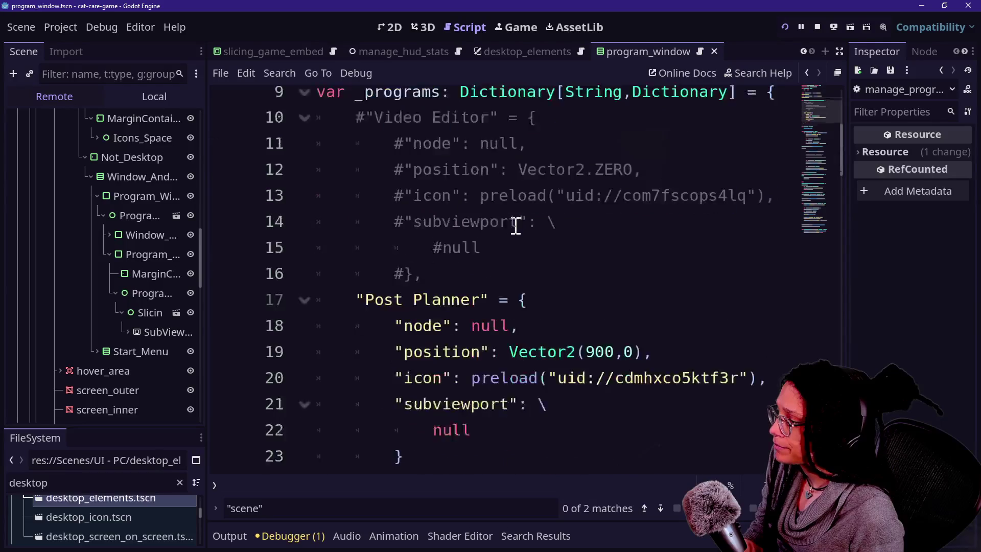
scroll(516, 226, down, 1)
drag(847, 199, 852, 201)
scroll(614, 309, down, 8)
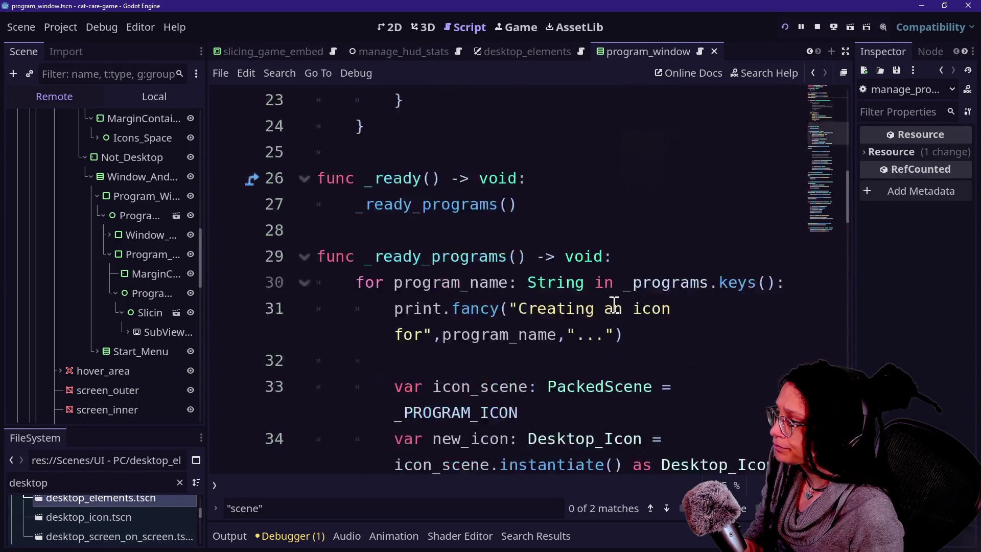
scroll(614, 309, down, 5)
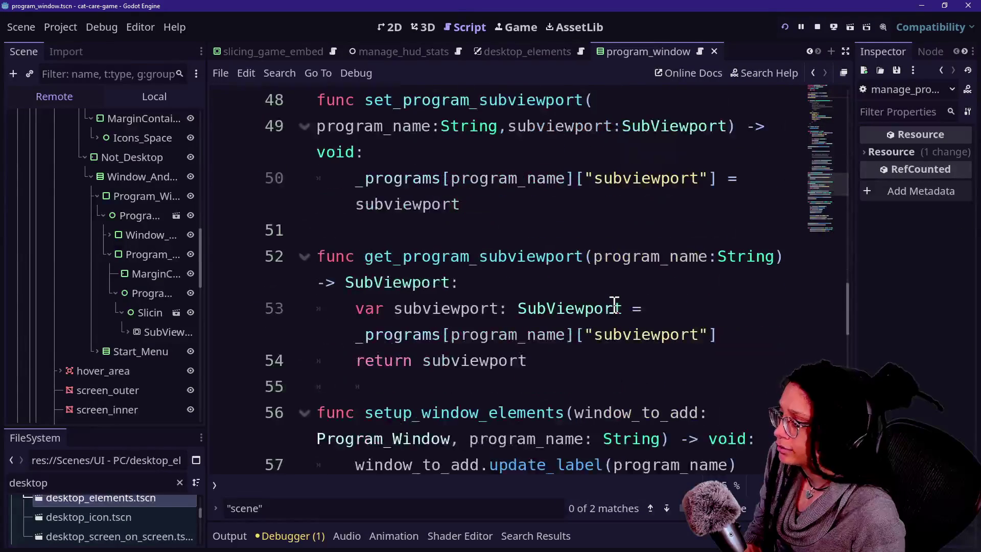
ctrl+scroll(614, 298, down, 2)
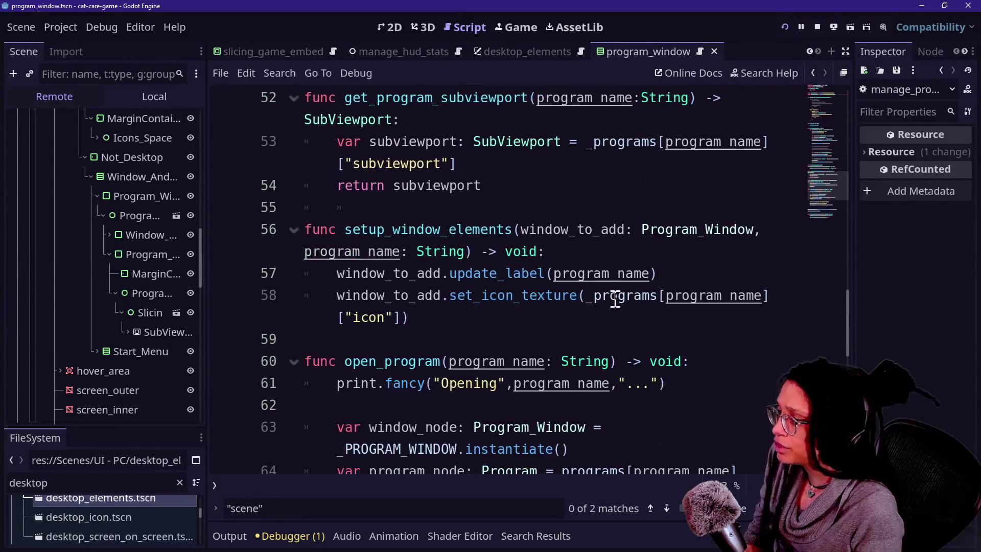
scroll(615, 298, down, 1)
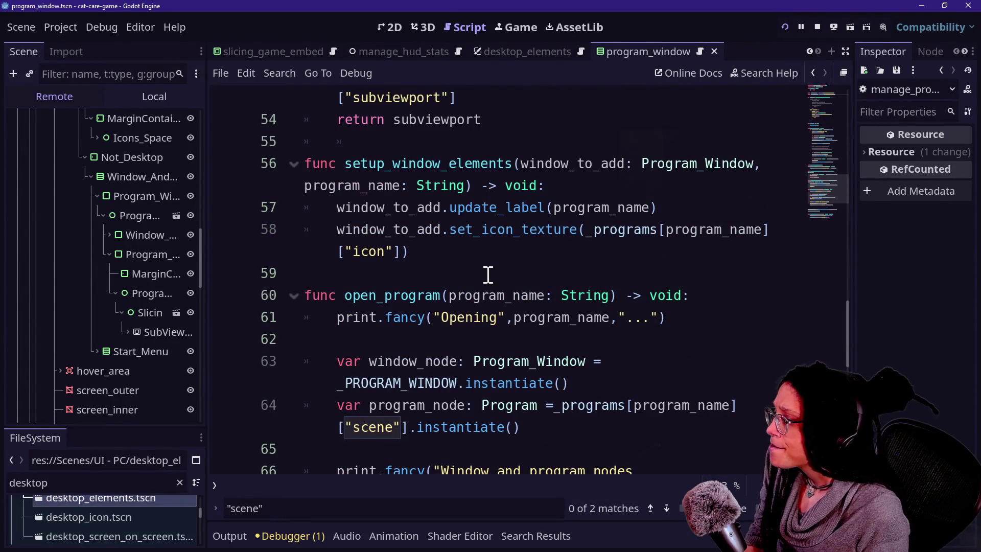
scroll(488, 274, down, 2)
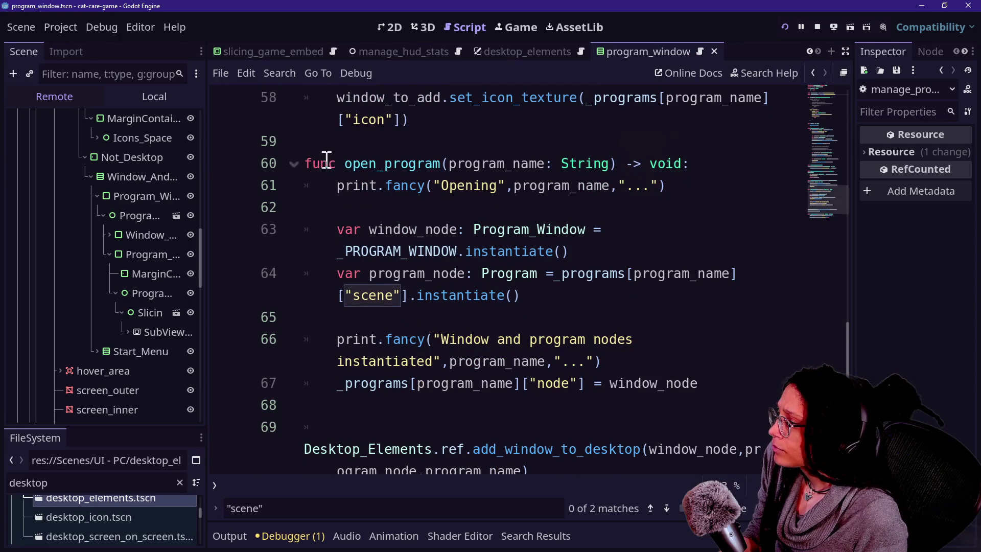
drag(326, 163, 534, 164)
click(529, 164)
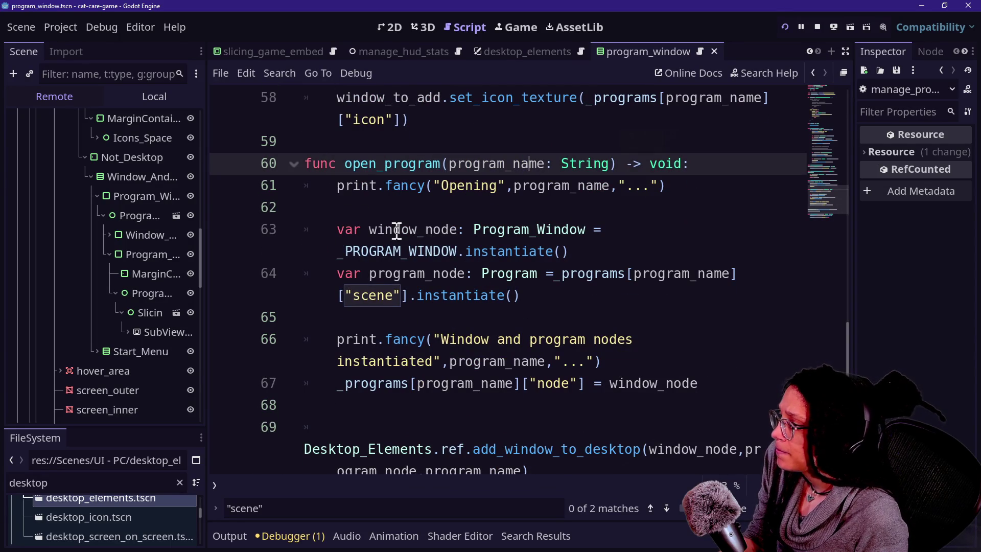
drag(373, 230, 640, 252)
click(642, 253)
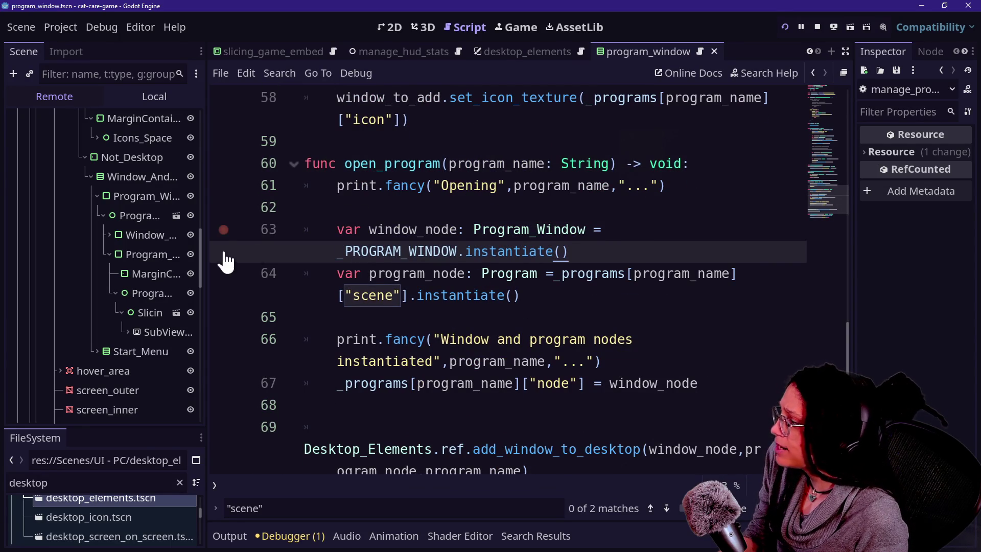
drag(204, 249, 282, 252)
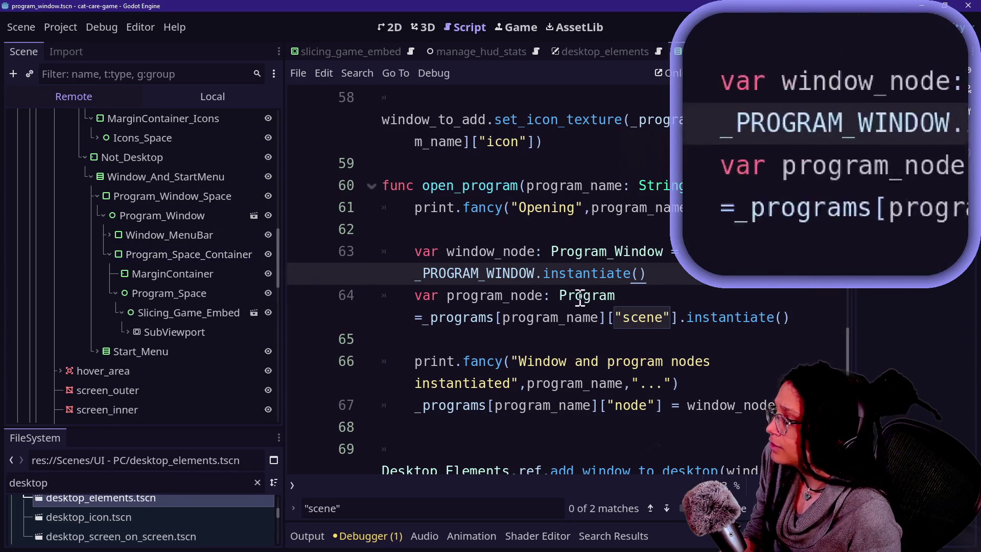
click(734, 318)
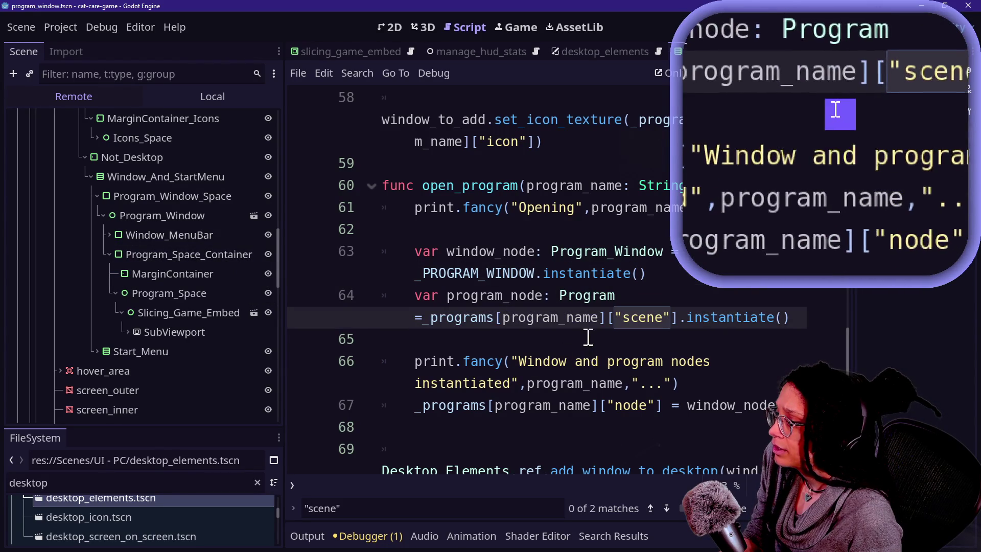
- Switch the script editor to distraction-free mode and compare instantiation lines 63 and 64
scroll(540, 323, down, 1)
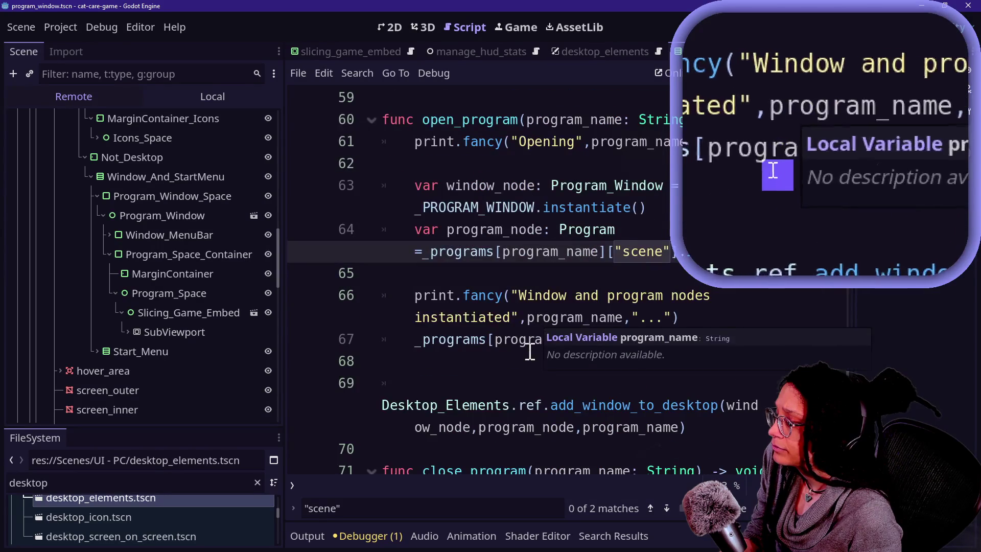
scroll(510, 383, down, 1)
scroll(512, 383, up, 1)
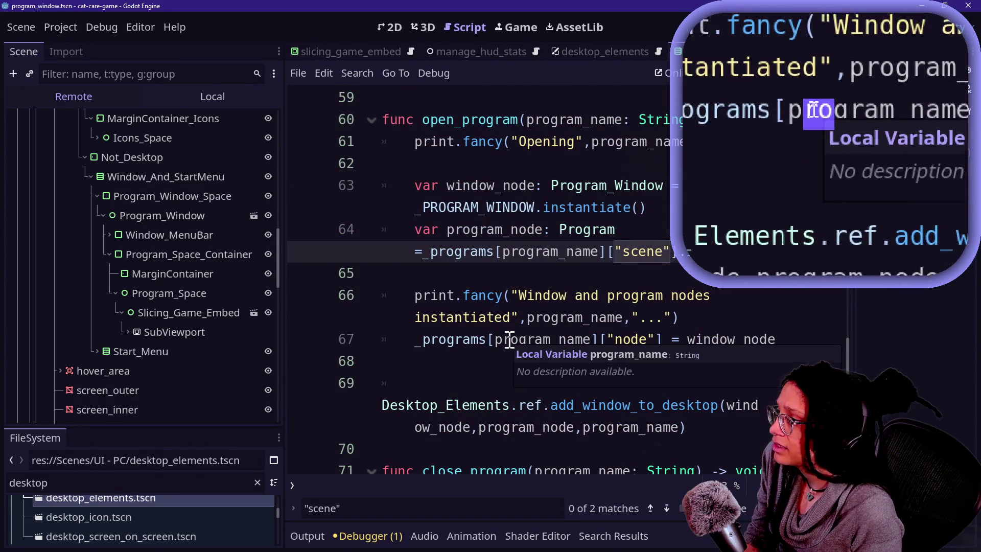
key(ctrl+shift+F11)
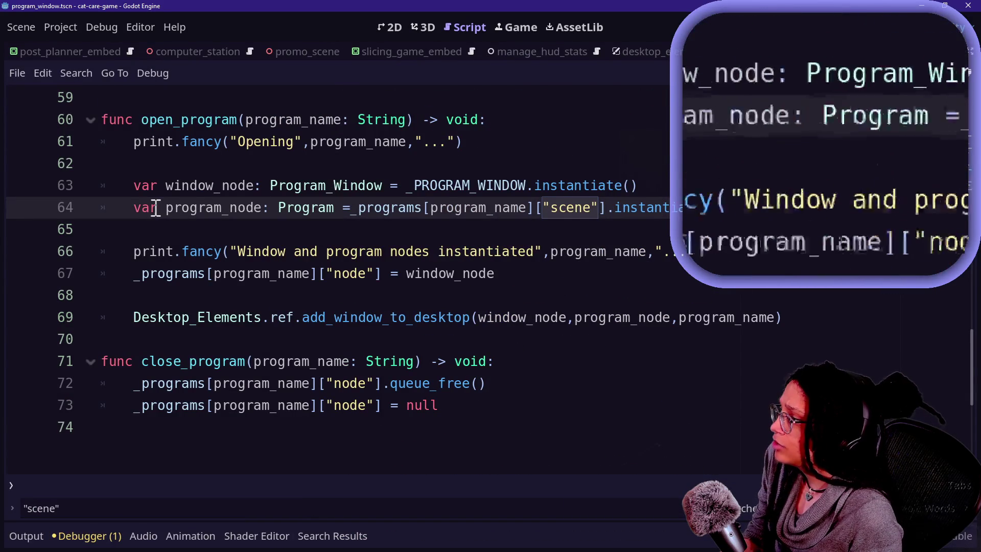
drag(155, 208, 515, 210)
click(515, 209)
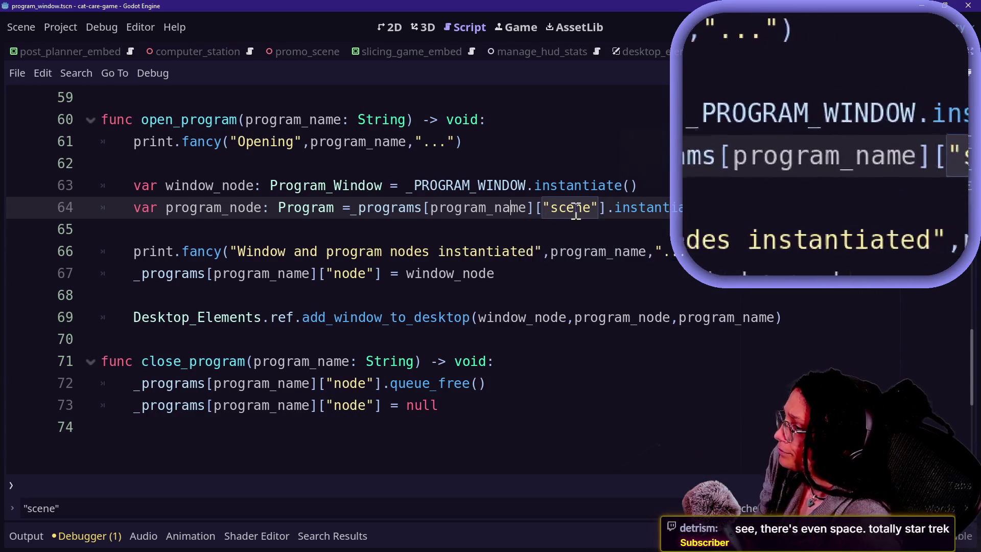
drag(203, 192, 562, 207)
click(697, 209)
- Jump from the add_window_to_desktop call on line 69 to its definition
scroll(627, 254, up, 1)
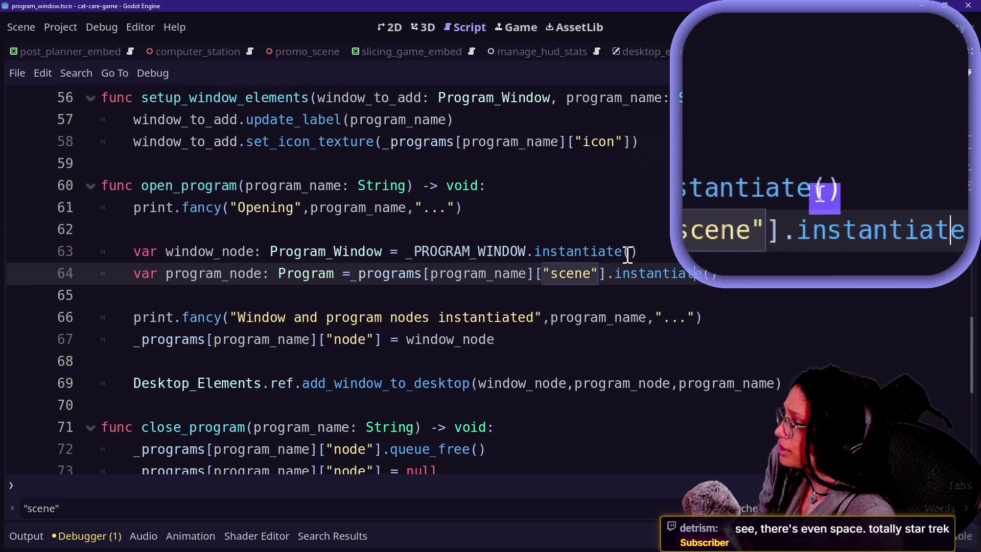
scroll(540, 355, down, 2)
mouse_move(382, 250)
mouse_down()
mouse_move(482, 241)
mouse_move(470, 251)
mouse_up()
click(726, 251)
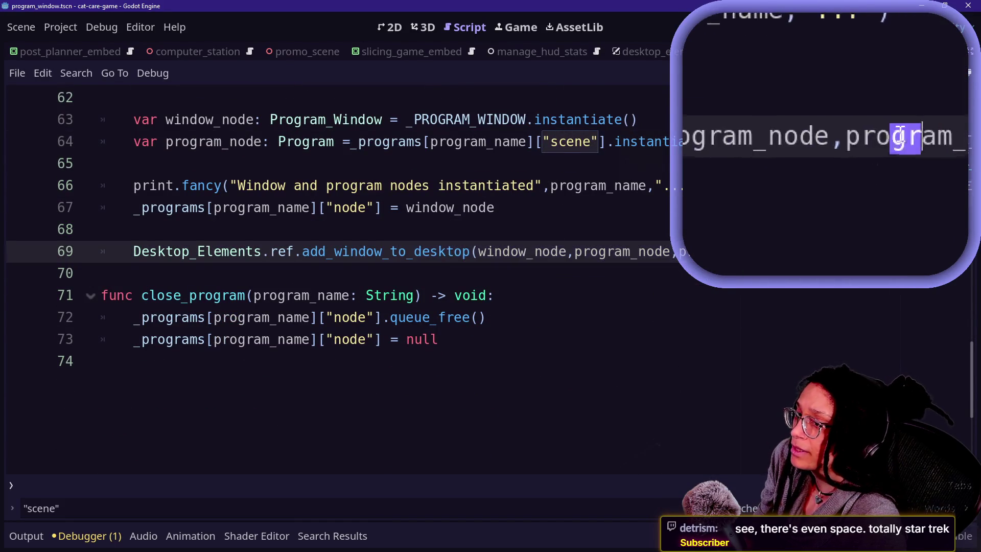
click(327, 251)
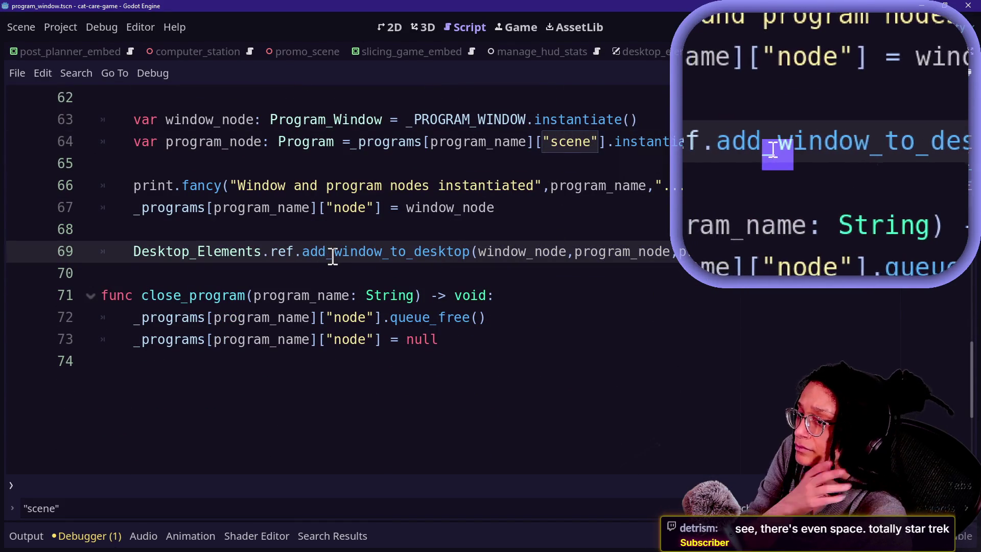
mouse_move(332, 257)
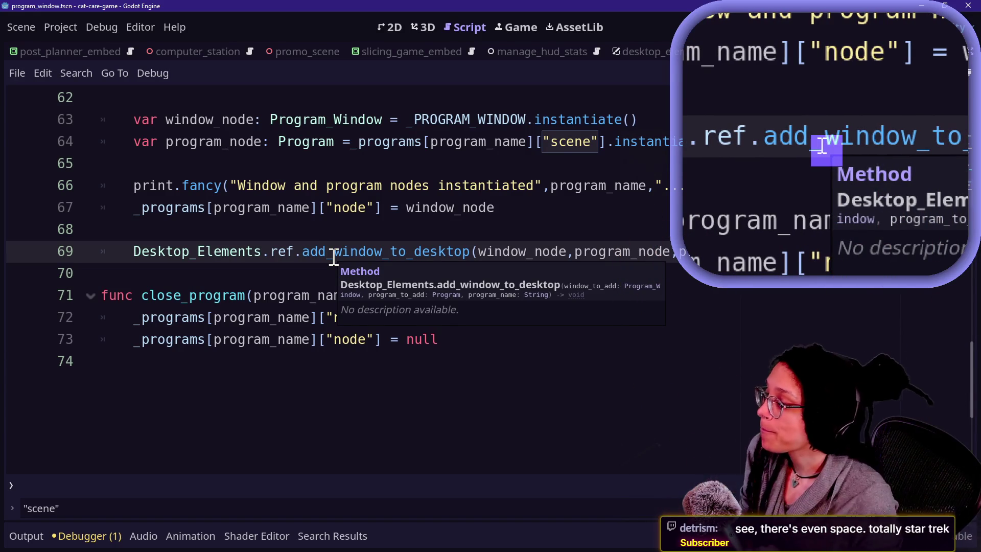
ctrl+click(333, 253)
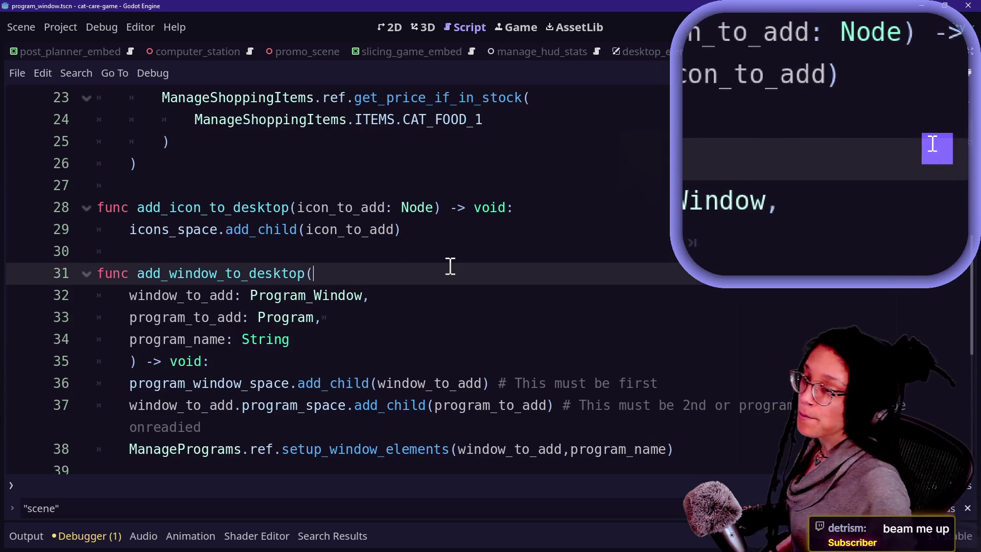
drag(394, 252, 369, 268)
click(370, 268)
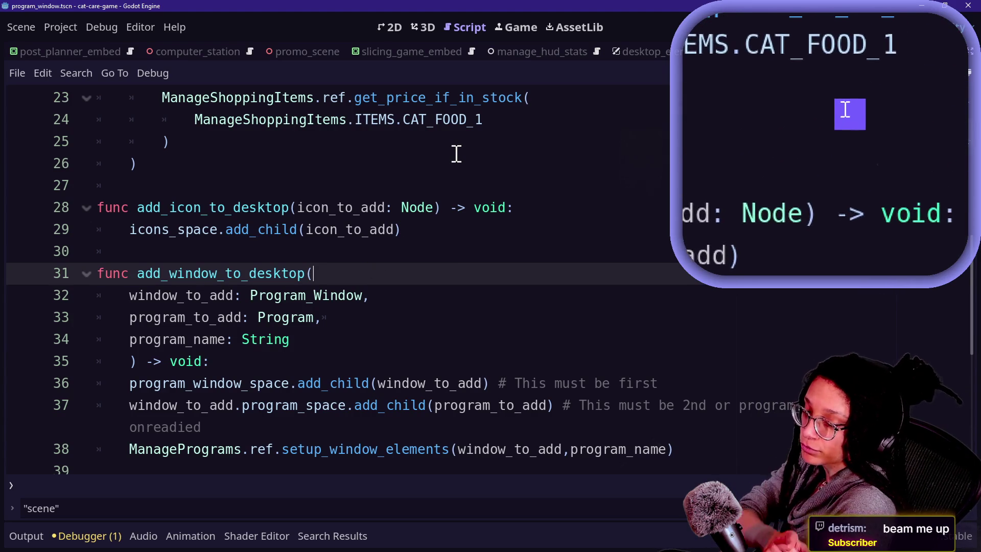
click(383, 207)
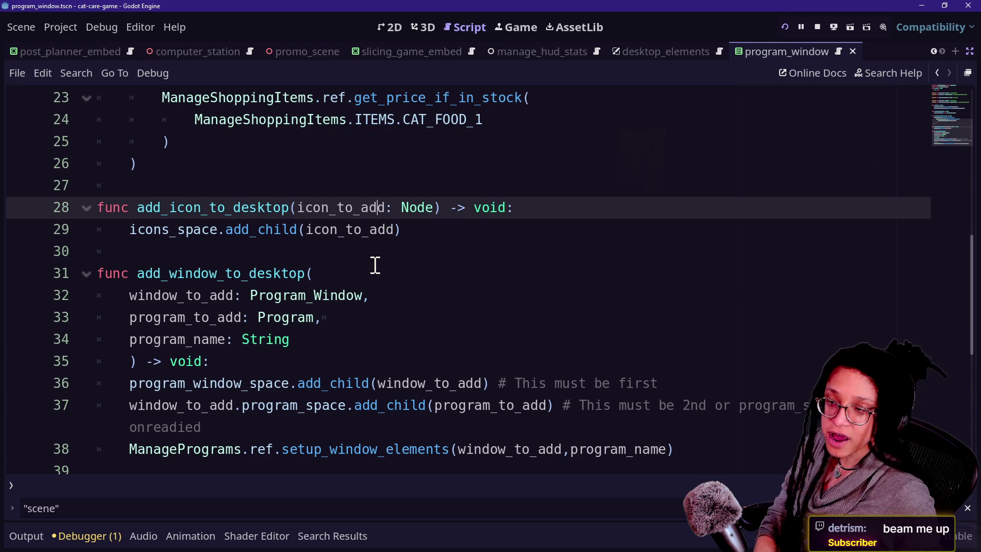
click(213, 248)
click(397, 270)
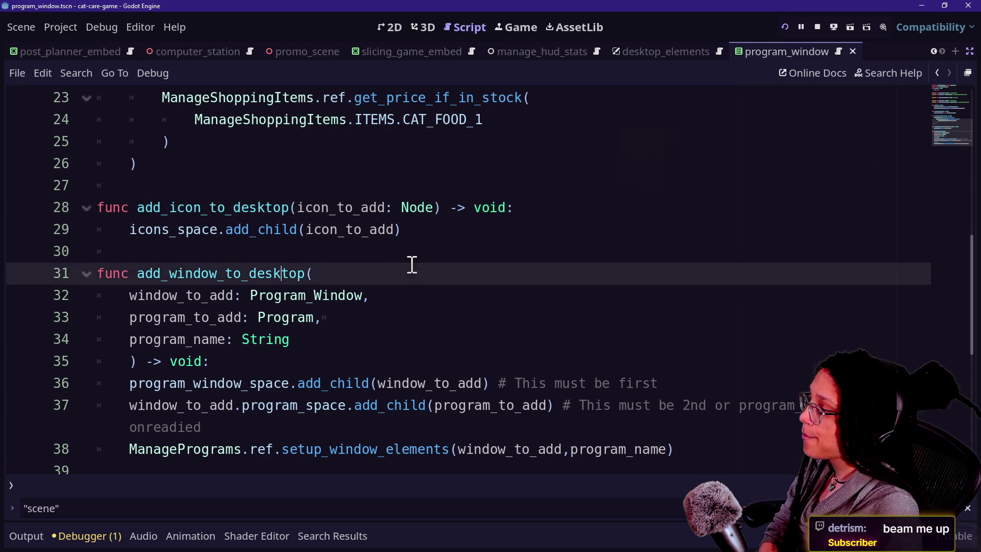
click(423, 225)
click(444, 253)
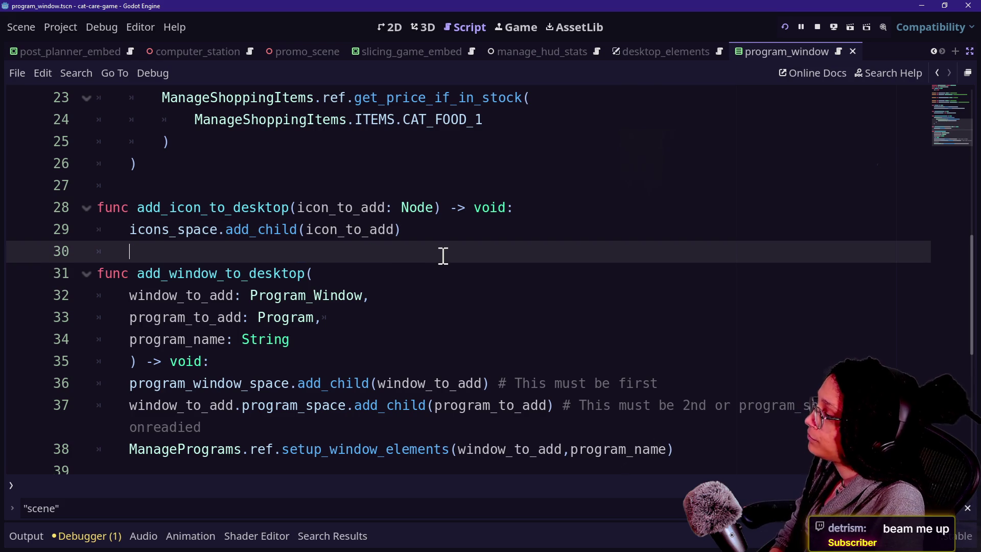
key(Up)
key(Down)
key(Down)
key(Down)
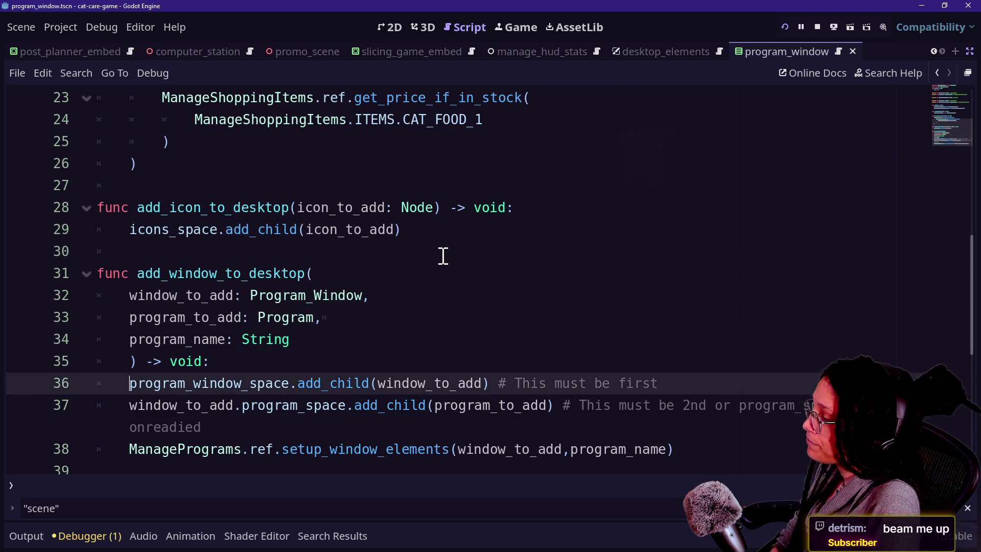
key(Down)
key(Down)
key(Down)
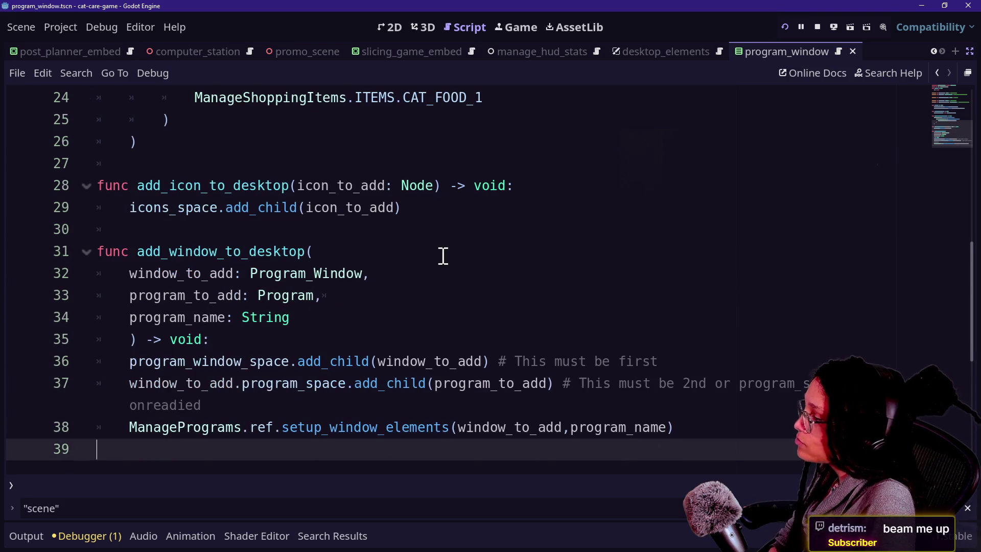
click(477, 357)
click(677, 461)
click(557, 209)
drag(556, 210, 789, 407)
click(664, 449)
drag(664, 449, 598, 248)
click(599, 247)
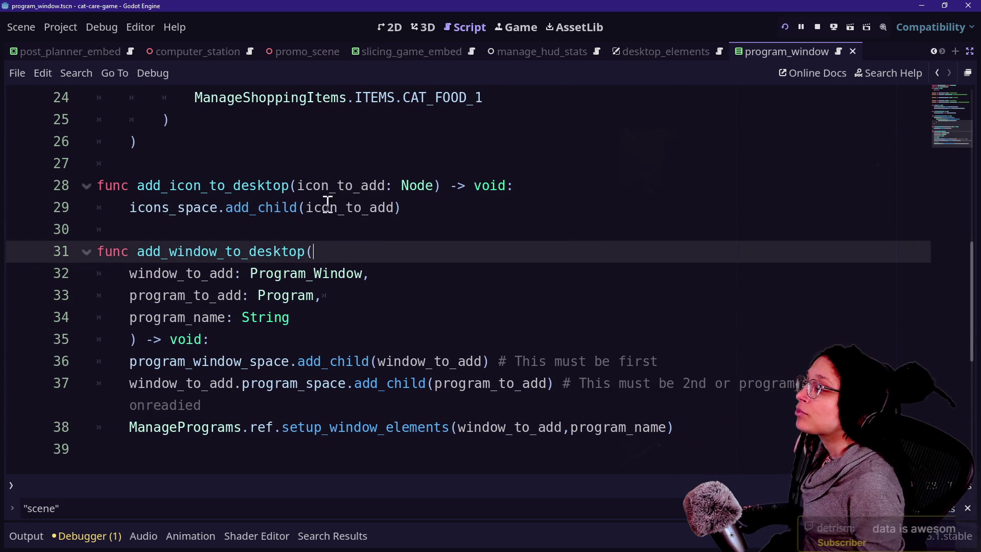
mouse_move(301, 363)
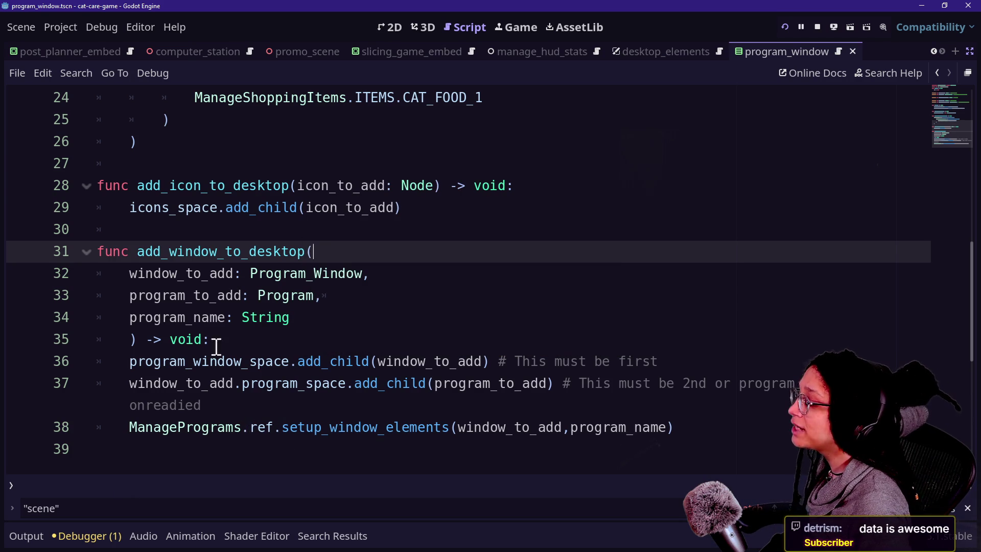
drag(131, 295, 264, 295)
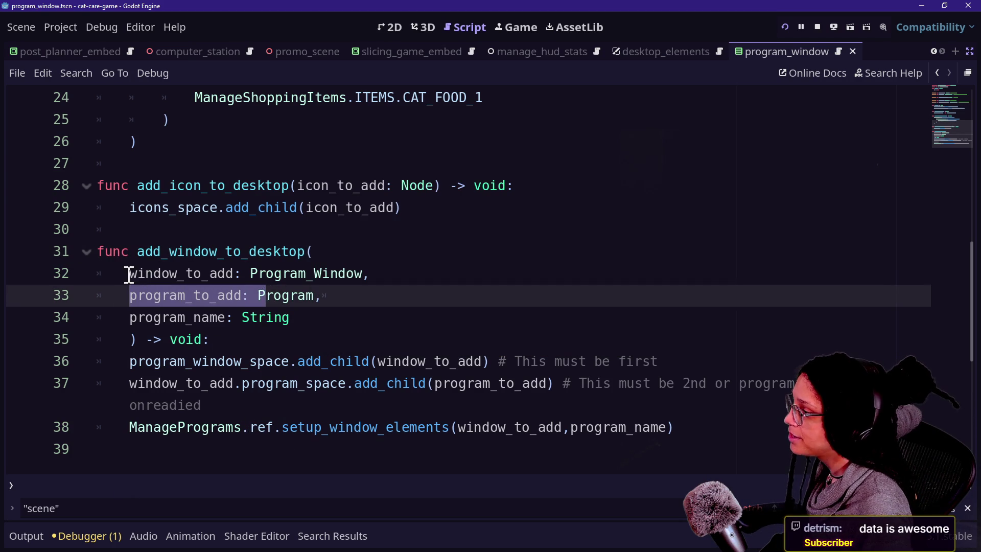
drag(129, 273, 162, 273)
click(300, 358)
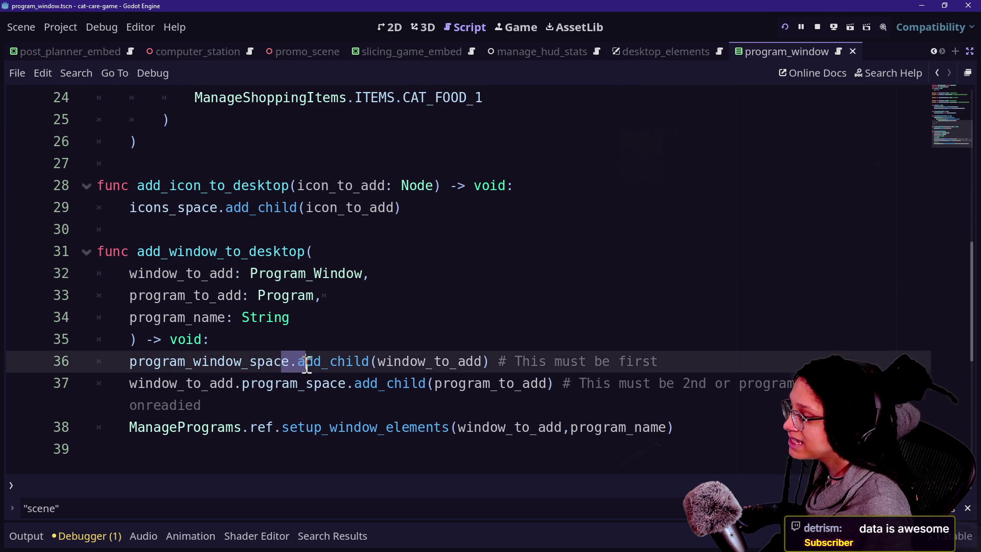
click(509, 360)
click(651, 343)
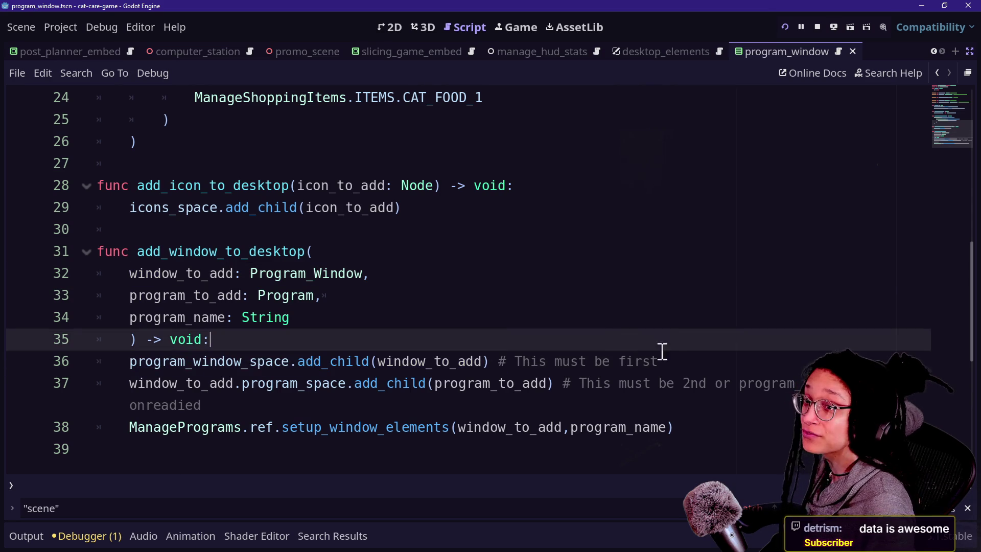
mouse_move(679, 358)
mouse_down()
mouse_move(554, 358)
mouse_move(655, 363)
mouse_up()
click(518, 361)
click(674, 362)
drag(235, 382, 298, 364)
click(298, 364)
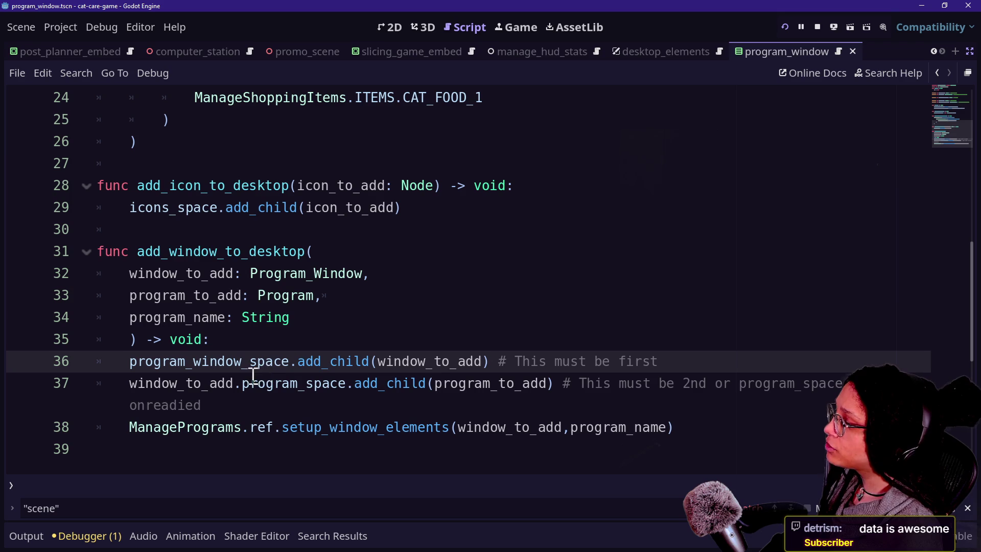
scroll(537, 383, down, 3)
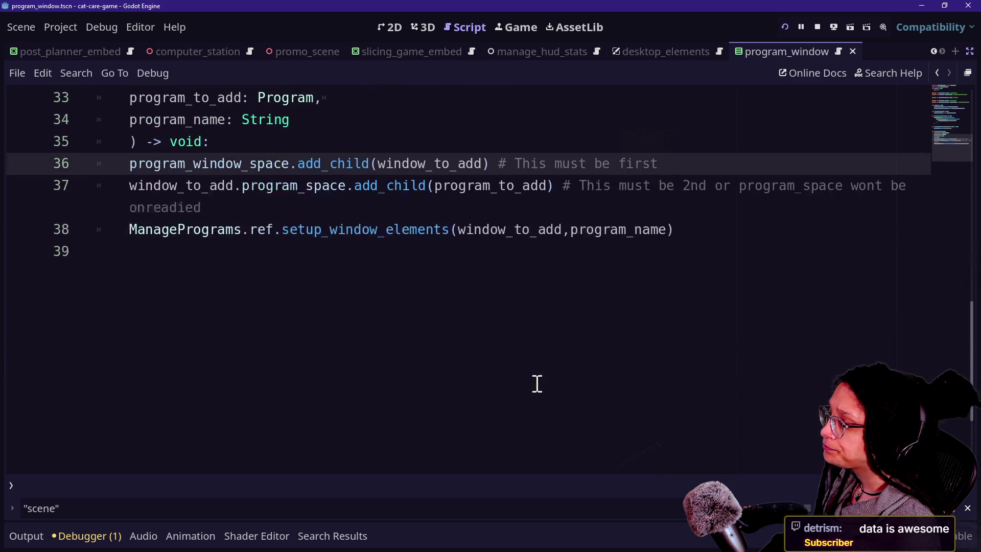
- Review the onreadied comment on lines 35–37, then switch to the slicing_game_embed script
drag(581, 186, 615, 185)
click(613, 185)
drag(542, 201, 554, 185)
click(567, 206)
click(532, 215)
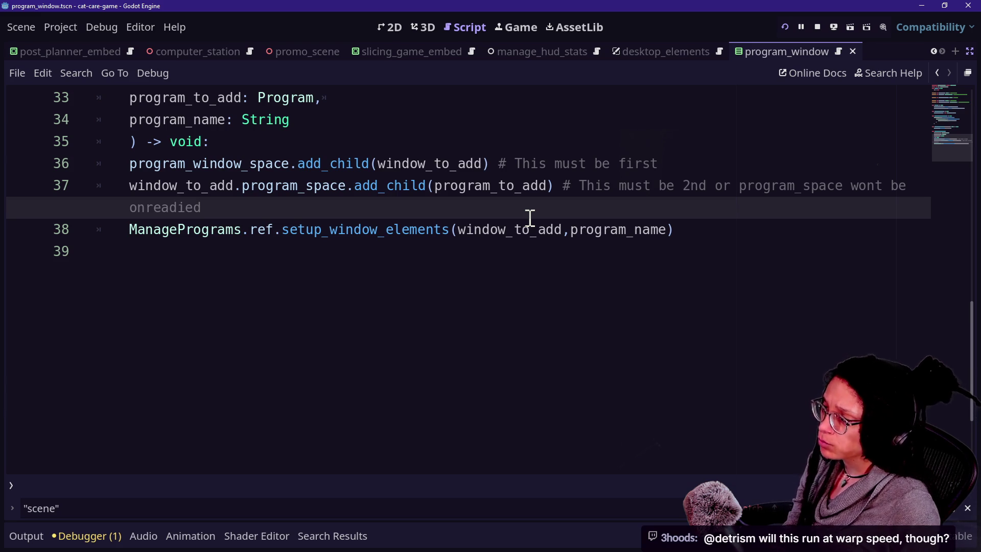
drag(531, 217, 466, 135)
click(557, 207)
click(571, 228)
click(582, 210)
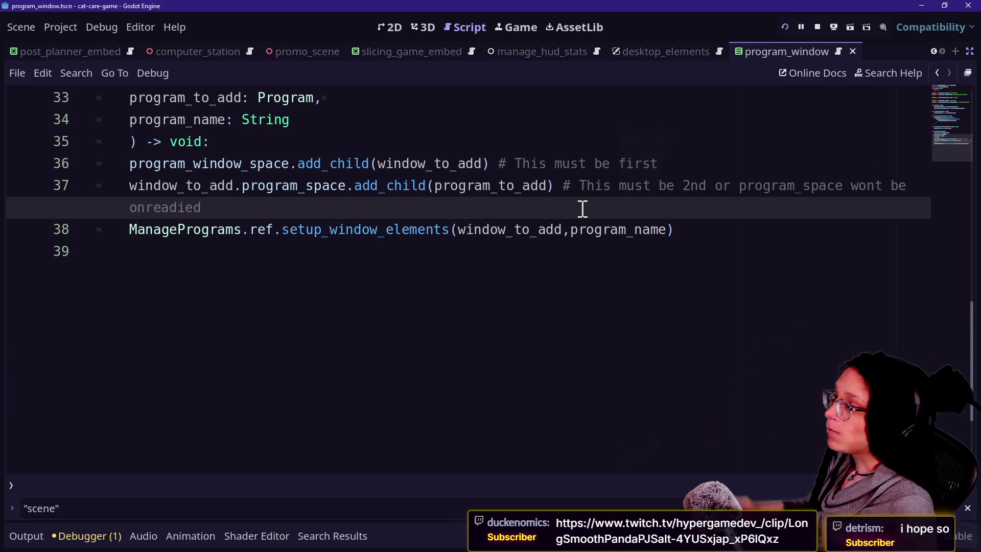
click(424, 50)
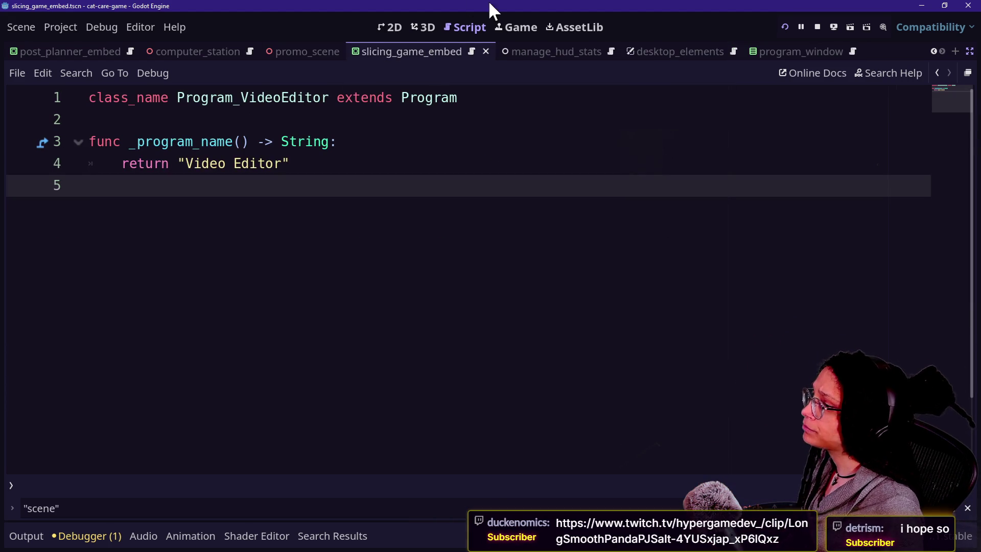
- Bring the side panels back, revisit add_window_to_desktop in the previous script, and restore the panels
click(969, 52)
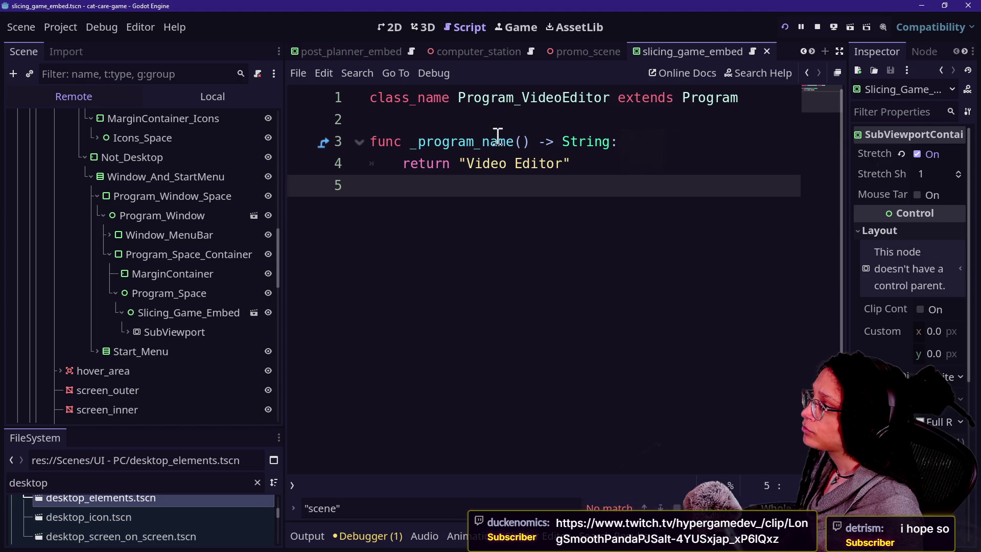
click(255, 97)
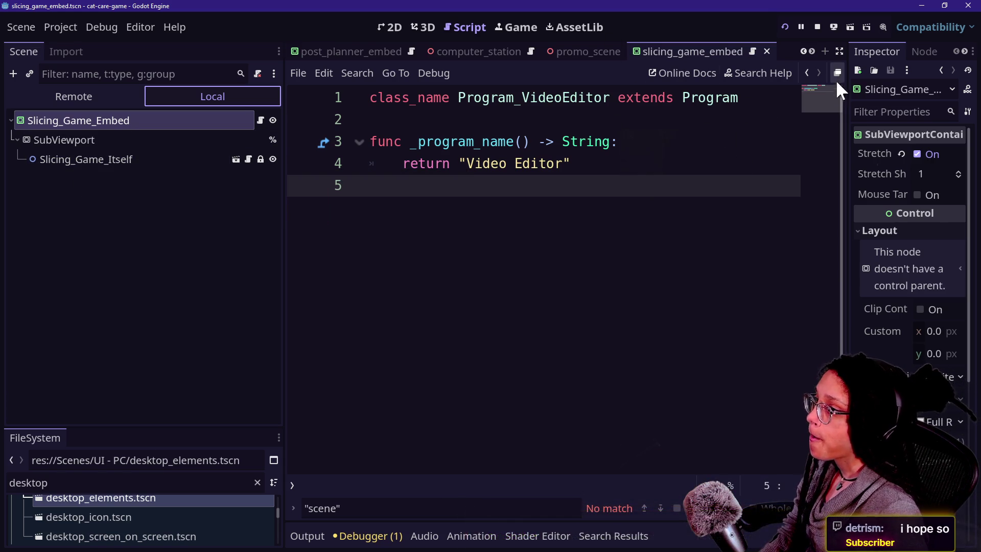
click(837, 52)
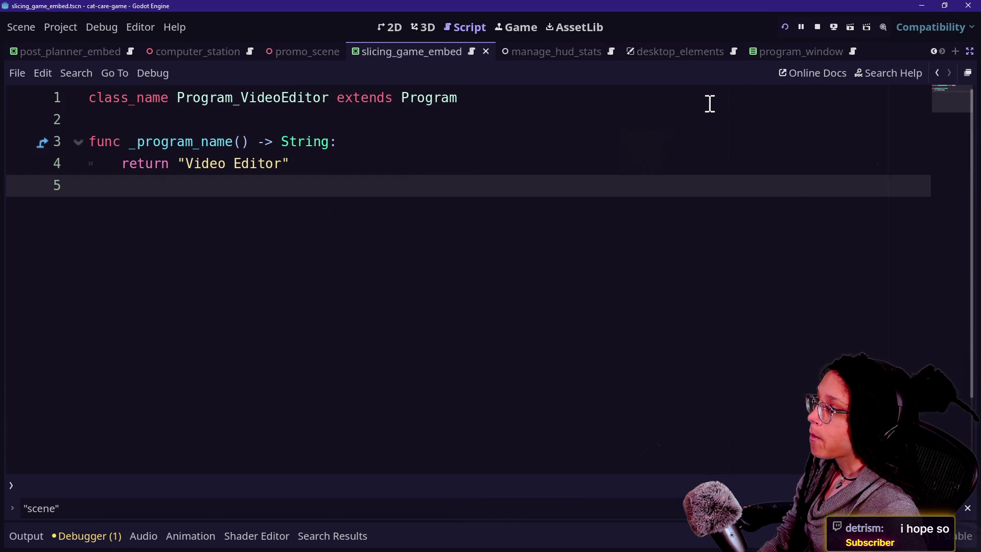
click(936, 73)
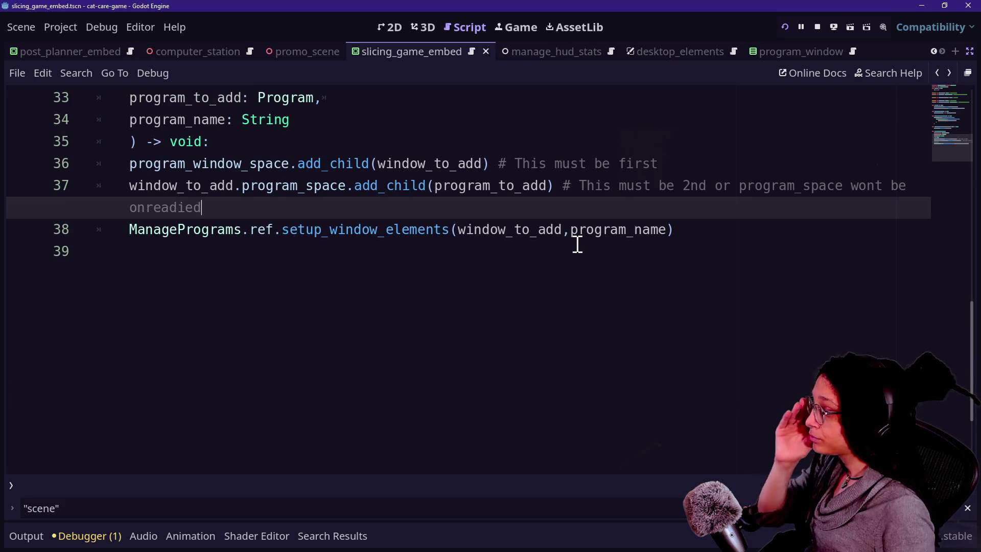
scroll(411, 160, up, 1)
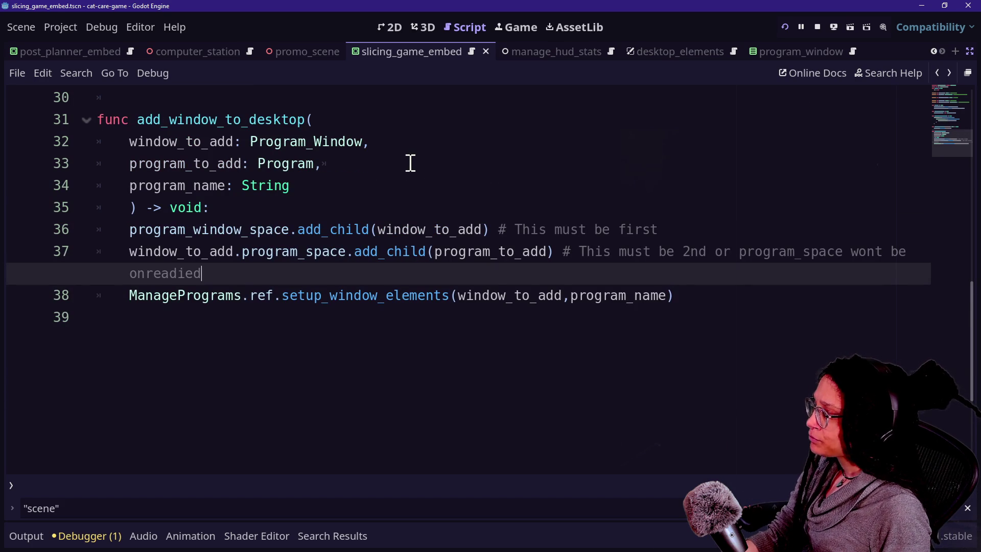
click(970, 52)
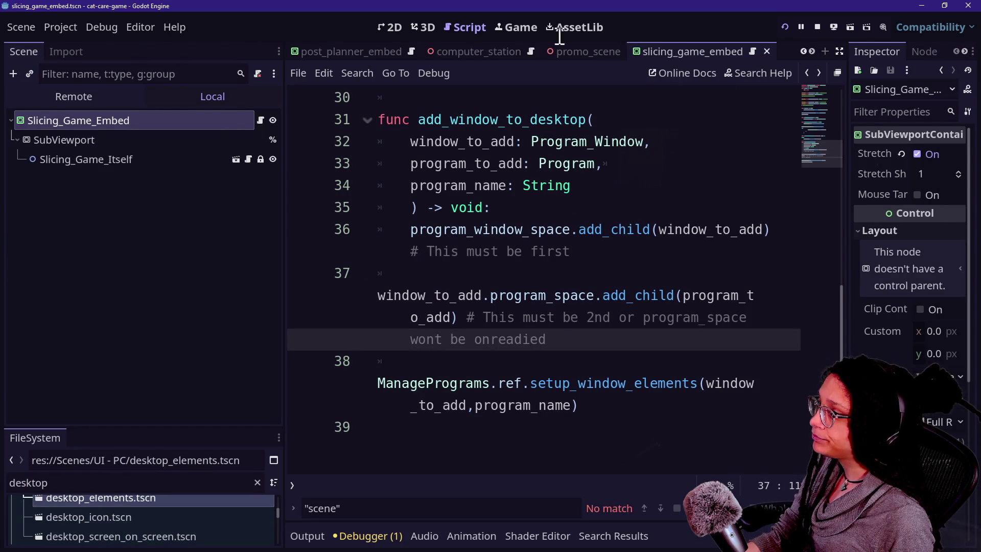
- Inspect the Program references, then open Slicing_Game_Embed's Program_VideoEditor script at line 1
key(Down)
key(Down)
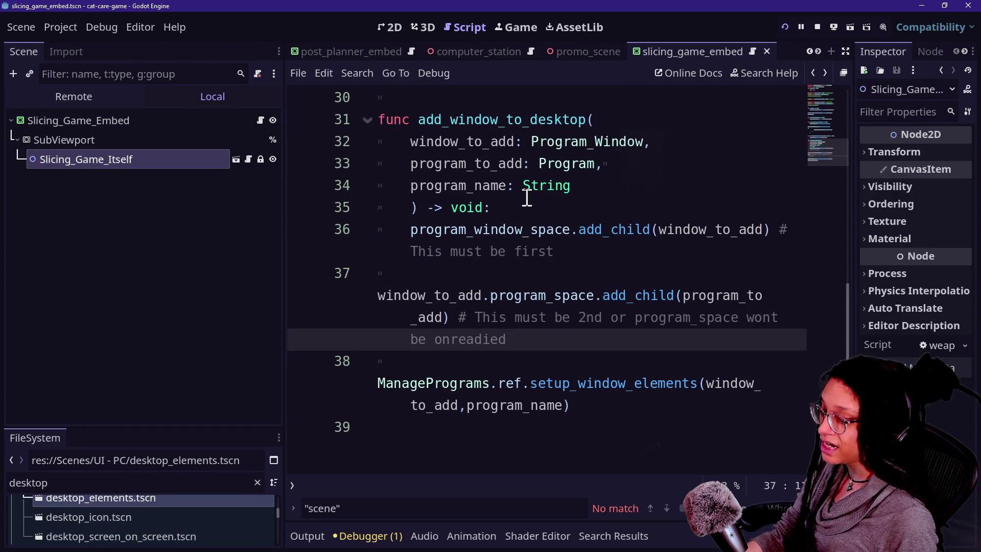
mouse_move(527, 198)
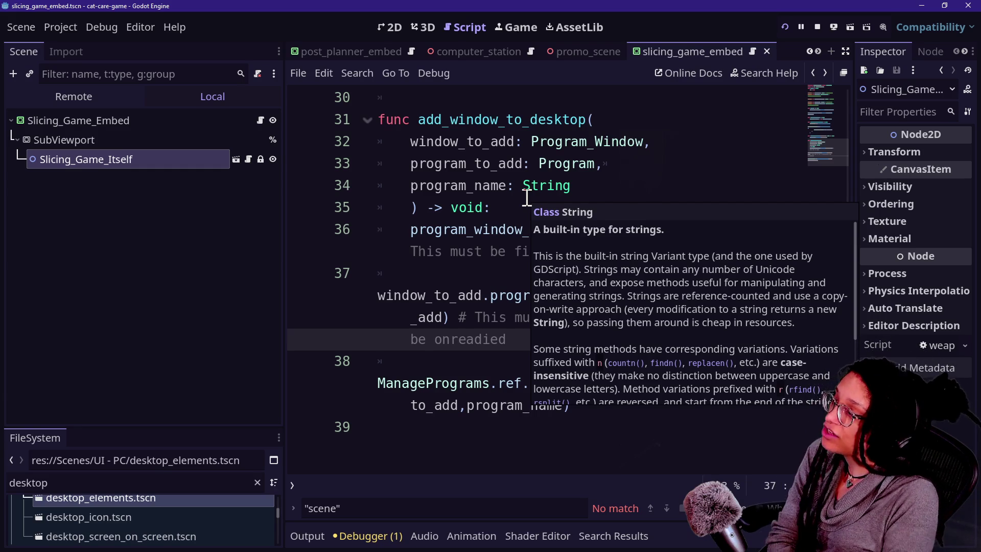
click(540, 173)
click(584, 364)
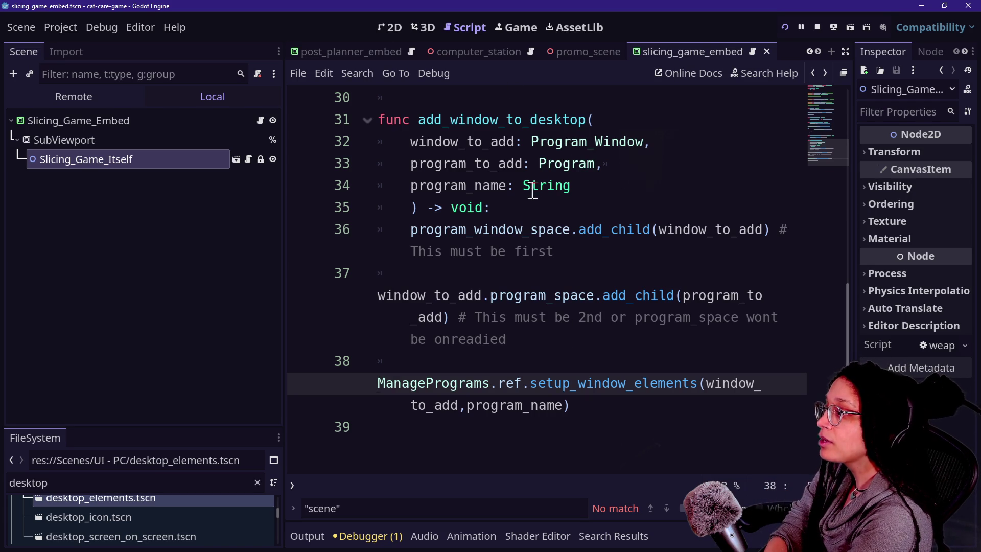
click(555, 163)
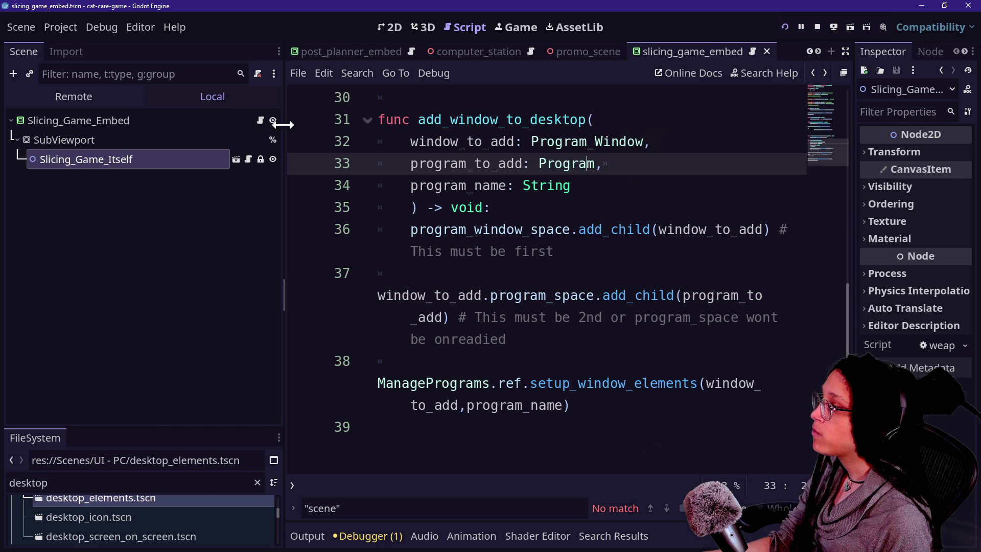
click(260, 119)
click(755, 97)
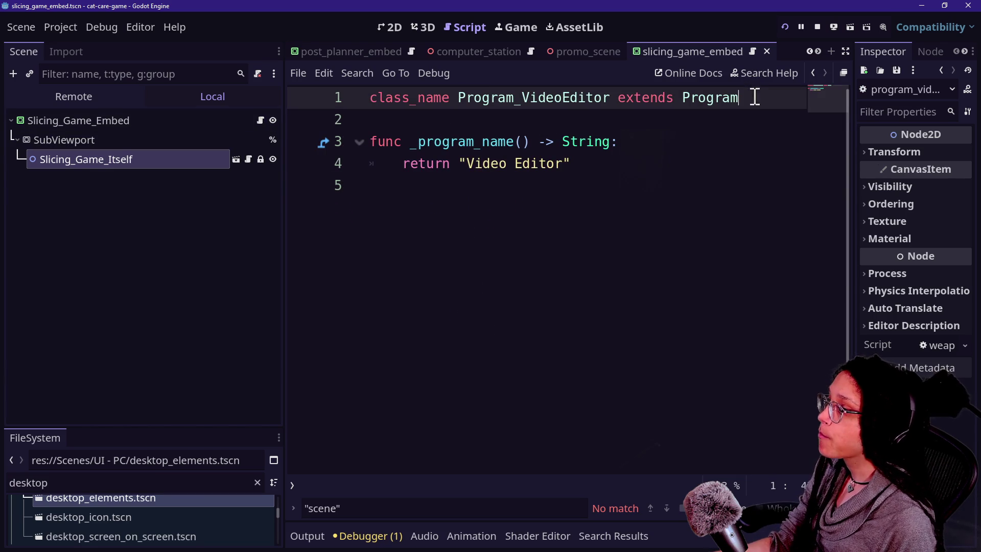
- Append _Container to both Program_VideoEditor and Program on line 1 and save
drag(456, 90, 506, 82)
click(518, 89)
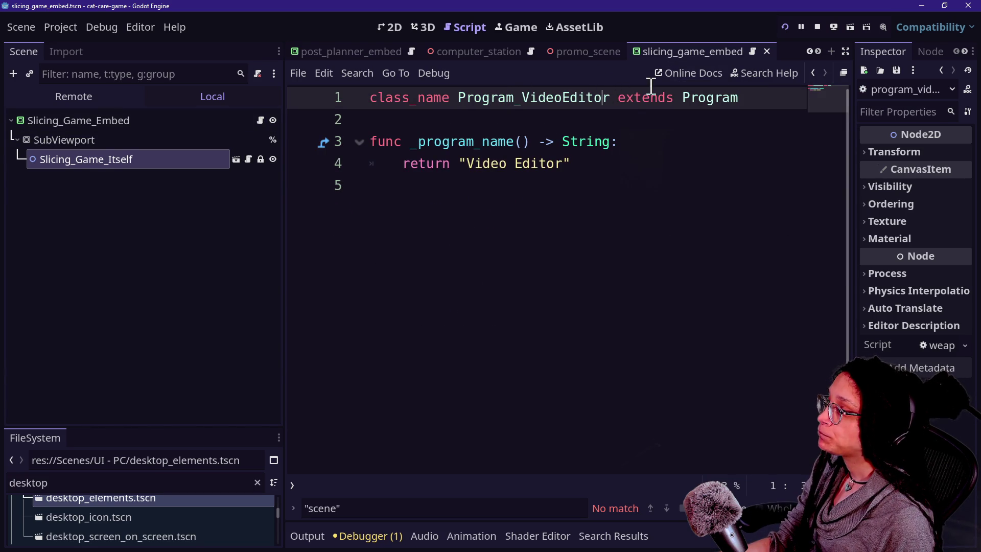
click(609, 97)
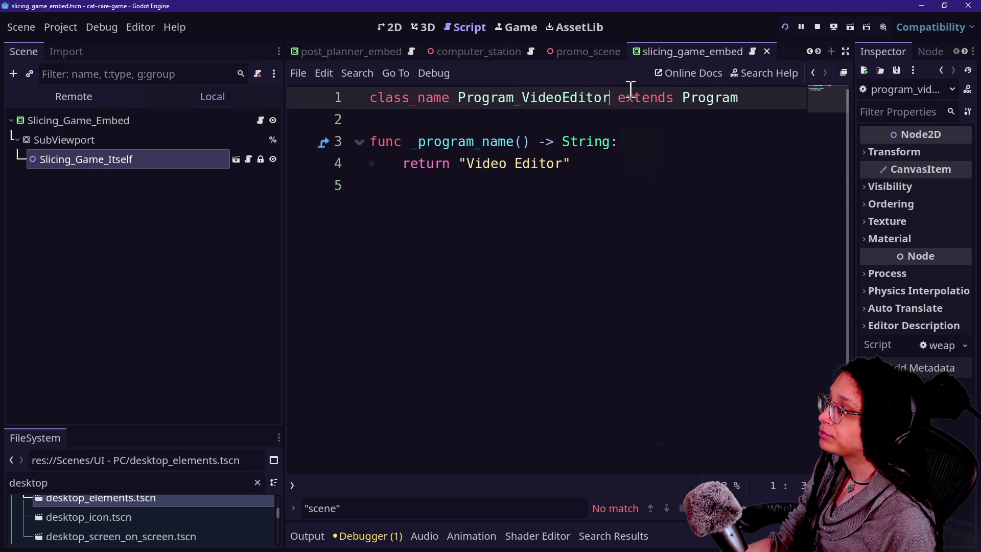
alt+click(753, 105)
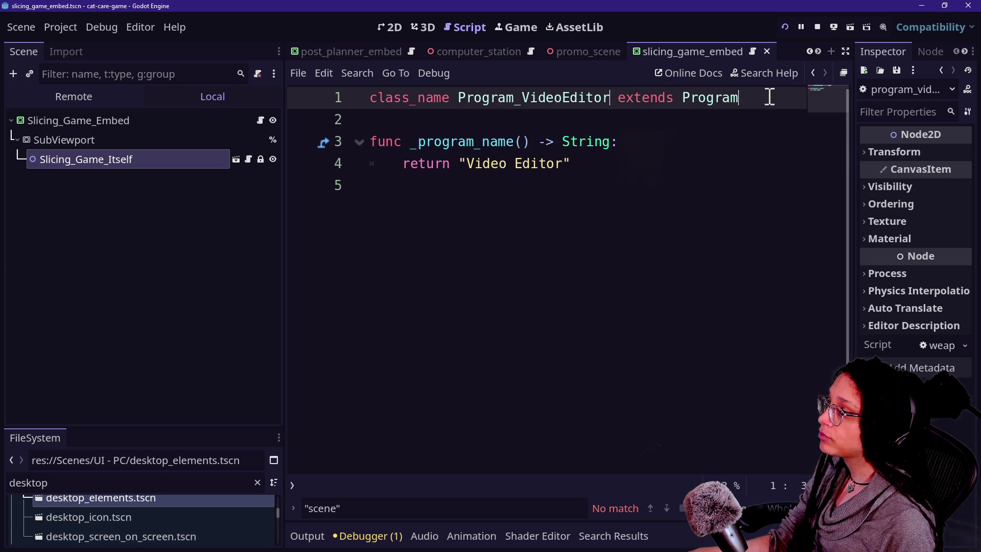
text(_Container)
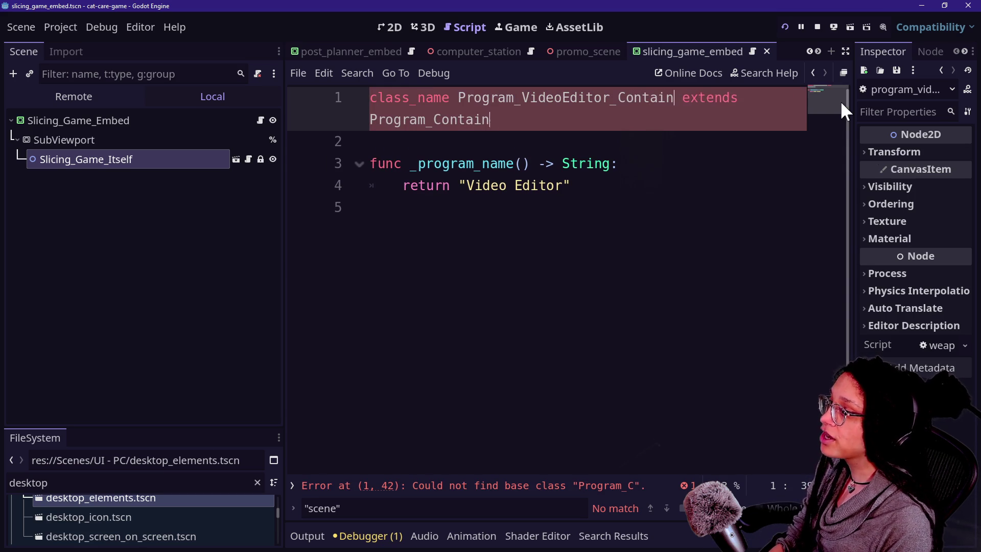
click(489, 138)
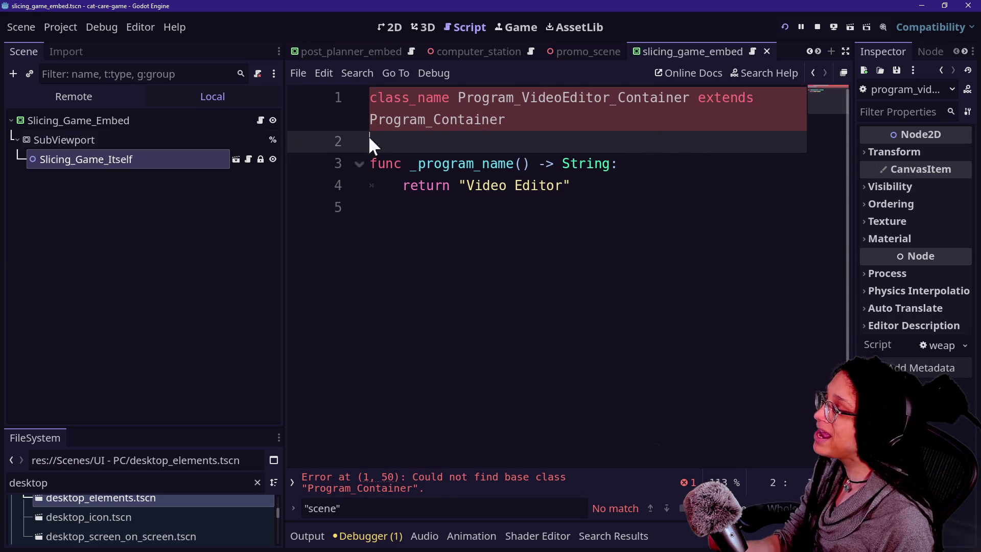
key(ctrl+s)
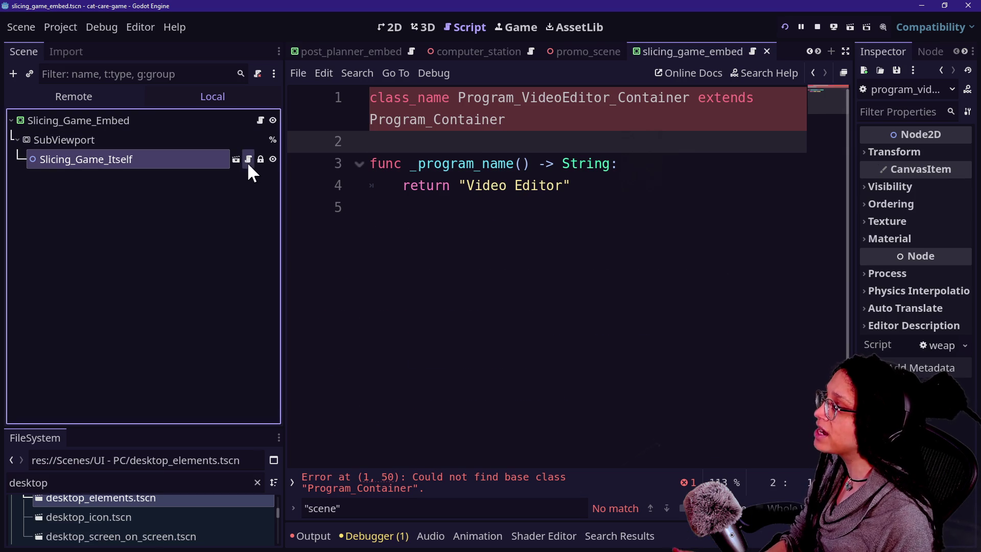
- Rename the Program class to Program_Container extending SubViewportContainer, save, and open Program_PostPlanner's script
click(249, 159)
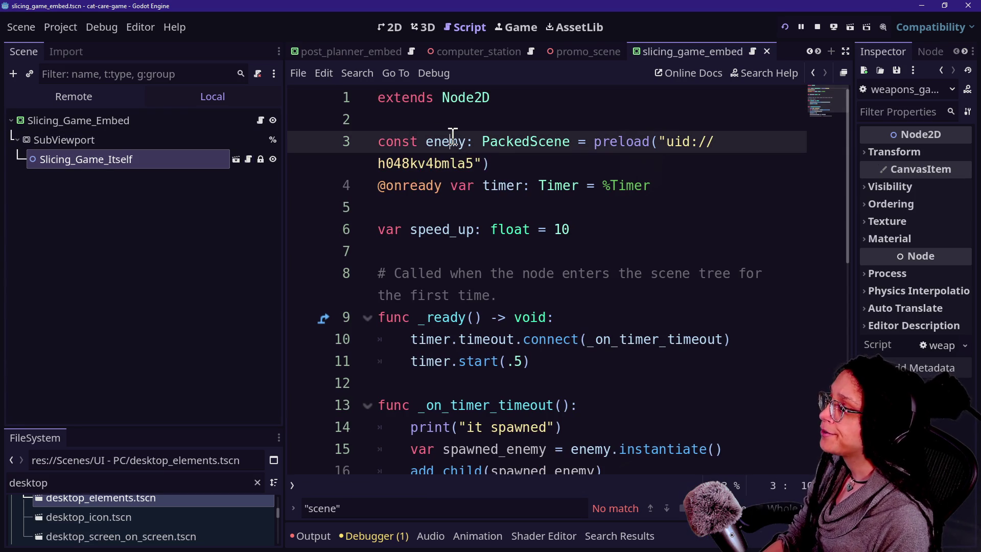
click(380, 52)
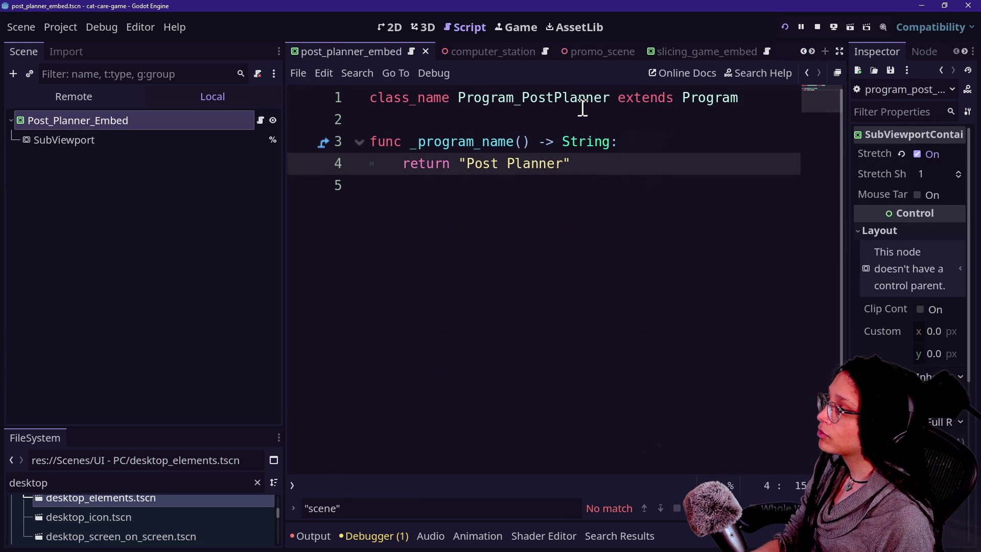
ctrl+click(696, 98)
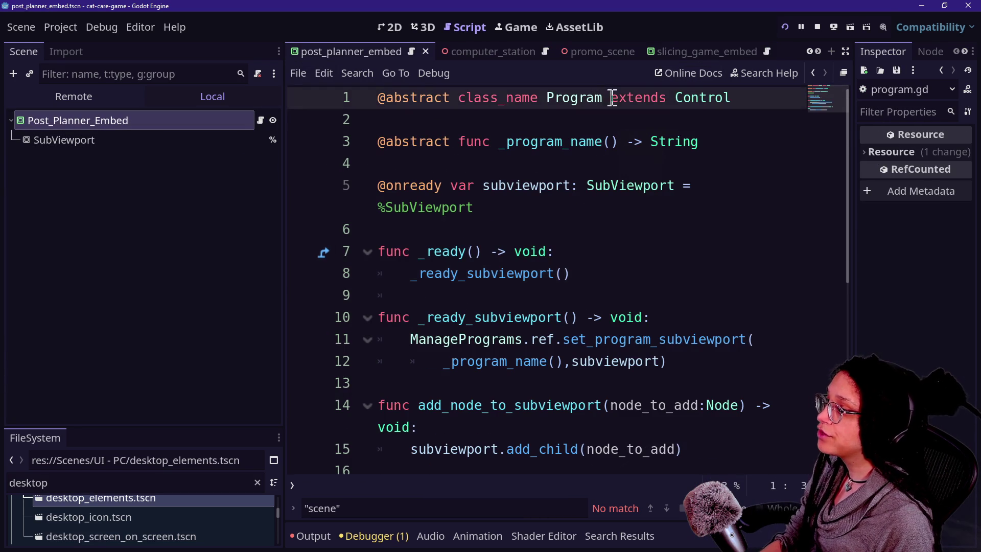
text(_Container)
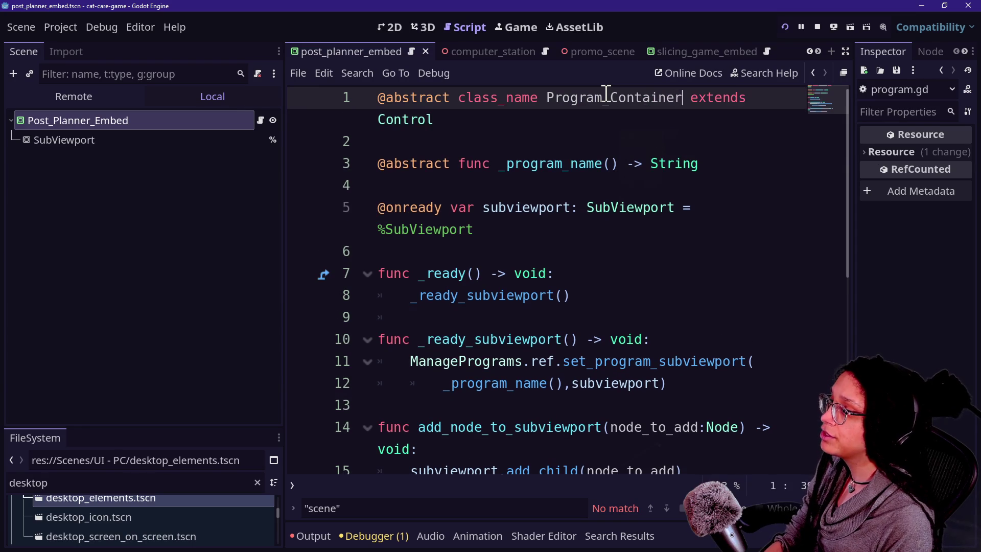
click(613, 117)
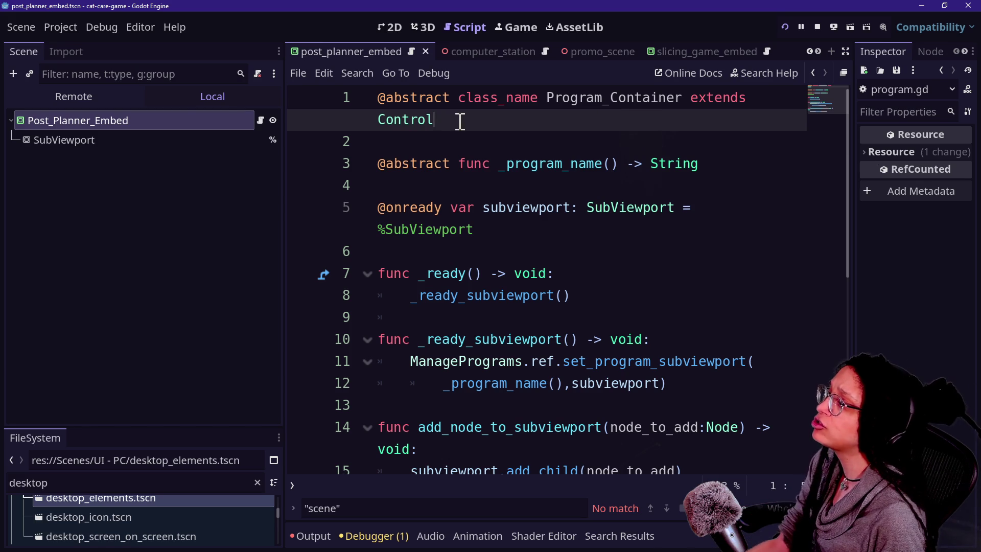
double_click(429, 122)
text(SubV)
key(BackSpace)
key(BackSpace)
key(BackSpace)
text(ubviewp)
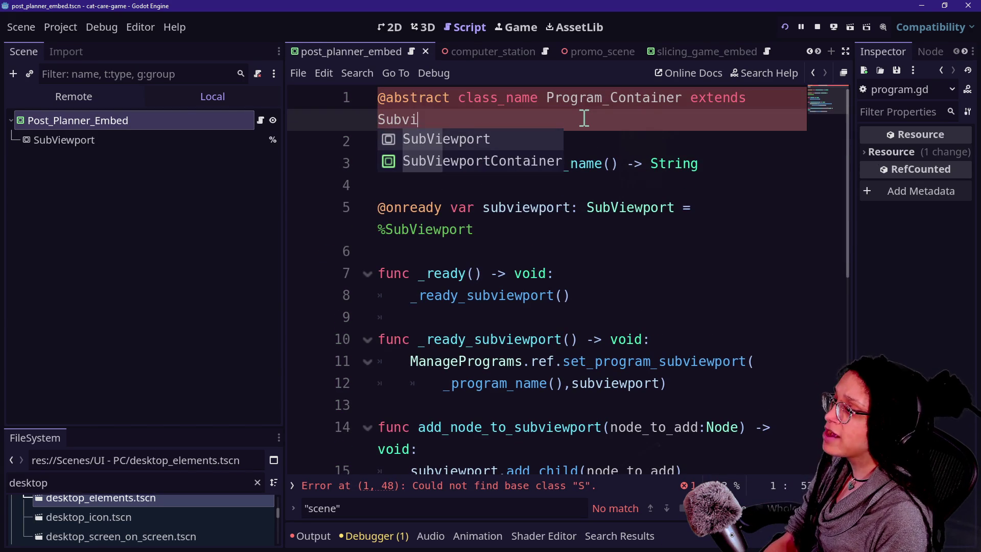
key(Return)
key(ctrl+s)
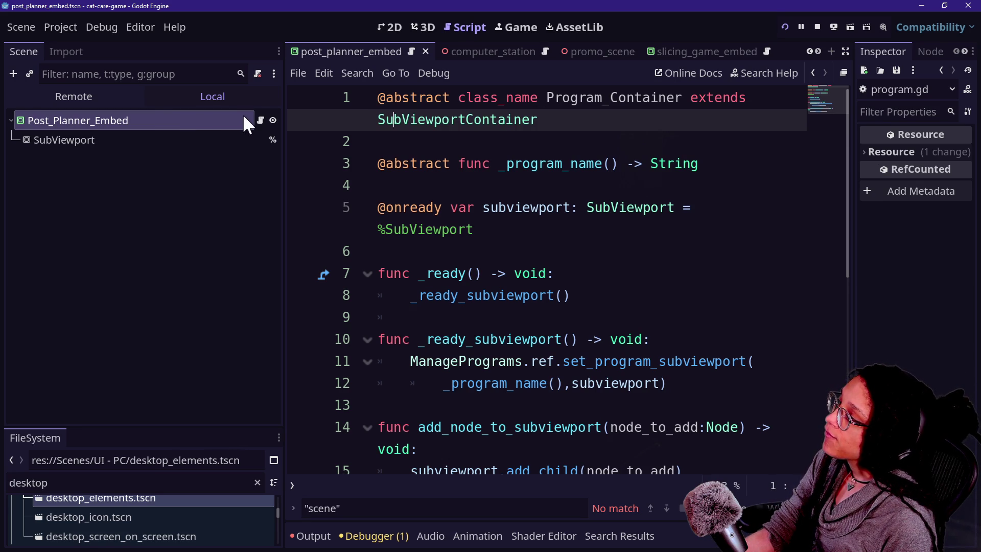
click(256, 119)
click(258, 121)
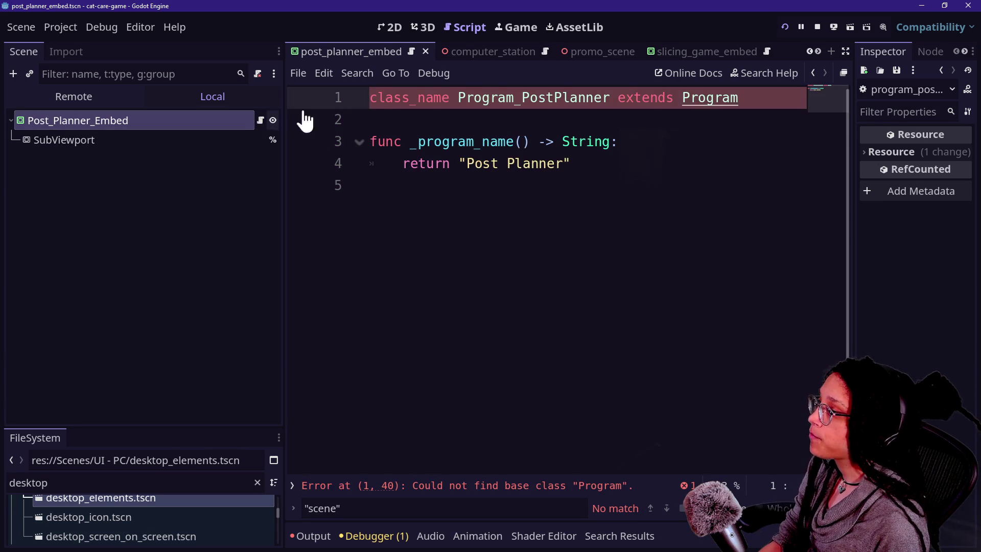
- Correct the PostPlanner script's base class name to Program_Container
key(BackSpace)
key(BackSpace)
text(_Ctonain)
key(BackSpace)
key(BackSpace)
key(BackSpace)
text(tainer)
click(665, 159)
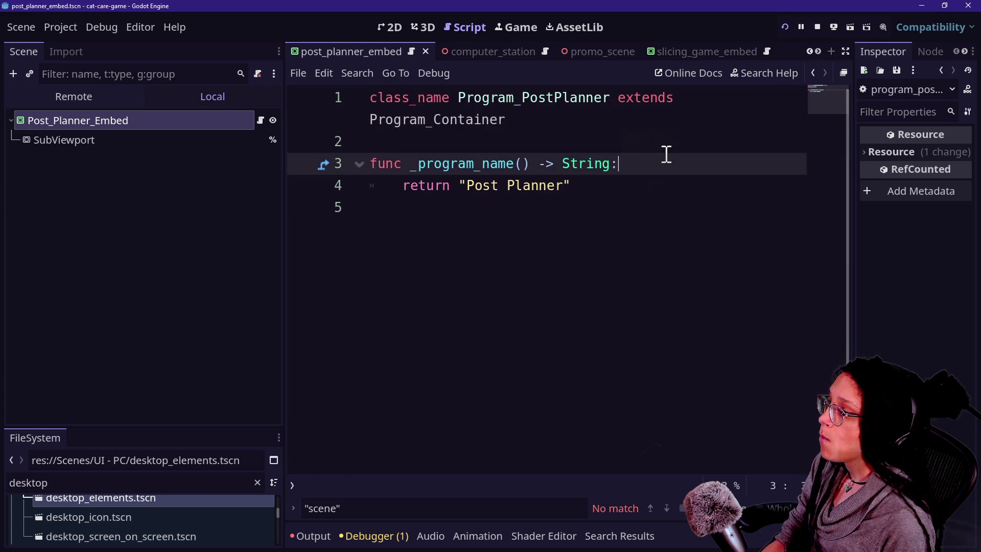
- Run the project to test the rename, stop it, and collapse the output panel
click(458, 143)
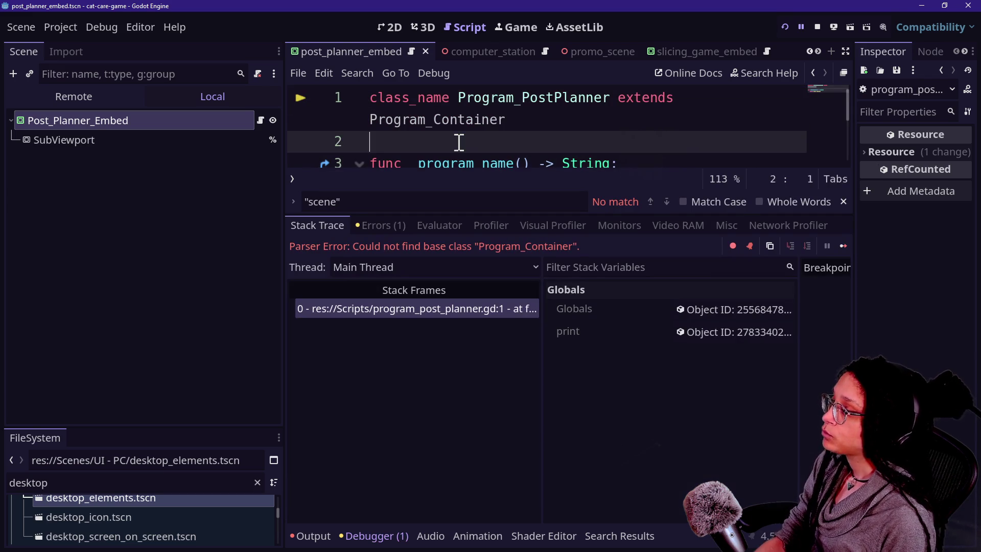
click(817, 26)
click(750, 102)
key(alt+o)
key(alt+o)
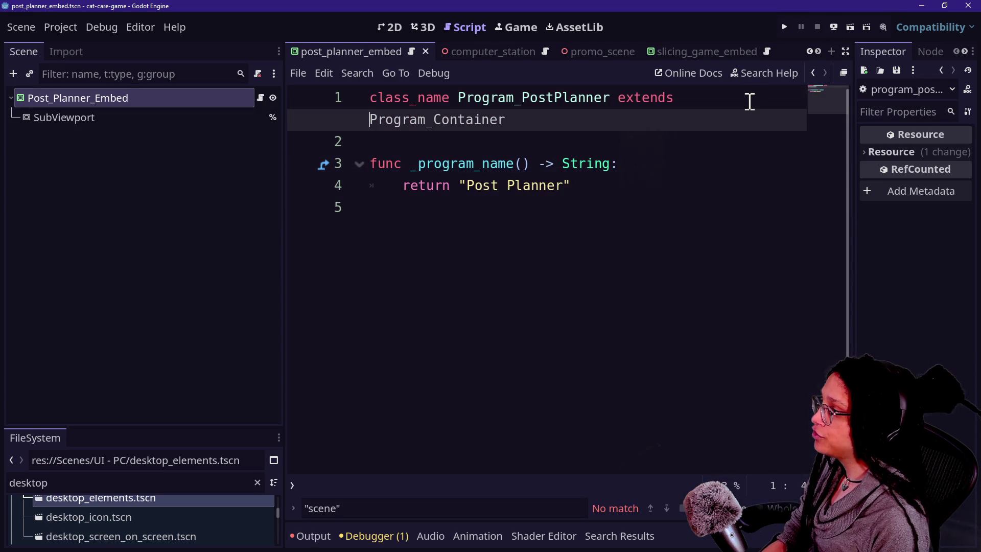
- Open manage_embedded_games.gd from the quick-open script list
key(shift+alt+o)
key(Down)
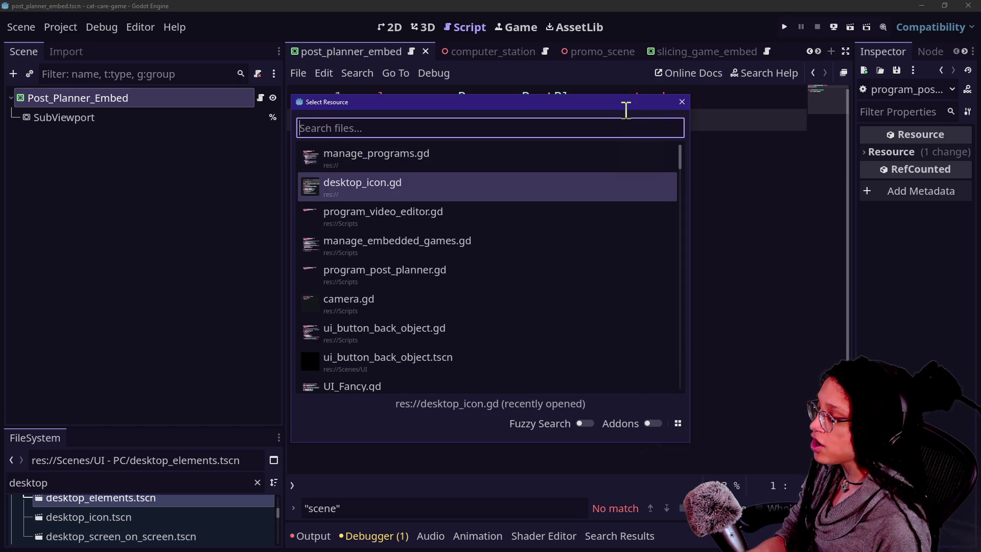
key(Down)
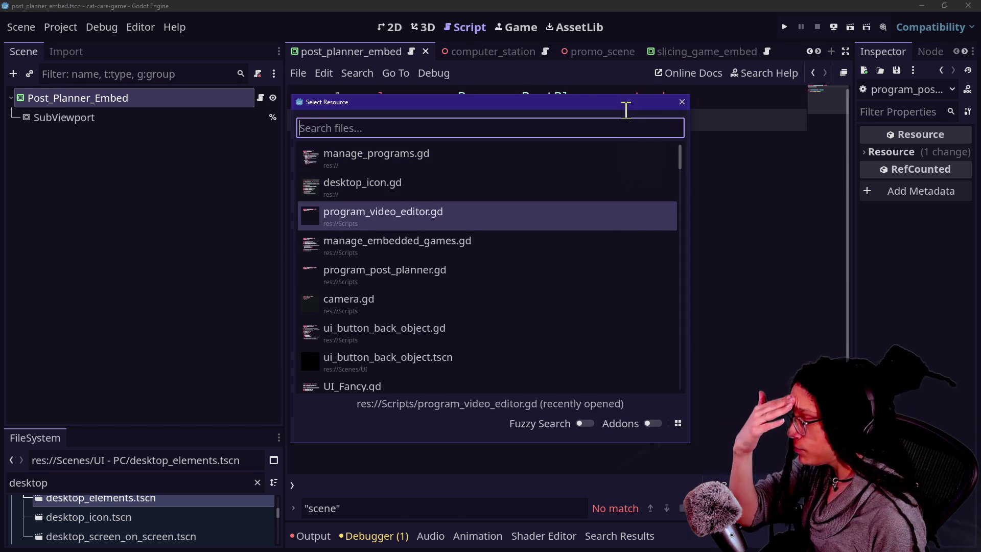
key(Down)
key(Up)
key(Down)
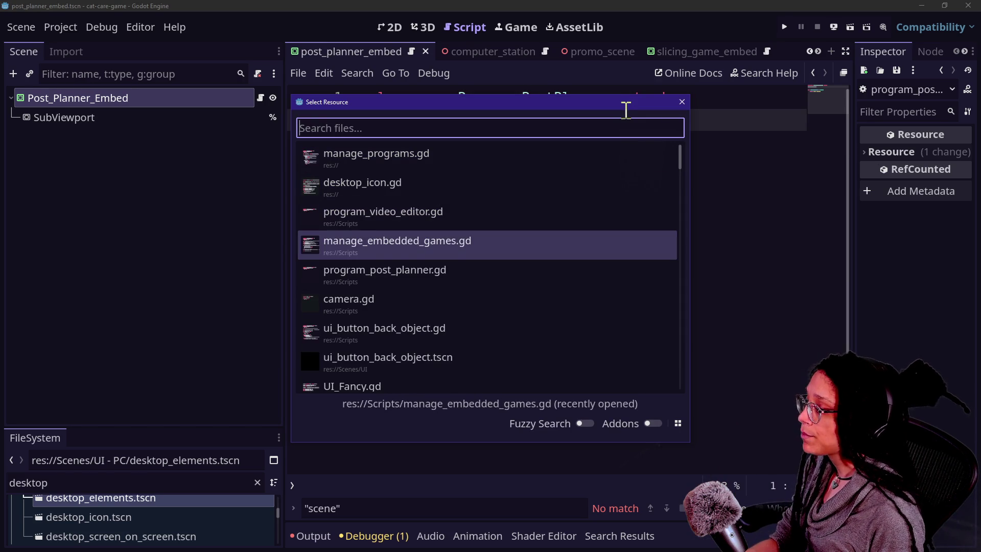
key(Up)
key(Up)
key(Down)
key(Down)
key(Return)
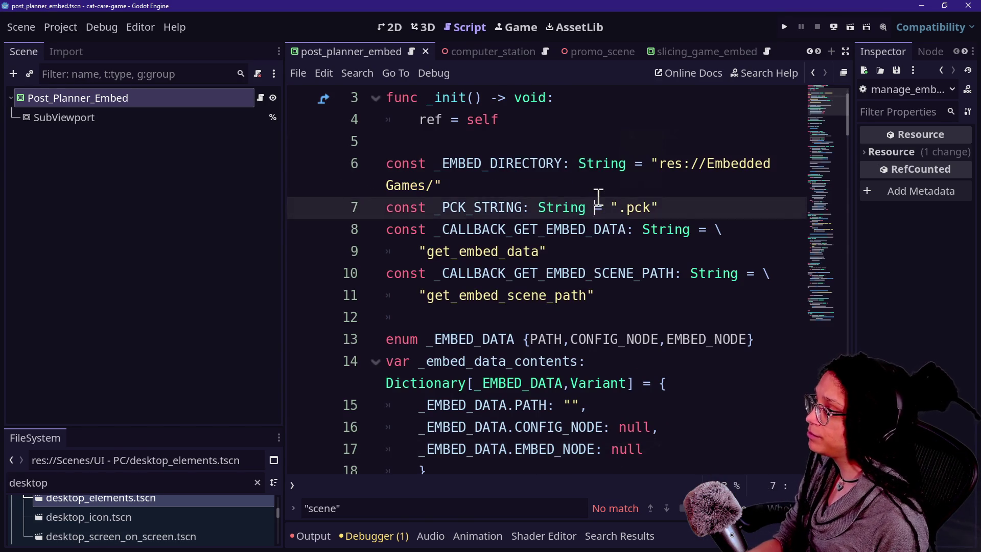
- Open manage_programs.gd with Quick Open and switch to distraction-free mode
key(alt+shift+o)
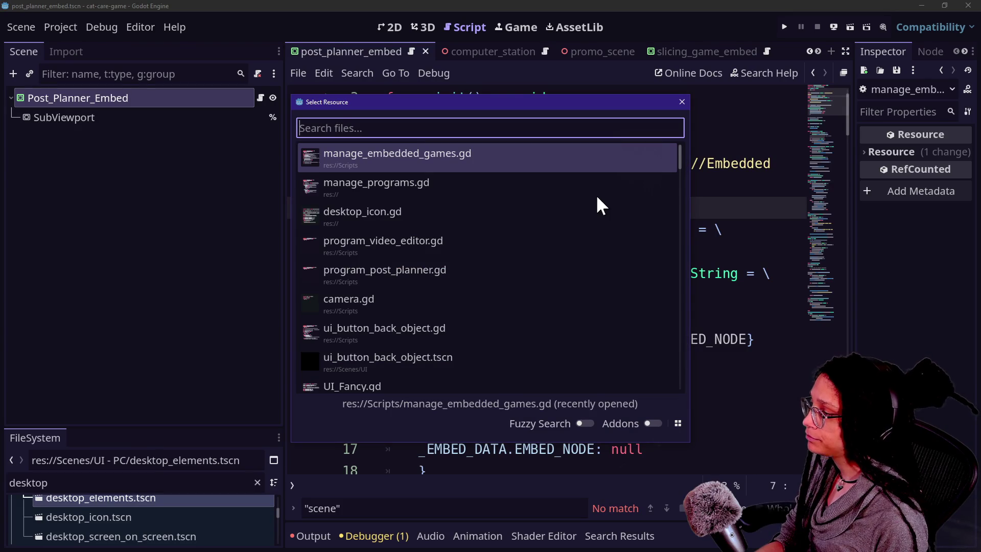
key(Down)
key(Return)
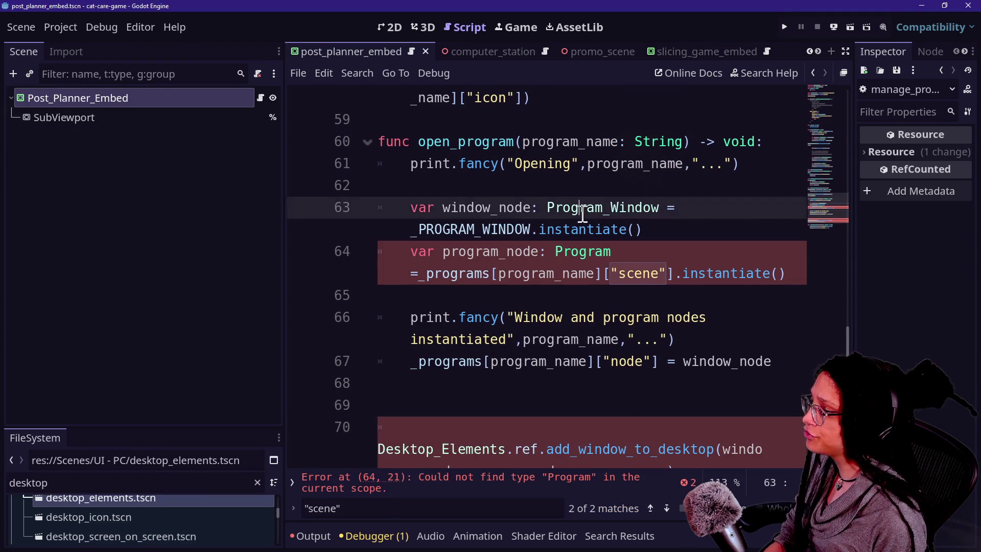
key(ctrl+shift+F11)
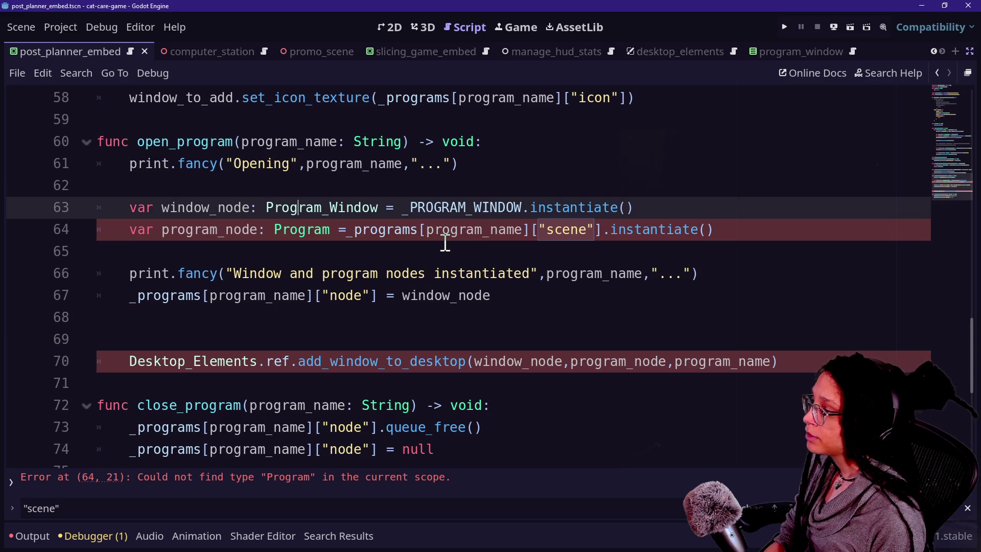
- Change the variable's type on line 64 from Program to Program_Container
click(330, 230)
text()C)
key(BackSpace)
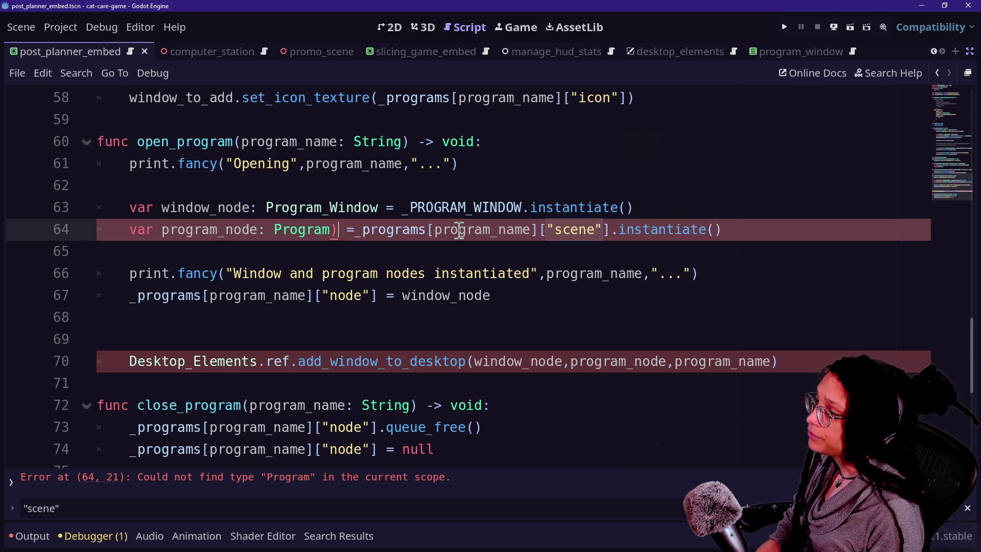
key(BackSpace)
text(_Container)
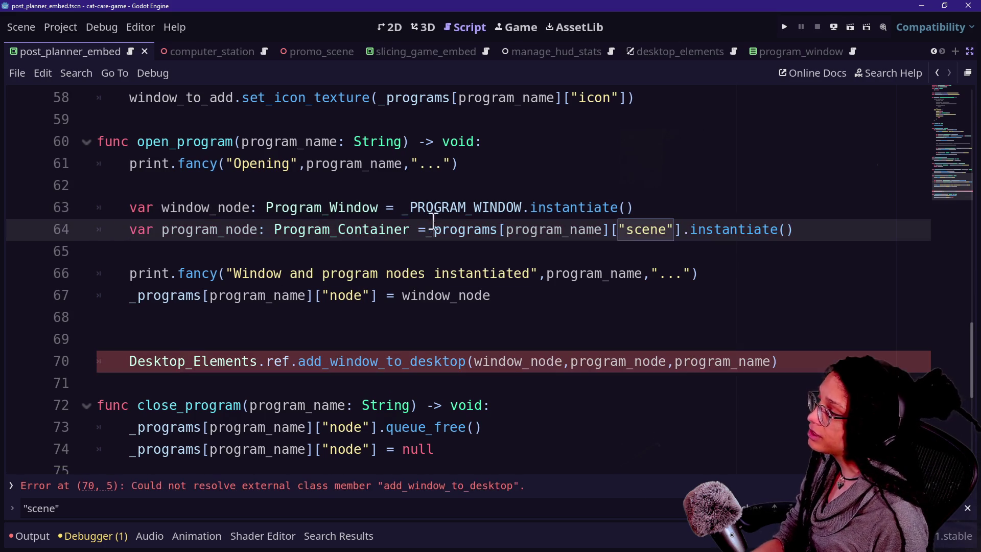
- Rename program_node to program_container on line 64
click(220, 231)
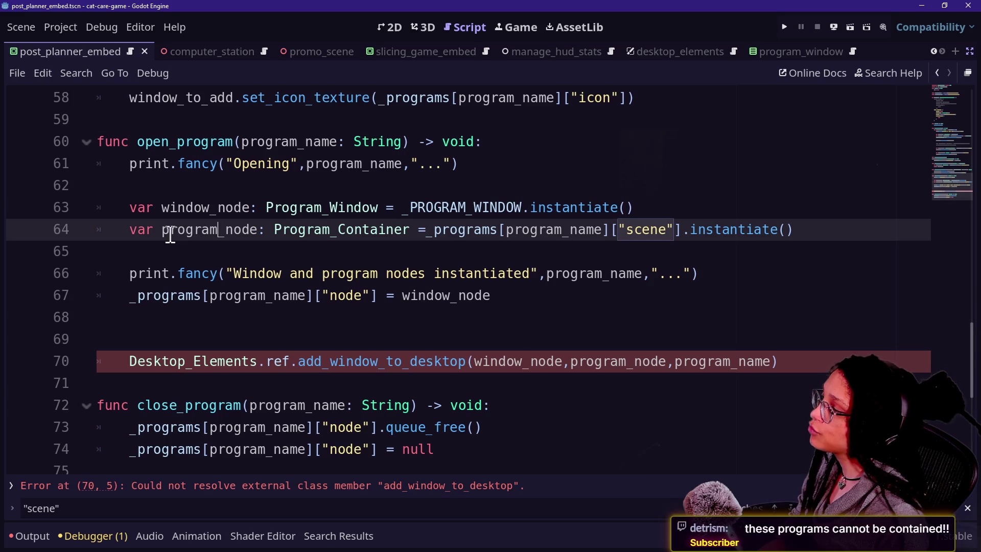
text())
key(BackSpace)
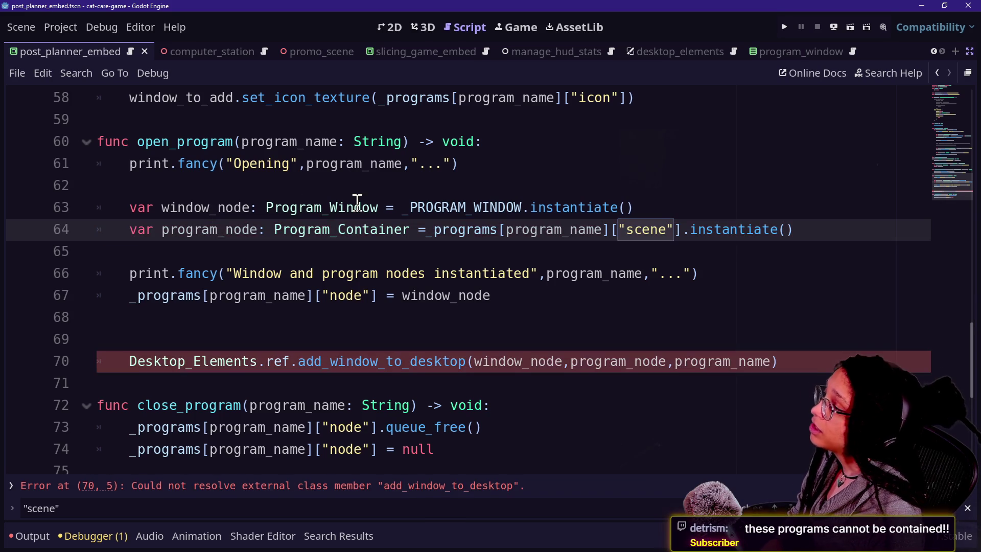
key(shift+Right)
key(shift+Right)
key(shift+Right)
text(Cont)
key(BackSpace)
key(BackSpace)
key(BackSpace)
text(_container)
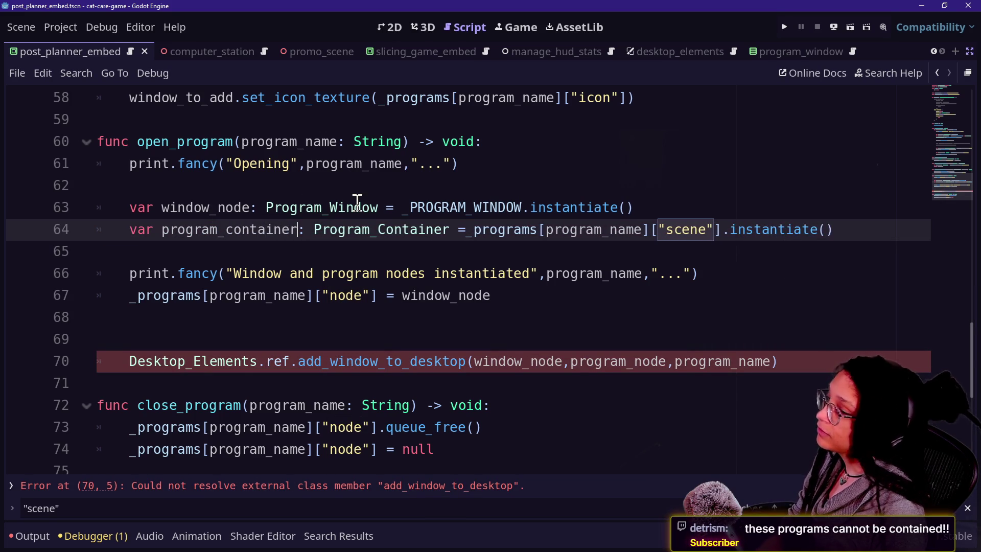
key(shift+Up)
key(shift+Home)
key(Down)
key(Down)
key(Down)
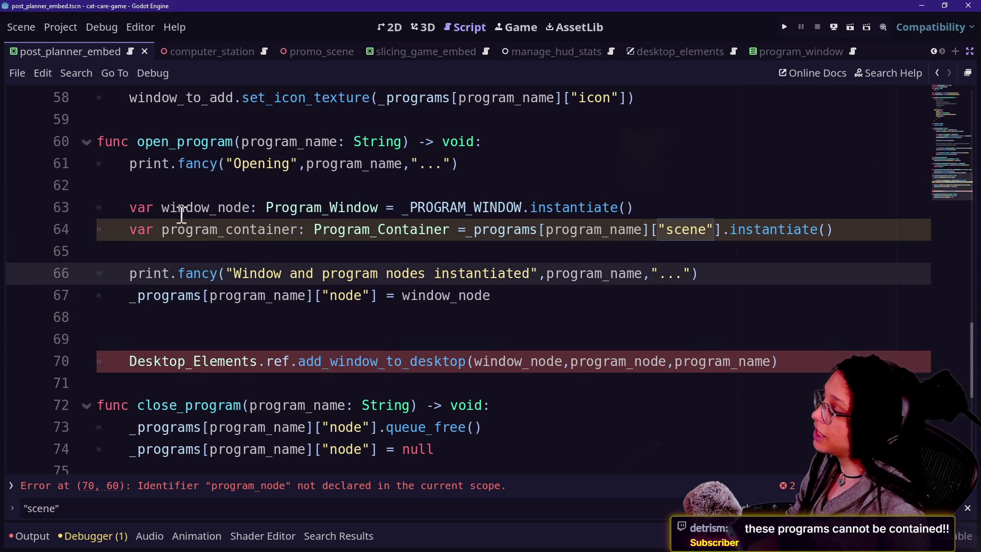
click(258, 234)
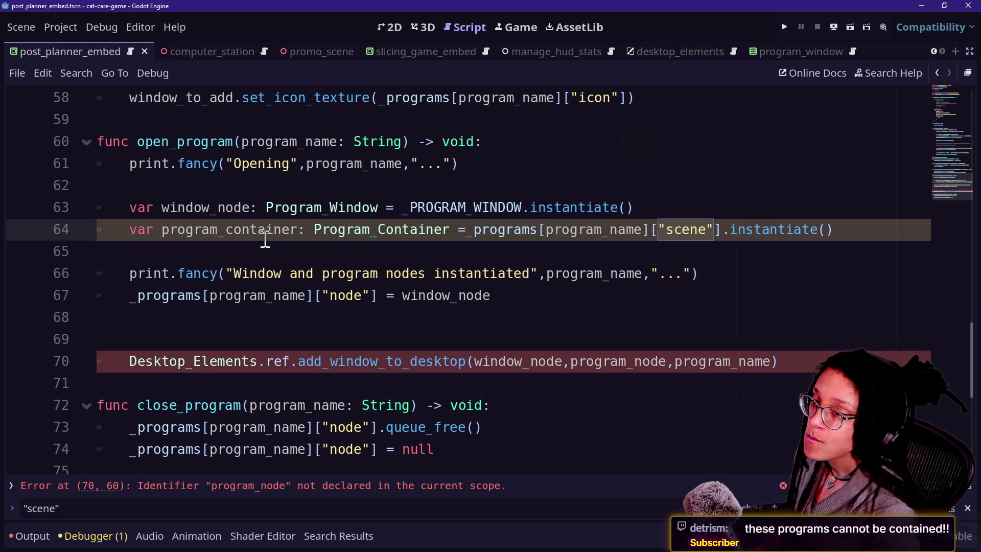
- Replace 'name' with 'container' in program_name on lines 67 and 70 using Ctrl+D
key(Down)
key(Down)
key(Down)
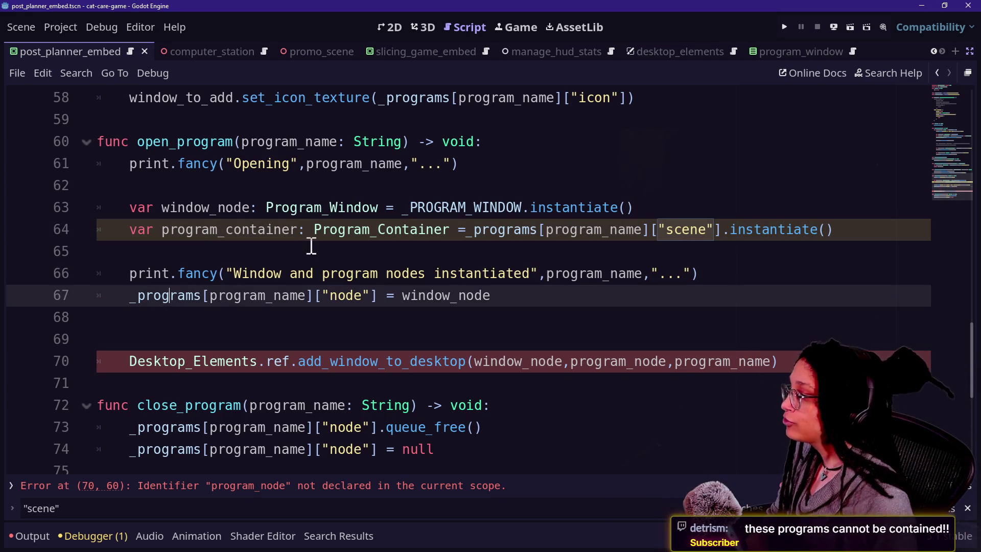
key(Down)
key(Down)
key(Down)
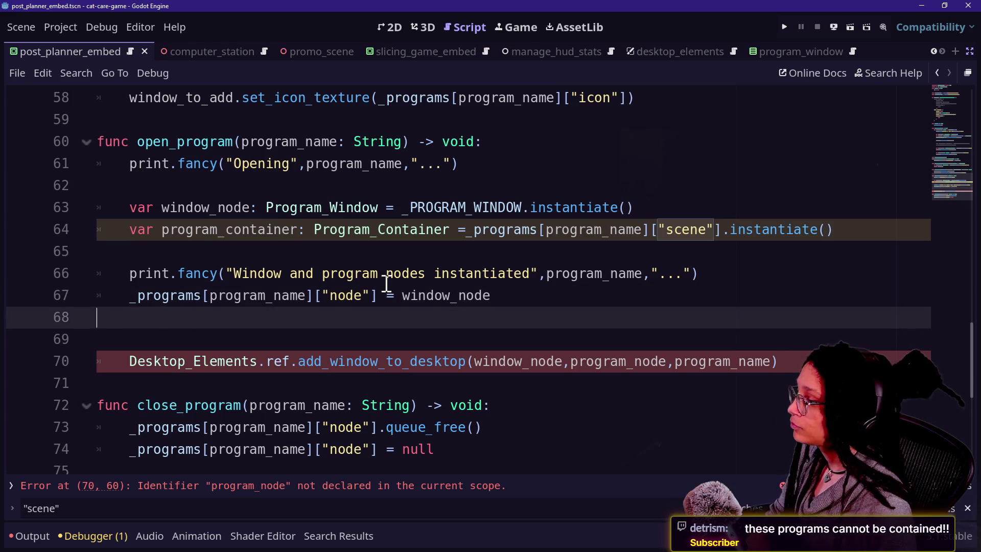
click(290, 340)
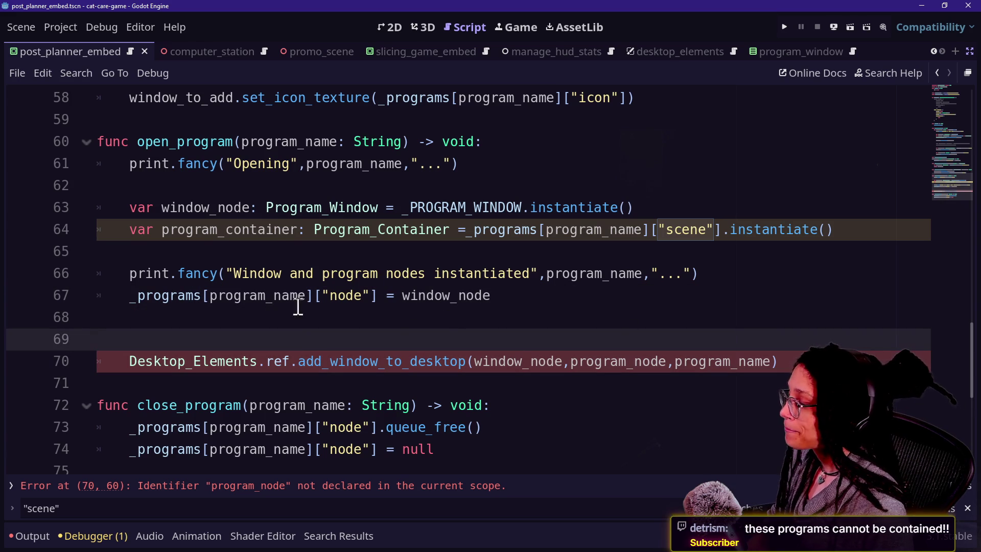
drag(274, 295, 308, 297)
key(ctrl+d)
text(containe)
text(r)
click(653, 321)
click(259, 334)
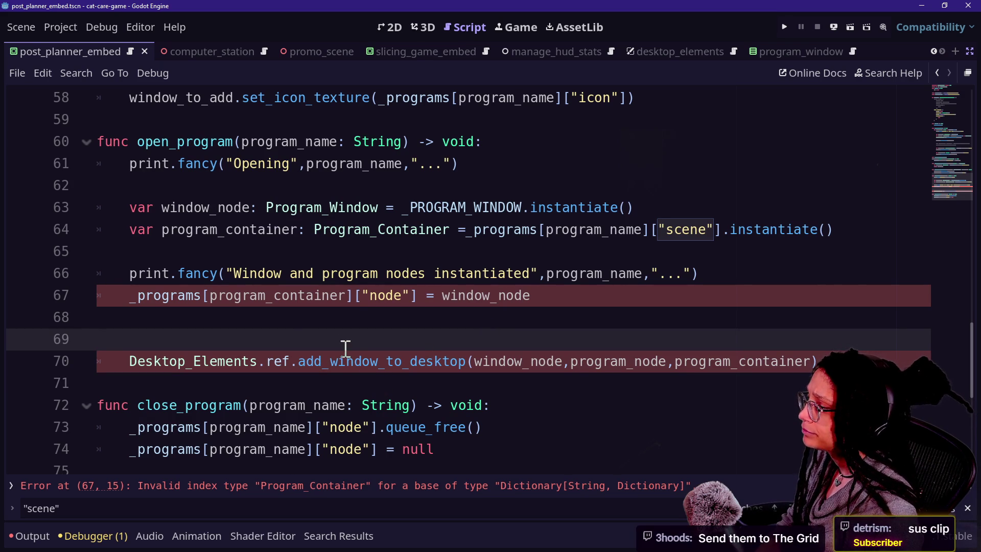
click(235, 302)
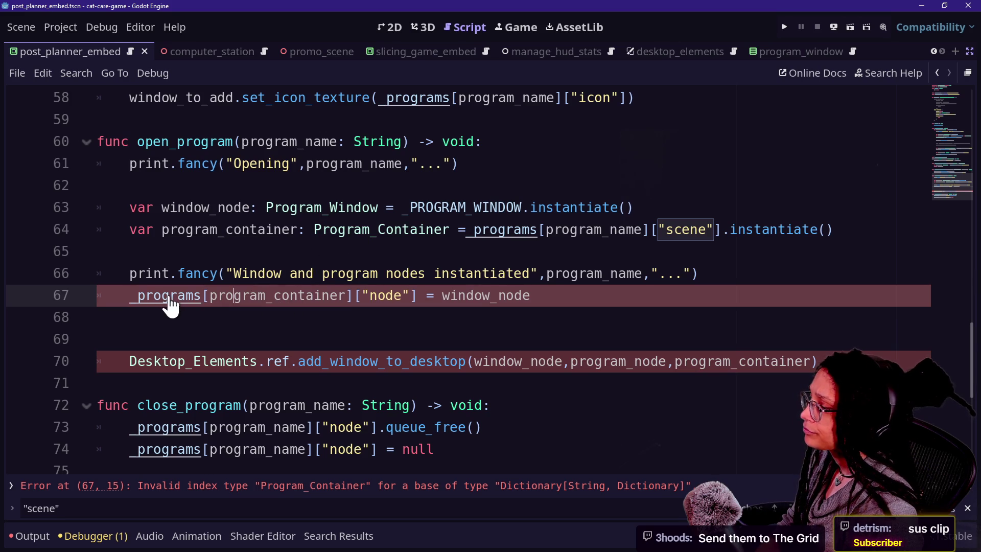
- Check the String-keyed _programs definition, then undo lines 67 and 70 back to program_name
click(146, 296)
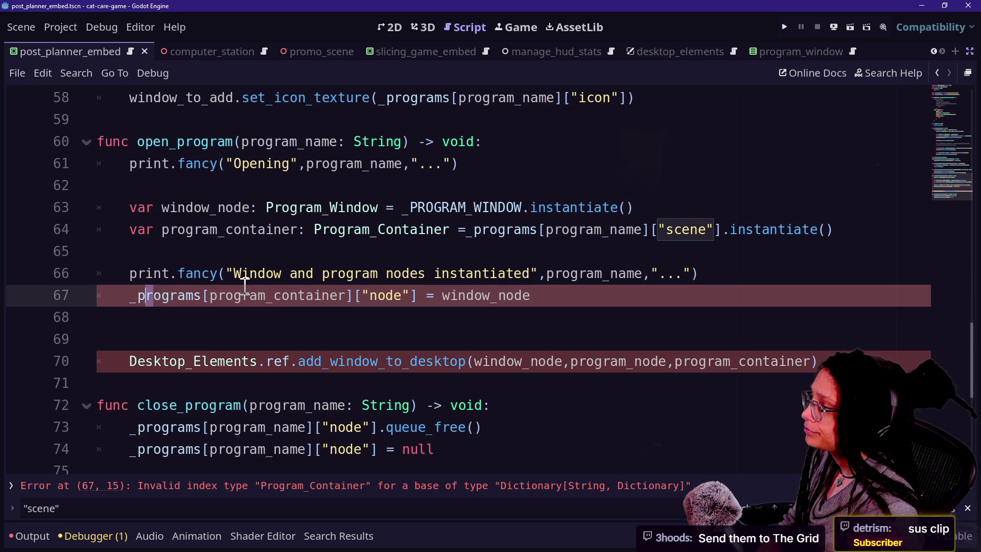
ctrl+click(154, 299)
scroll(297, 273, down, 2)
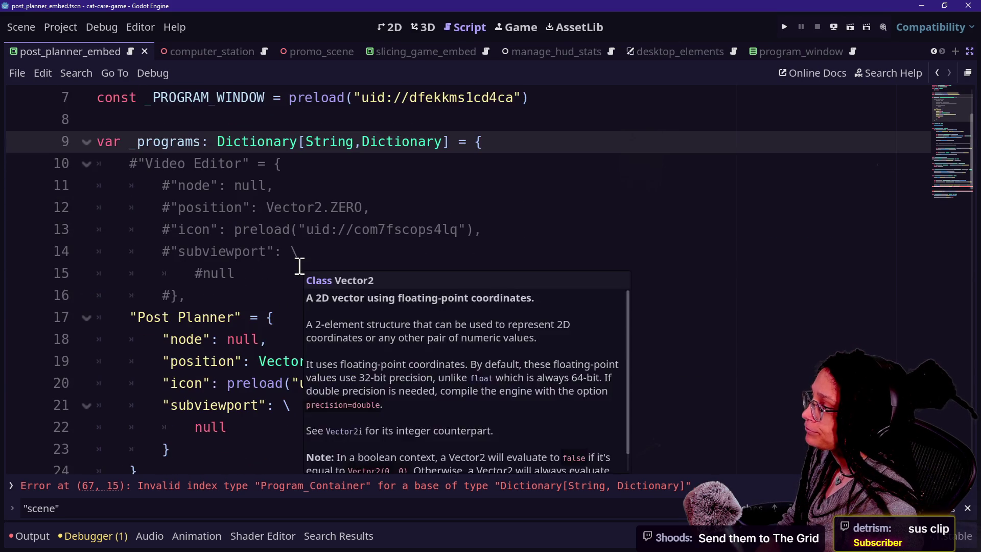
scroll(300, 266, down, 10)
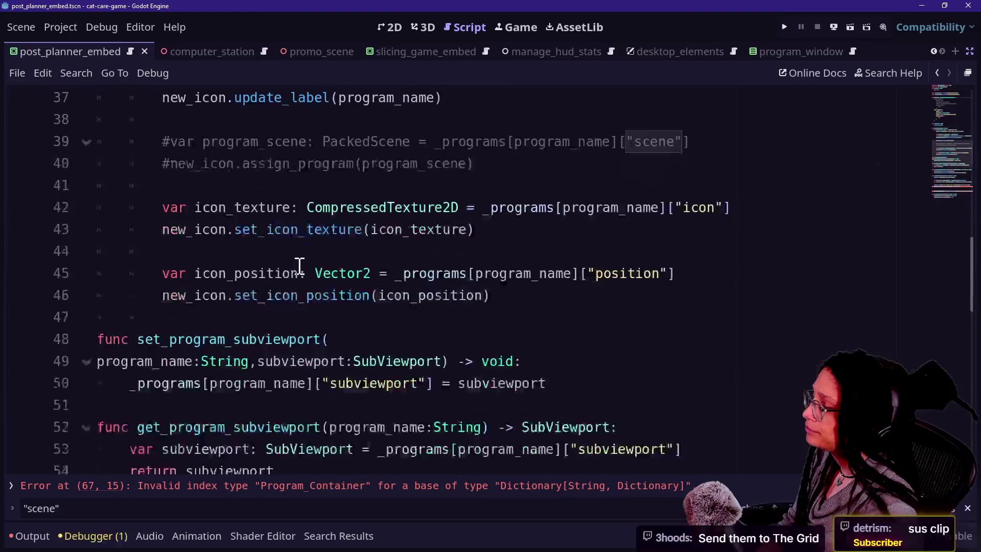
scroll(300, 265, down, 6)
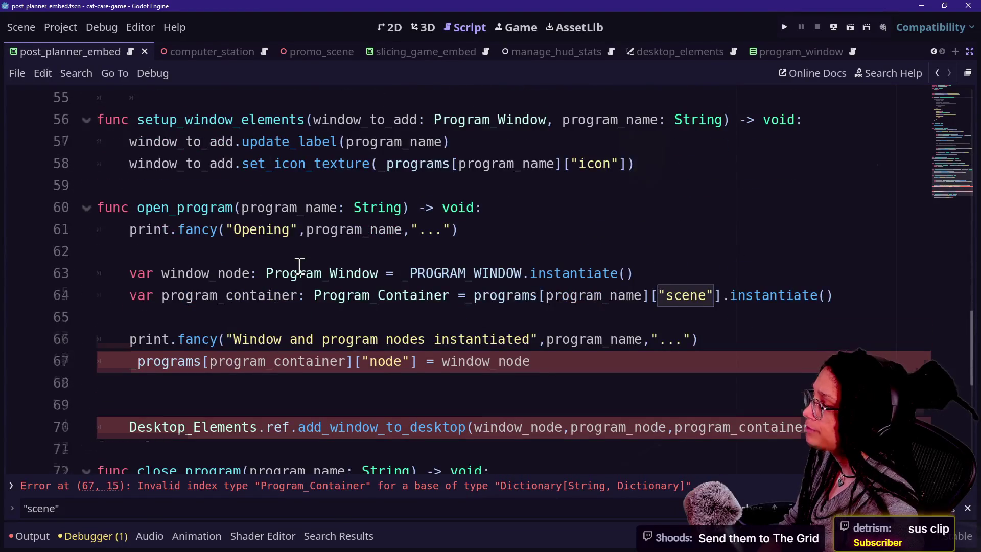
scroll(299, 265, down, 1)
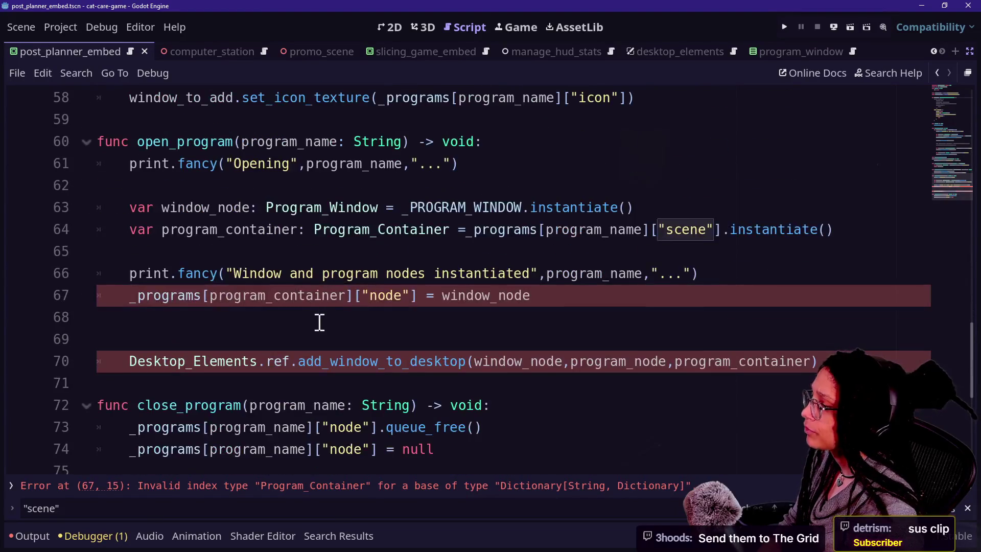
click(291, 303)
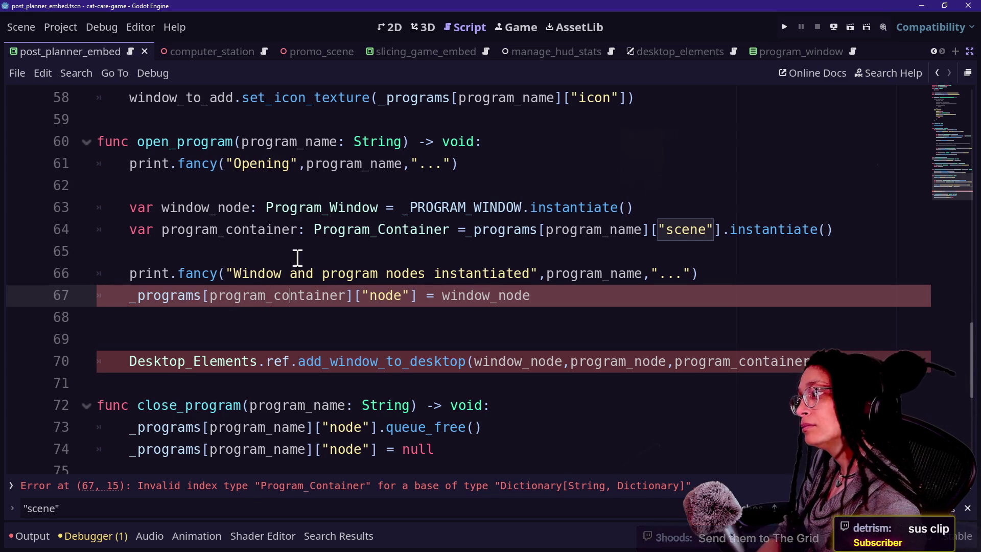
key(ctrl+z)
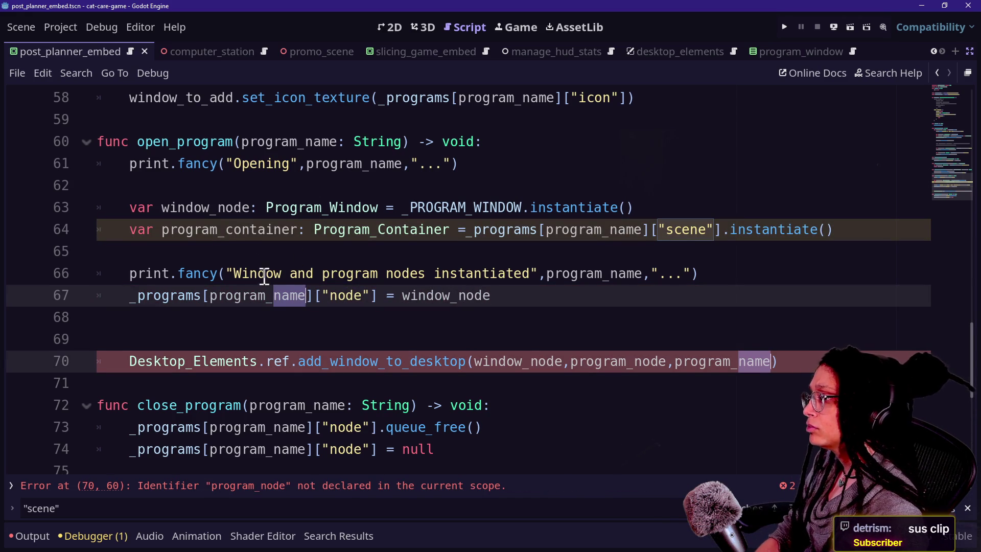
- Restore the program_container rename on line 64 after an accidental undo
key(Escape)
key(BackSpace)
key(BackSpace)
key(BackSpace)
key(ctrl+z)
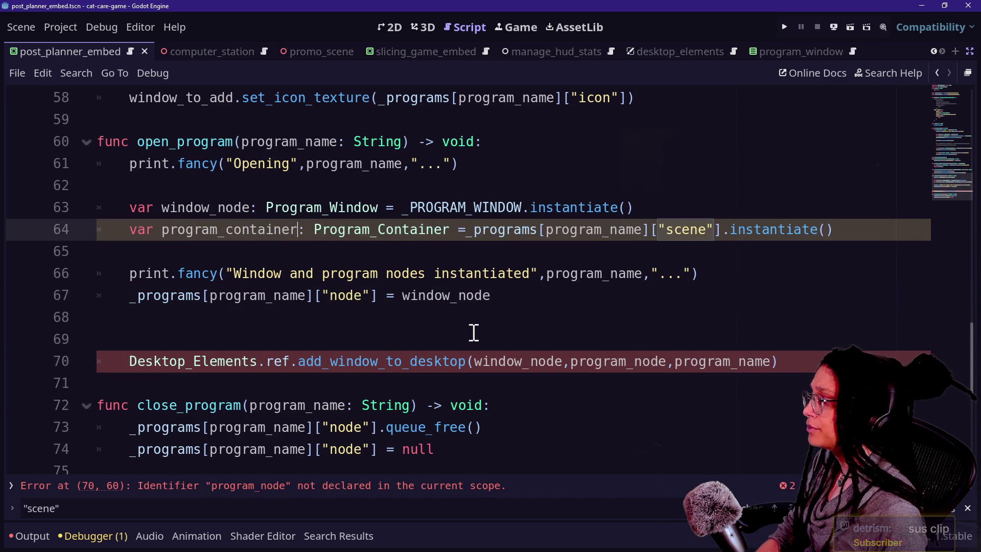
click(467, 329)
click(438, 282)
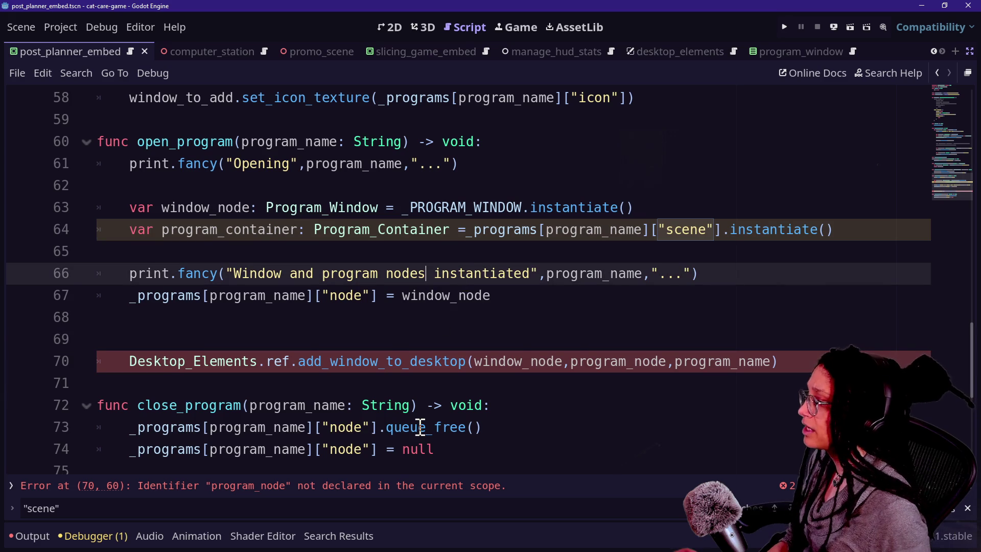
- Pass program_container instead of program_node to add_window_to_desktop on line 70
click(668, 368)
key(BackSpace)
key(BackSpace)
key(BackSpace)
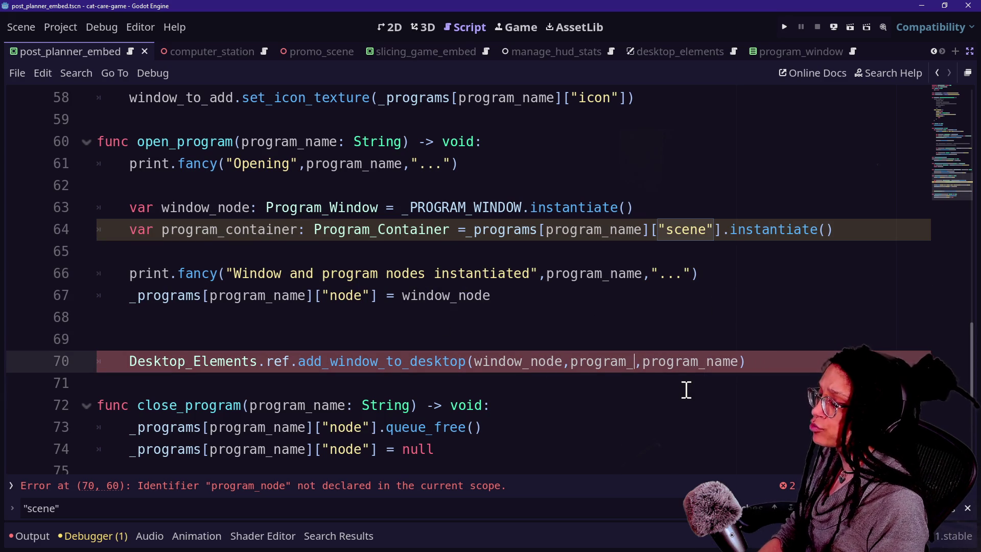
text(container)
click(401, 321)
click(652, 367)
click(641, 405)
click(624, 428)
click(602, 335)
click(685, 381)
click(715, 367)
key(Down)
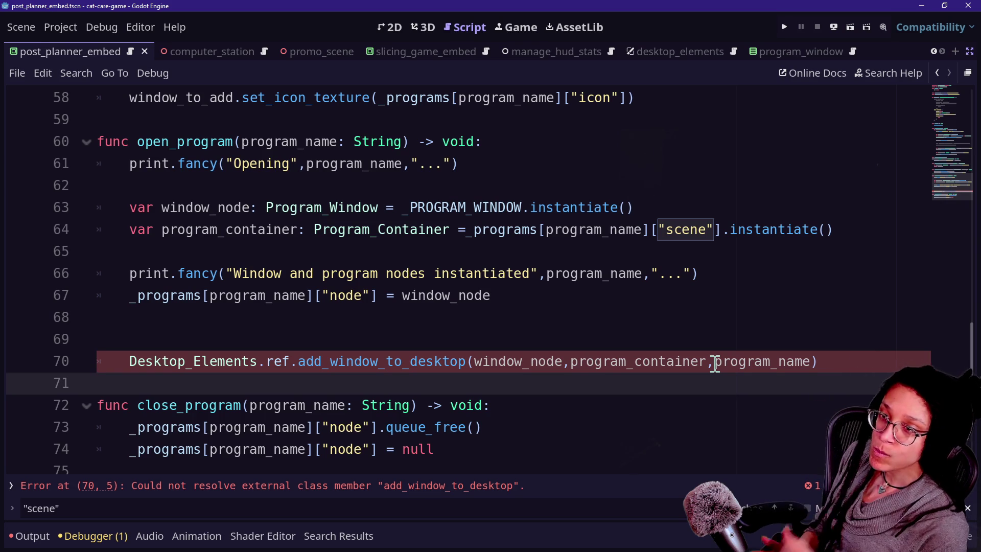
- Jump to the add_window_to_desktop definition in the desktop_elements script
click(428, 339)
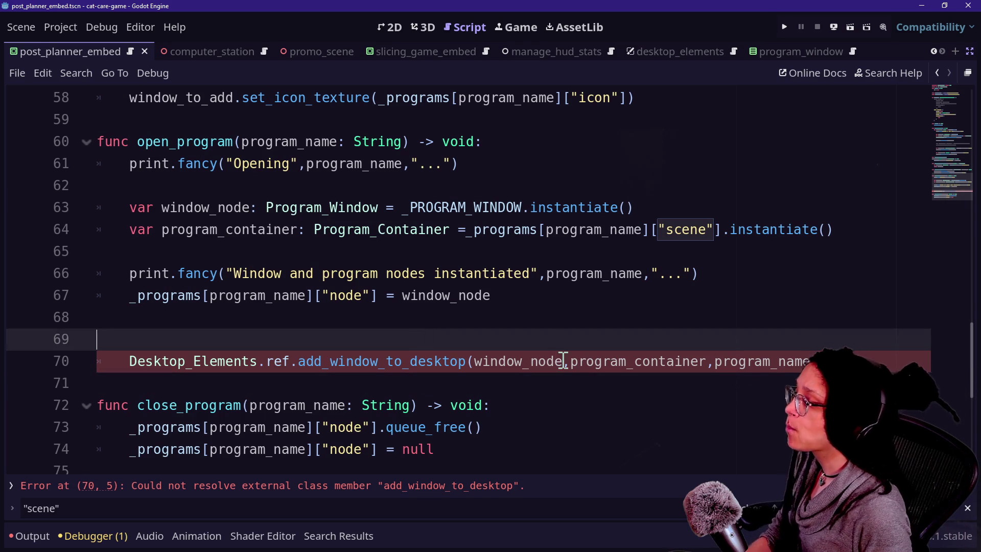
click(563, 361)
scroll(429, 320, down, 1)
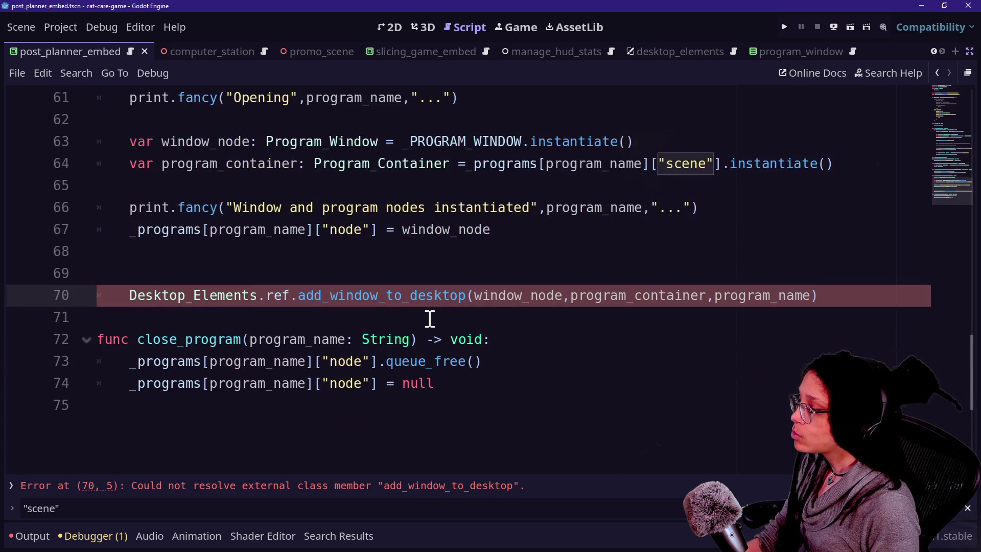
ctrl+click(367, 301)
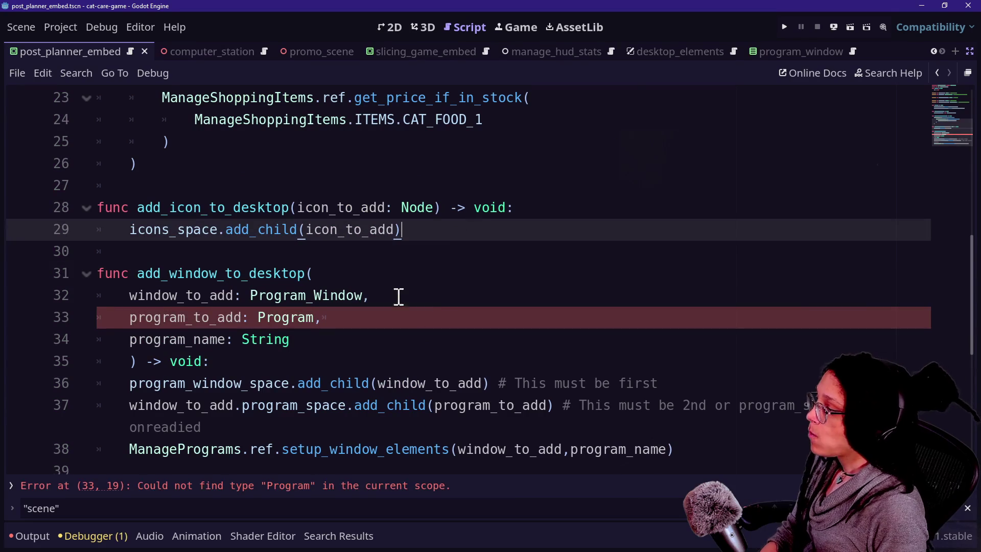
- Rename the parameter to program_container_to_add, typed Program_Container
click(331, 333)
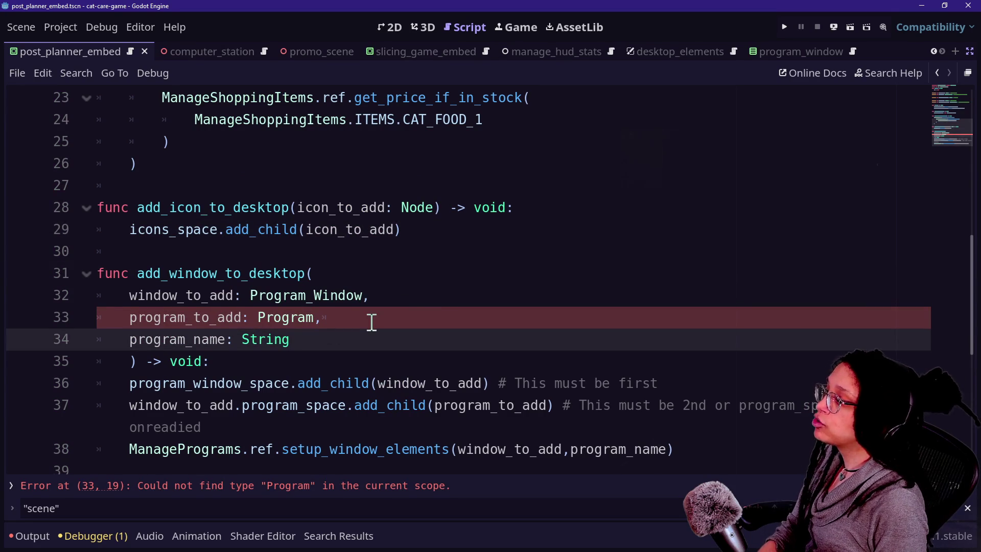
click(322, 317)
text(C)
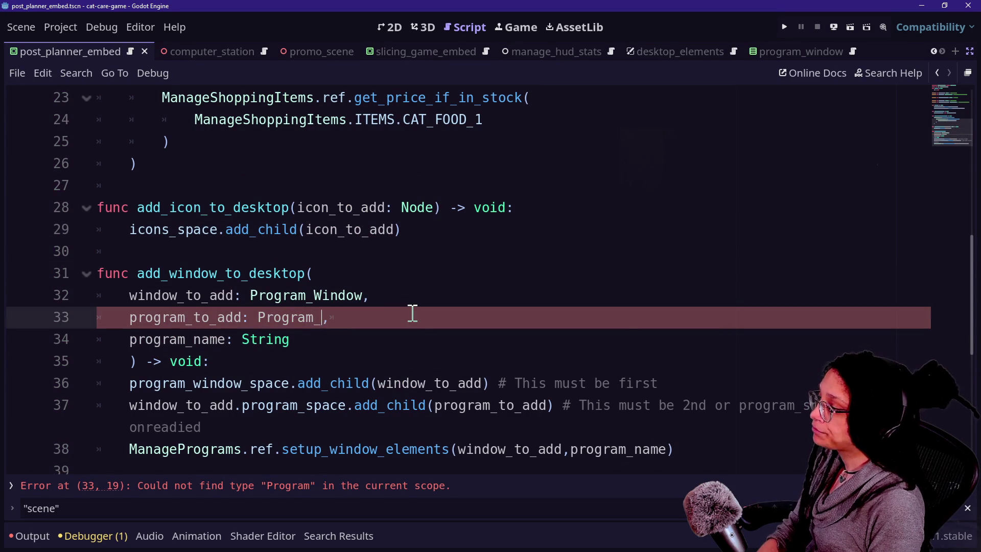
text(ontainer)
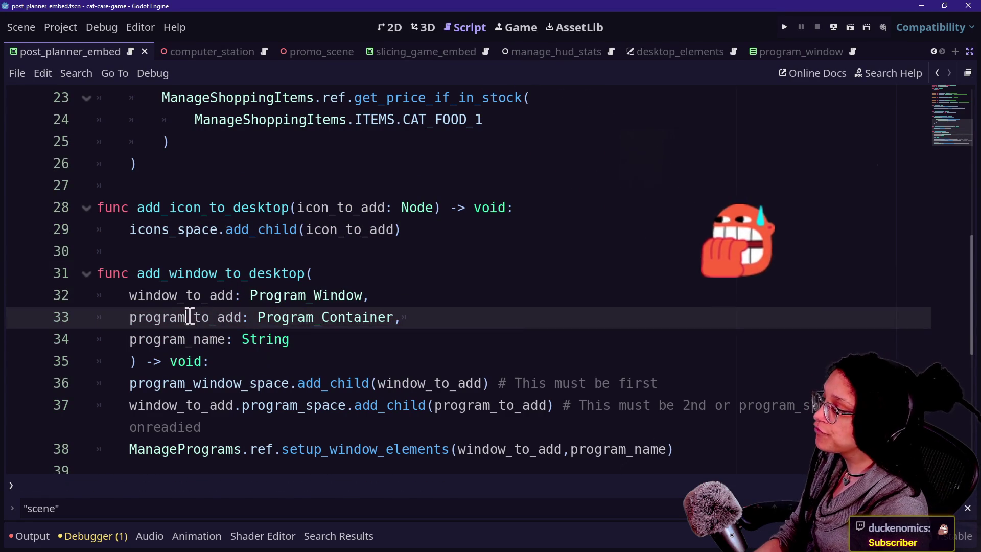
text(container_)
drag(129, 230, 153, 245)
click(258, 301)
key(Down)
key(Down)
key(Down)
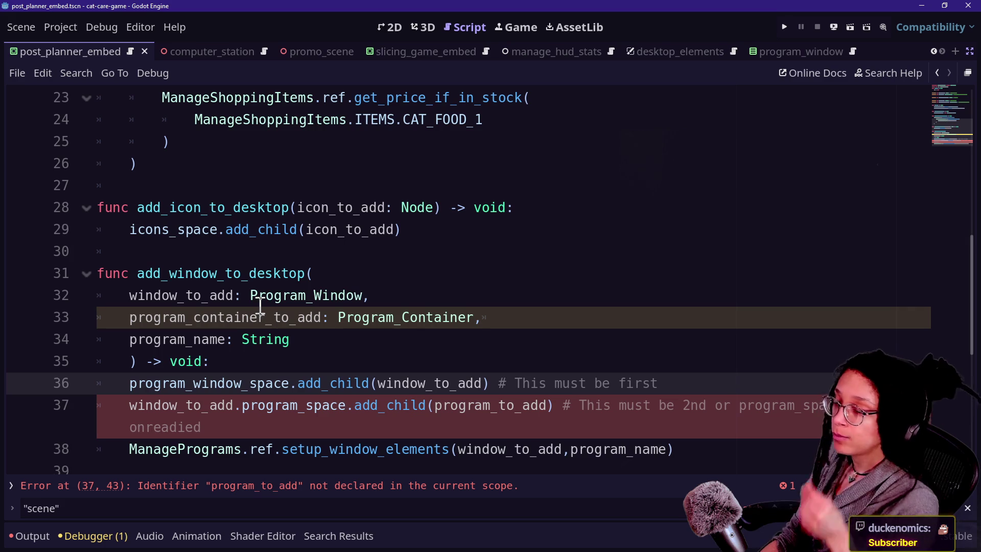
- Update line 37's reference to program_container_to_add, wrap the add_child call, and save
click(439, 358)
scroll(441, 353, down, 2)
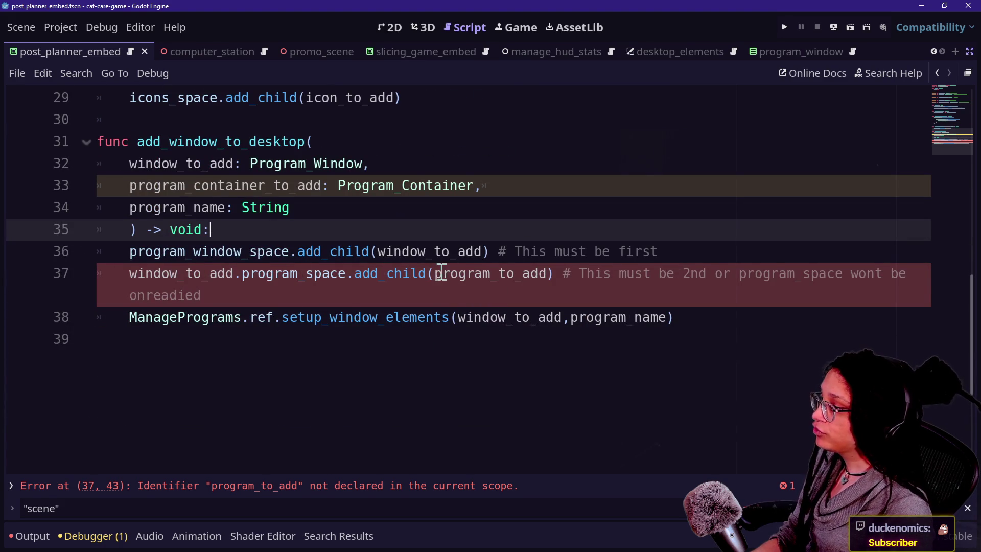
click(499, 276)
text(container)
drag(420, 260, 657, 278)
click(657, 276)
click(433, 274)
key(Return)
click(313, 296)
key(ctrl+s)
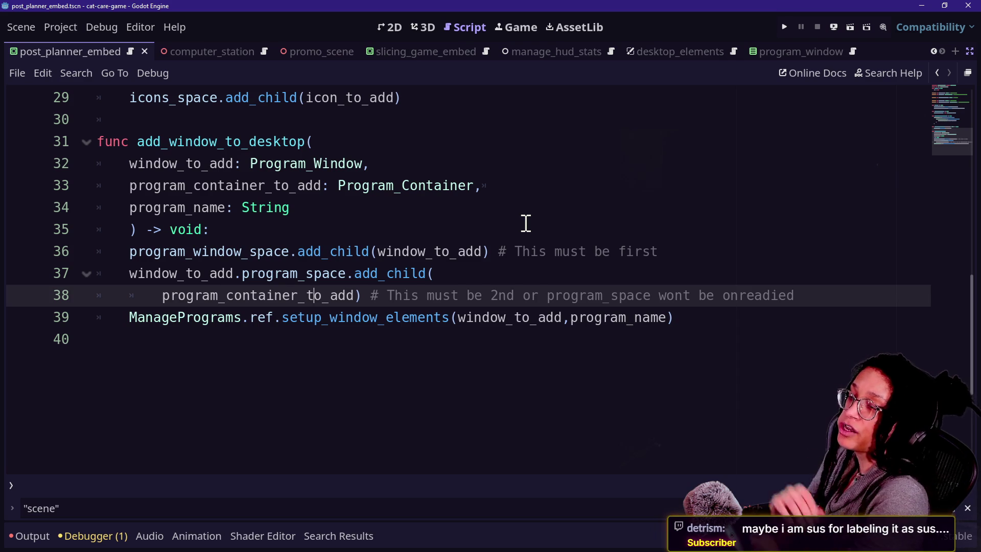
click(526, 224)
click(462, 295)
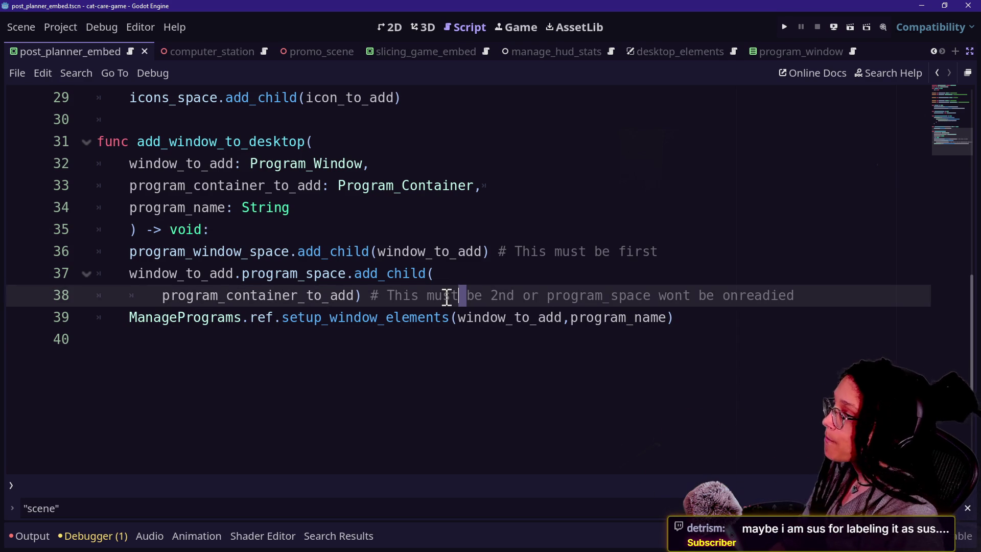
scroll(447, 297, up, 3)
click(444, 296)
key(ctrl+s)
click(329, 222)
key(Down)
key(Down)
key(Down)
click(521, 337)
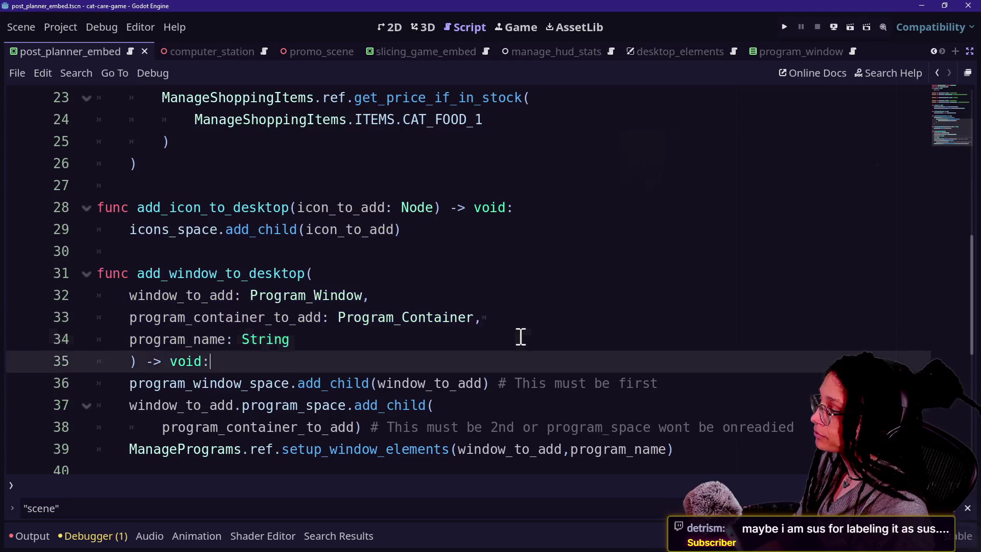
key(Down)
key(Down)
drag(519, 335, 529, 385)
click(531, 385)
key(Down)
key(Down)
key(Down)
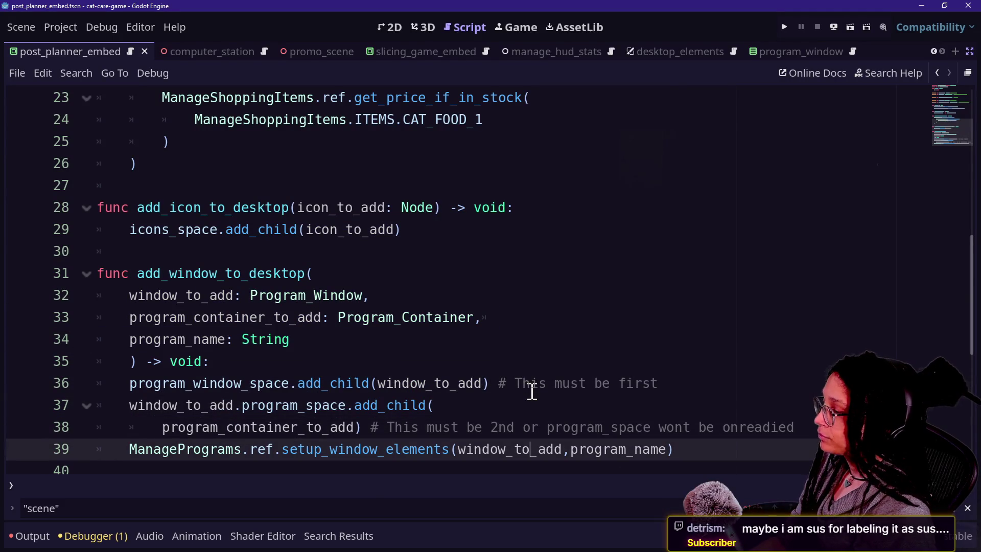
mouse_move(337, 337)
mouse_down()
mouse_move(628, 449)
mouse_move(524, 461)
mouse_up()
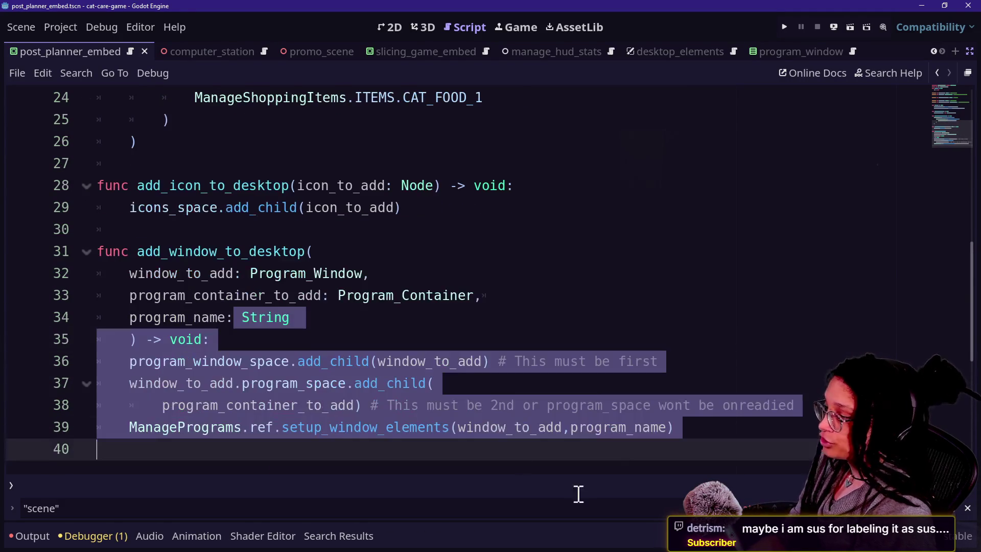
click(532, 429)
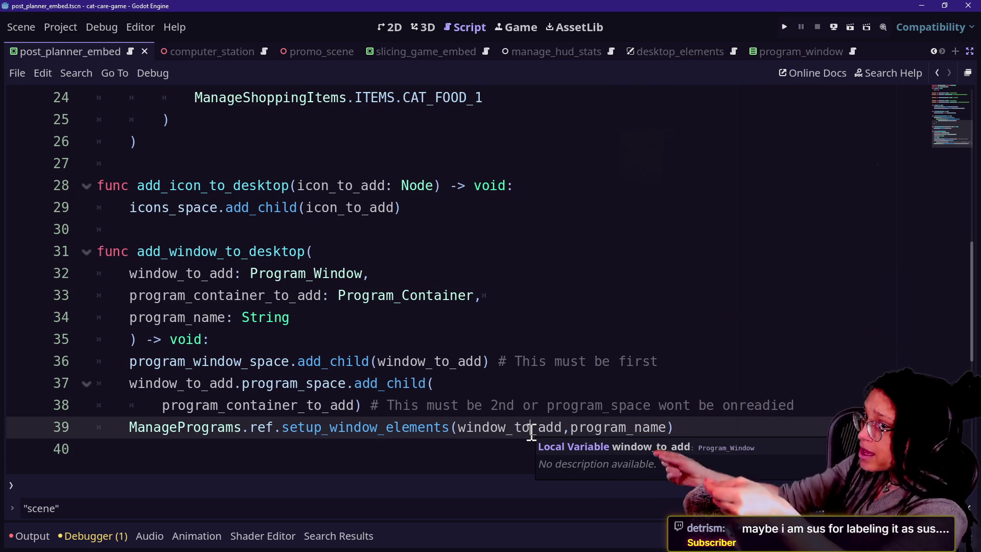
click(495, 340)
click(568, 427)
click(535, 383)
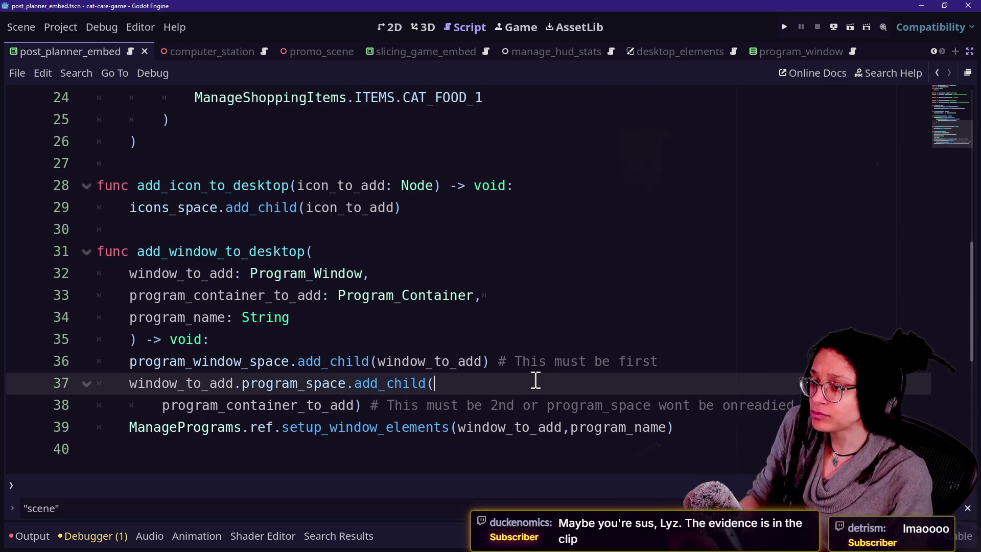
key(alt+Tab)
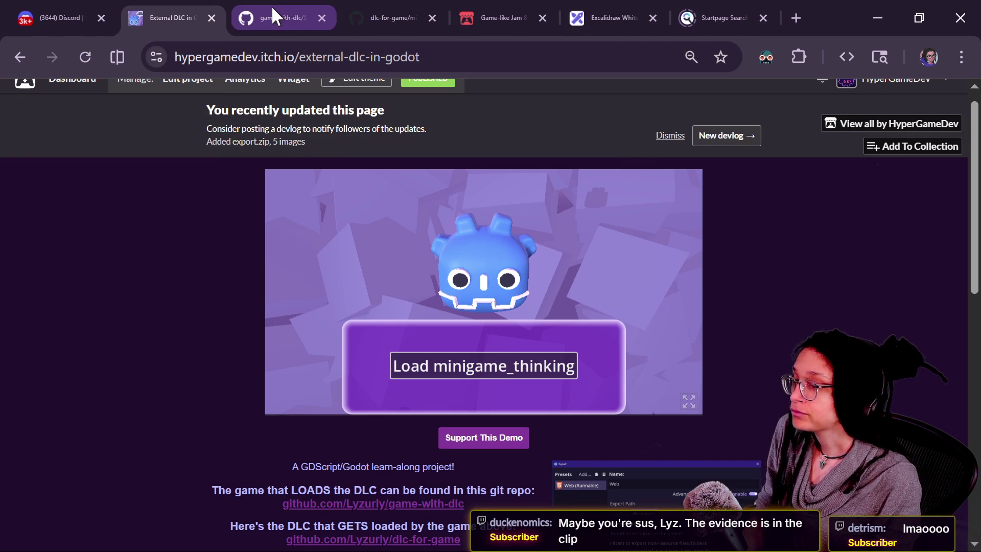
- Switch to Firefox and paste the Twitch clip URL into a new tab's address bar
key(alt+Tab)
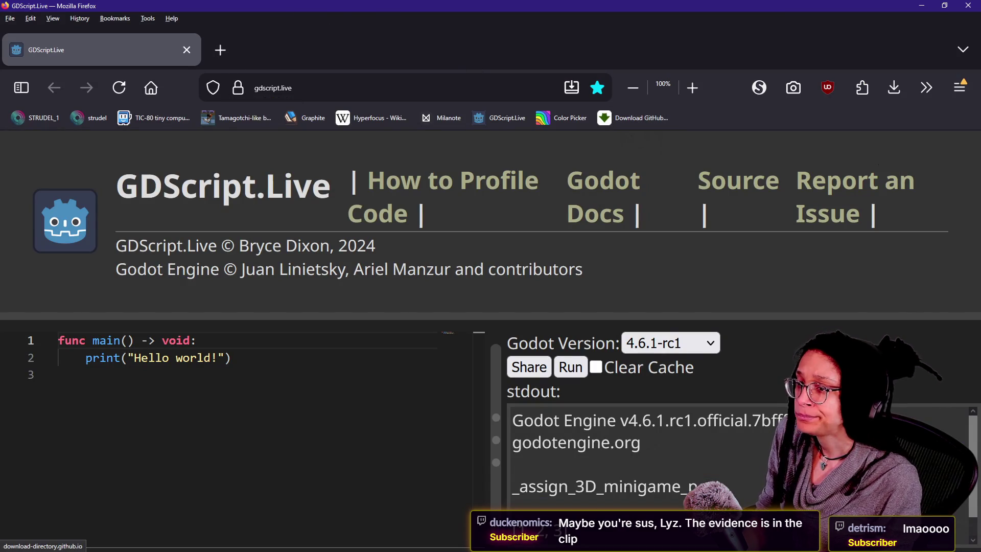
key(alt+Tab)
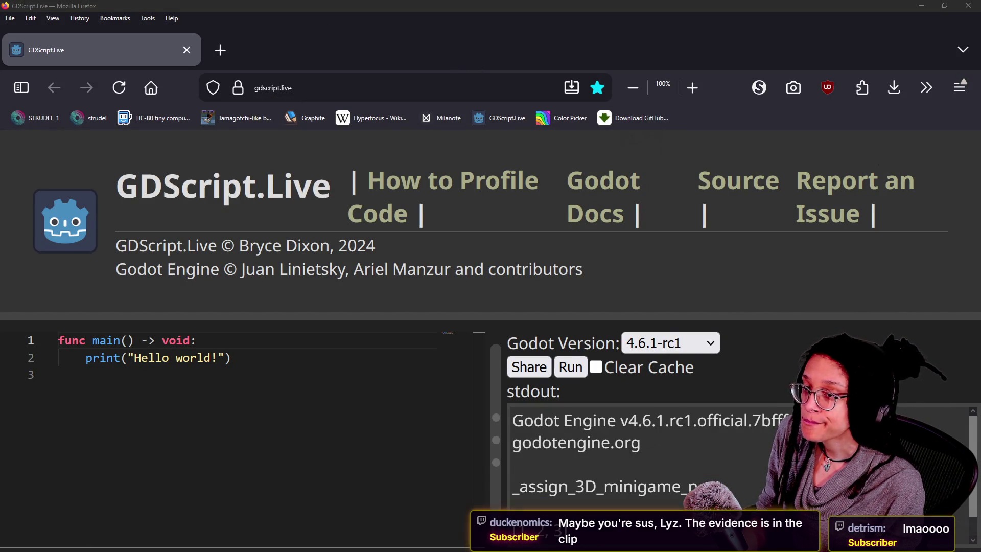
click(227, 50)
text(https://www.twitch.tv/hypergamedev_/clip/LongSmoothPandaPJSalt-4YUSxjap_xP6lQxz)
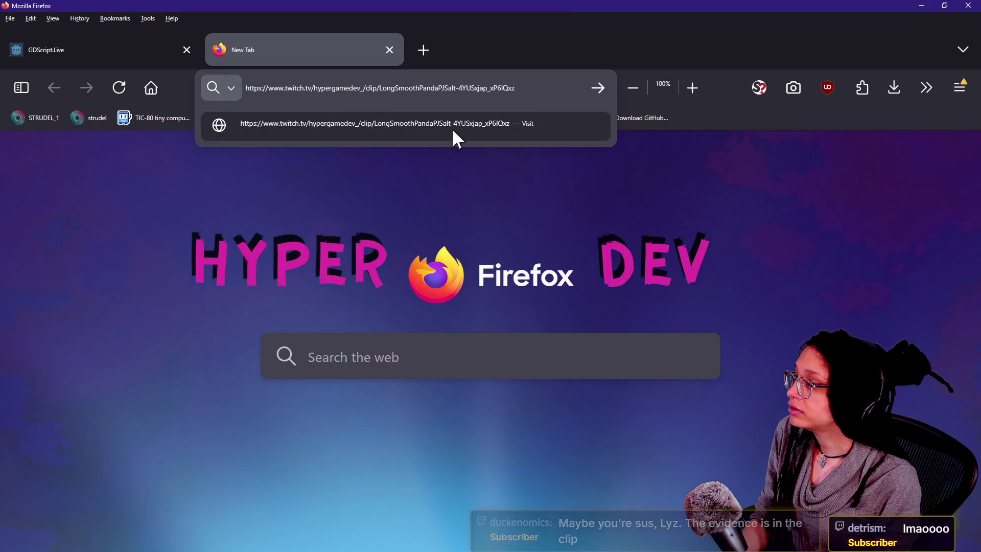
- Load the Twitch clip, replay it from the start, then close the clip tab
click(452, 127)
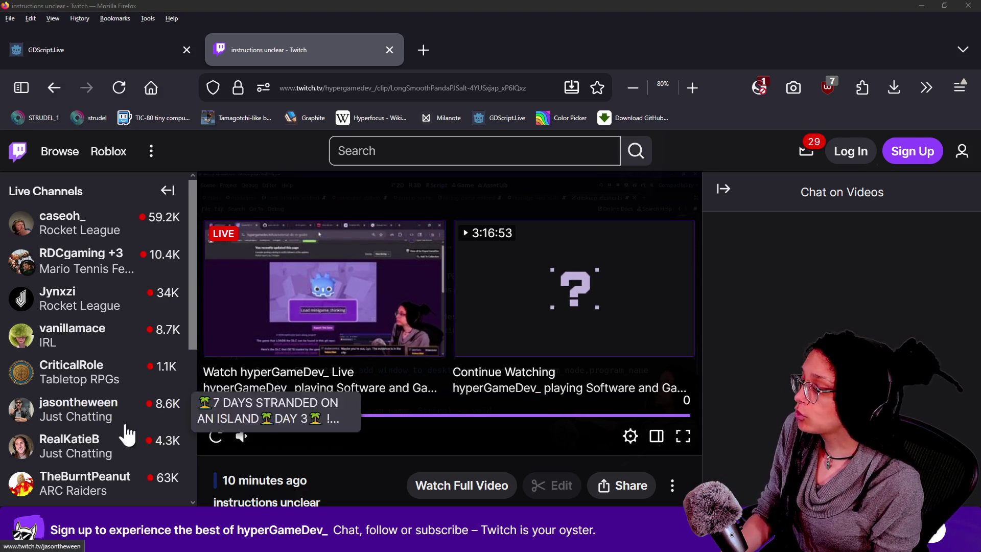
mouse_move(262, 434)
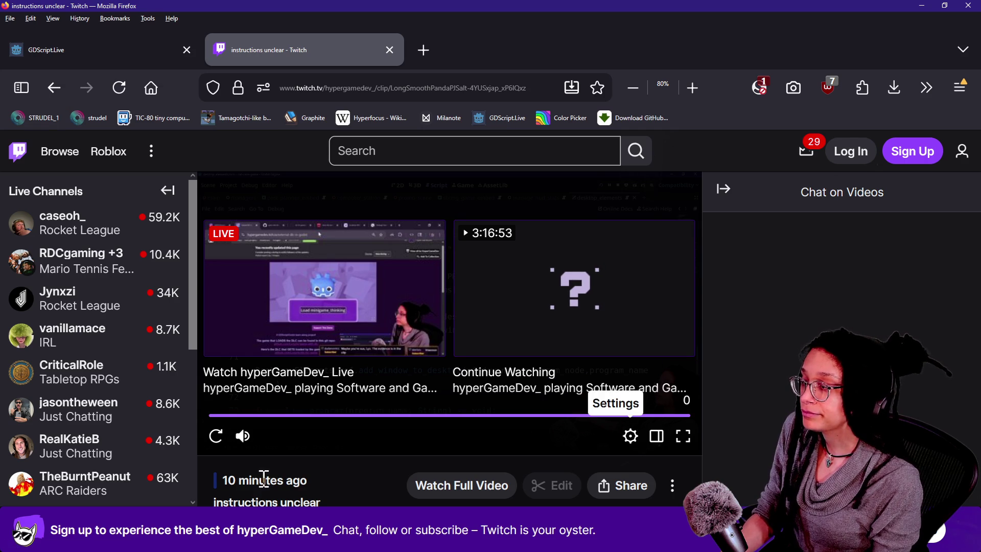
click(216, 436)
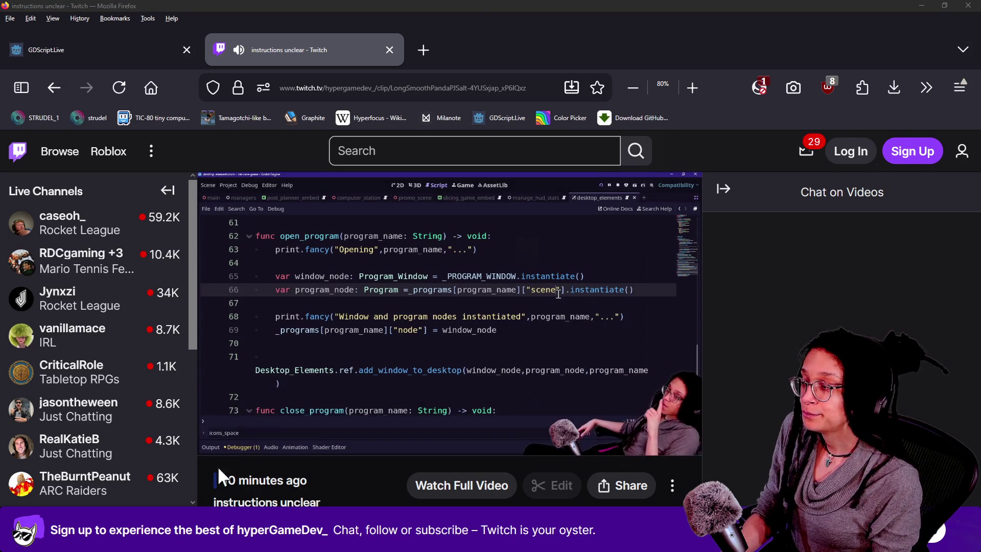
mouse_move(610, 412)
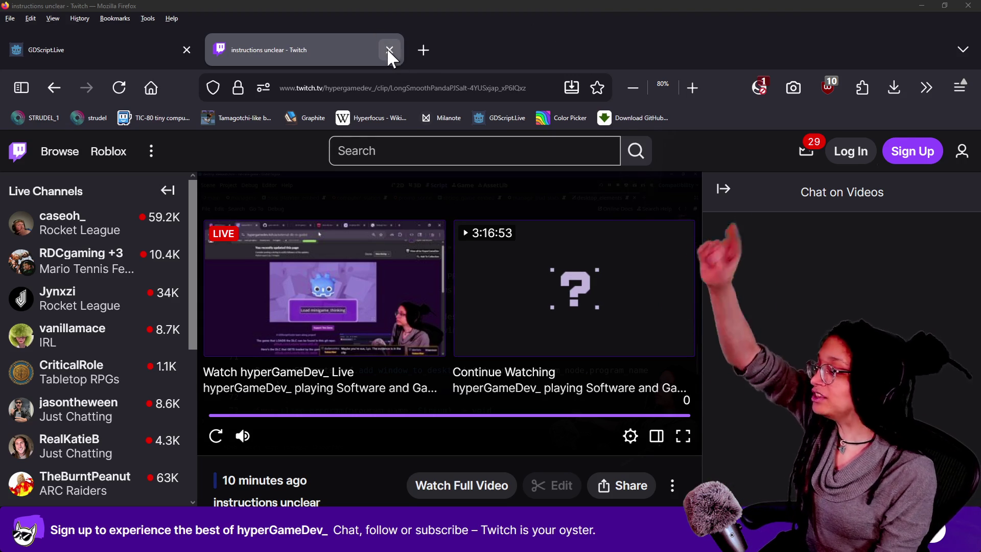
click(362, 57)
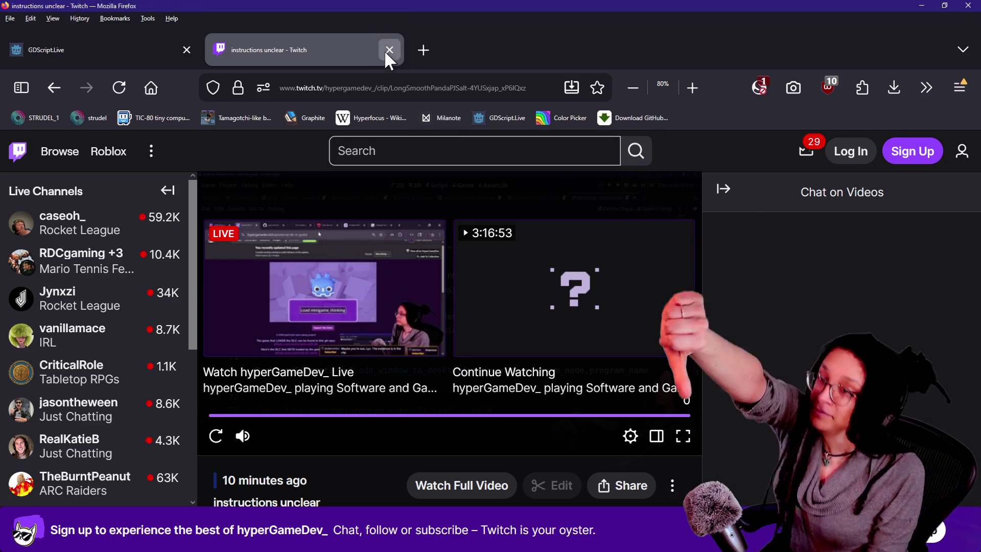
click(389, 50)
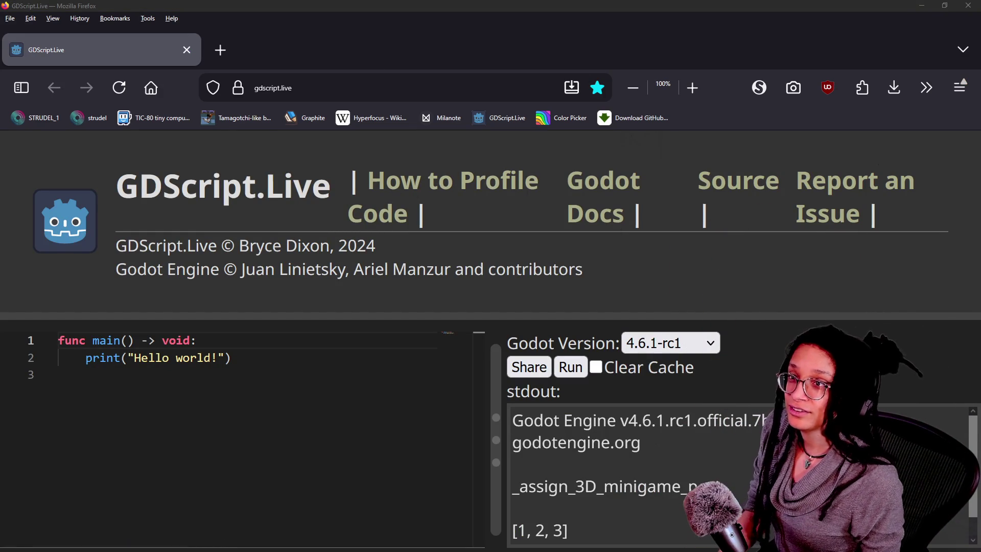
click(697, 406)
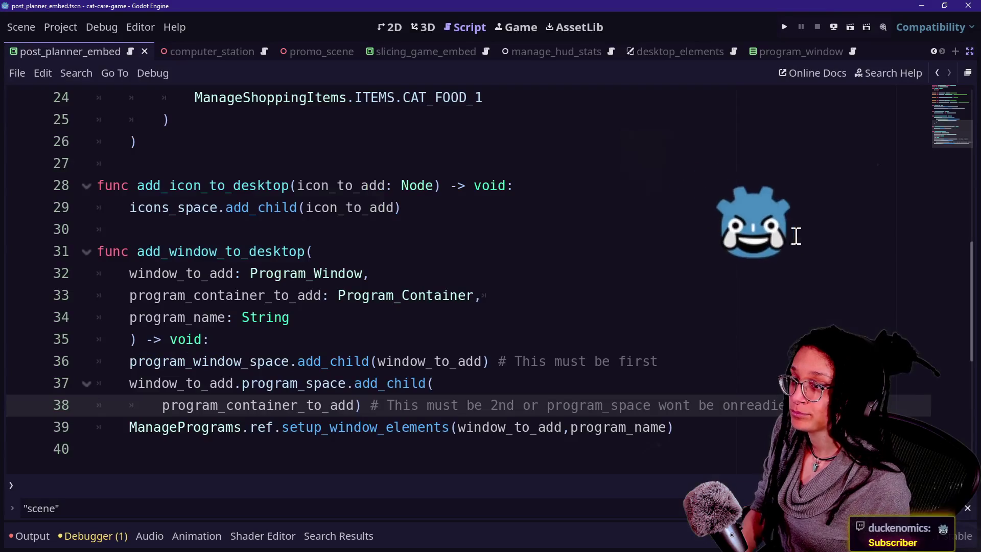
- Return to Godot and step through lines 29-35 of add_window_to_desktop
key(alt+Tab)
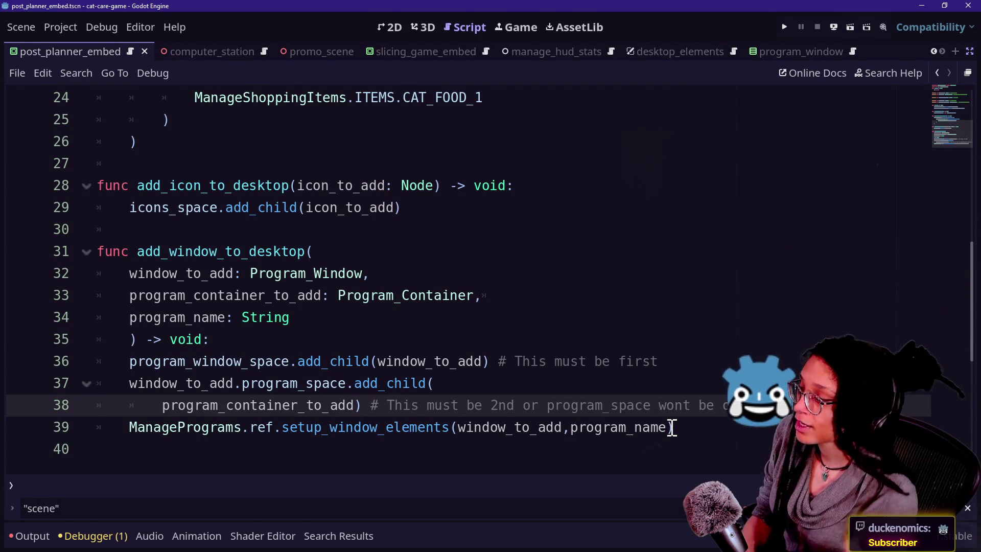
click(539, 206)
key(Down)
key(Down)
key(Down)
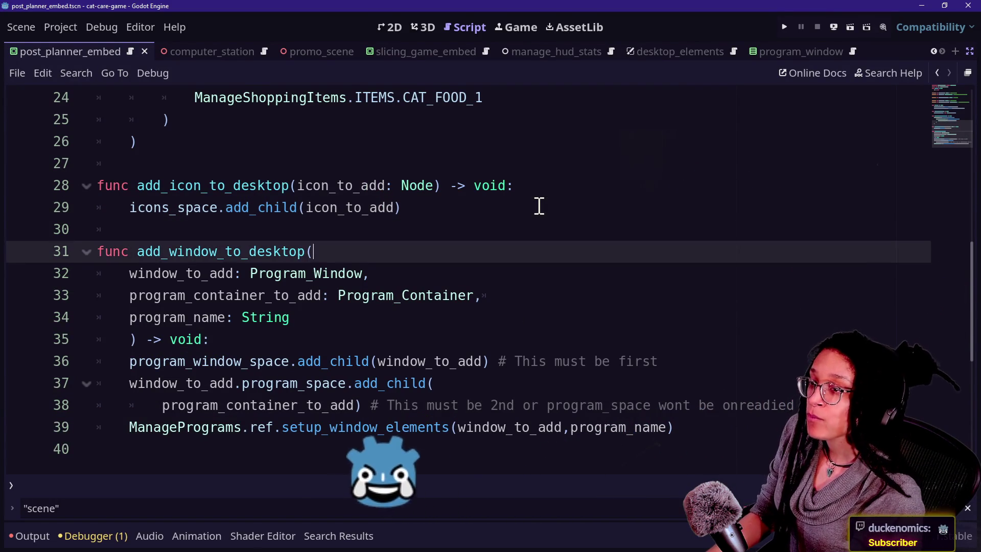
key(Down)
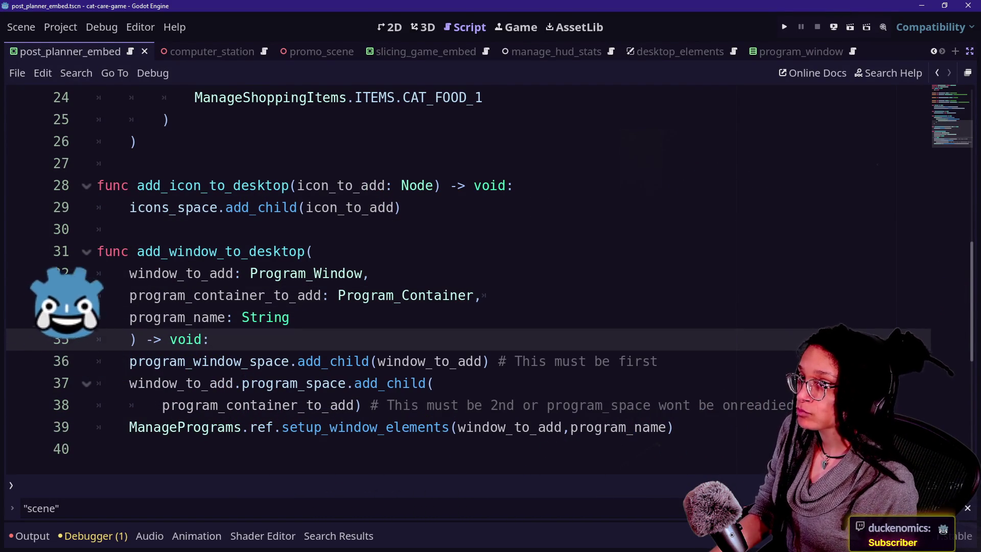
key(Up)
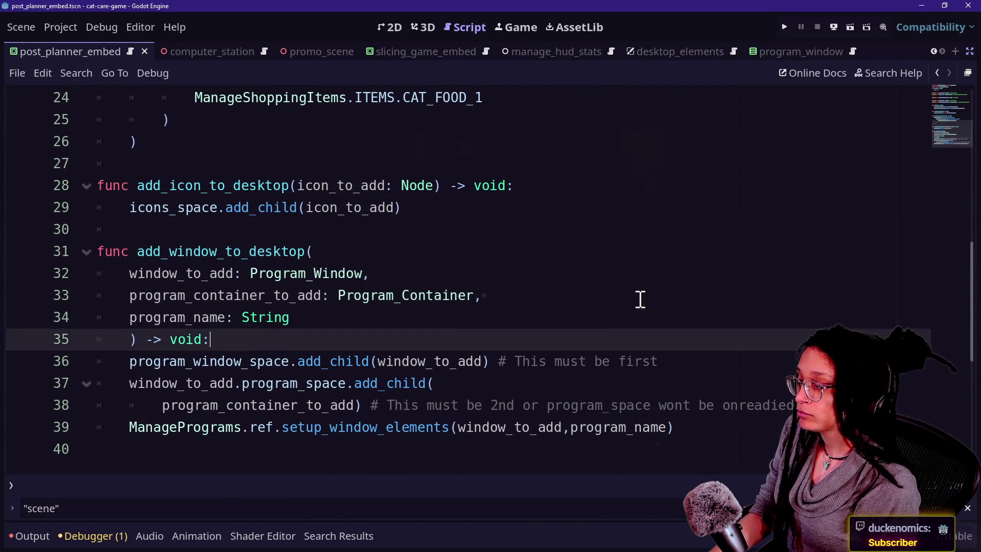
key(Down)
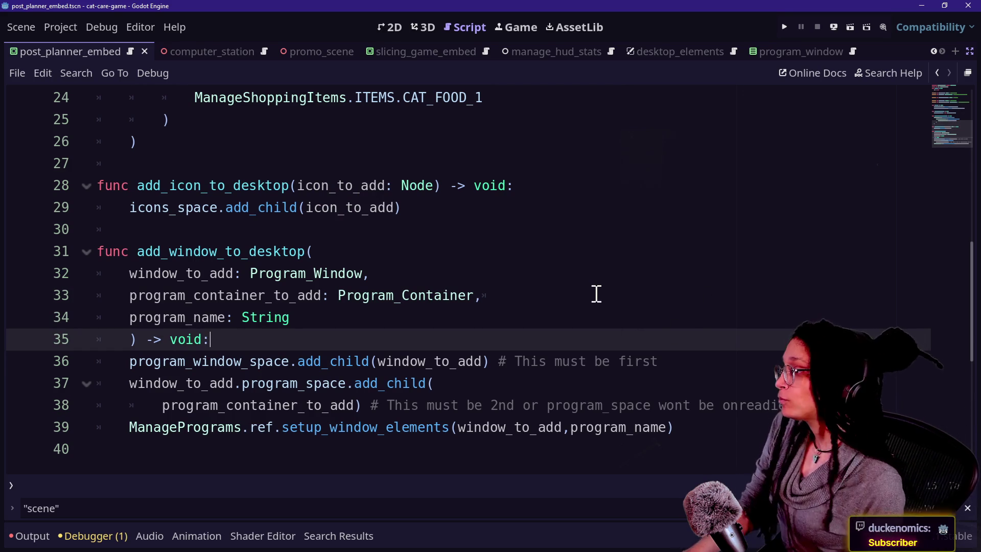
key(Up)
key(Down)
key(Down)
key(Down)
click(450, 319)
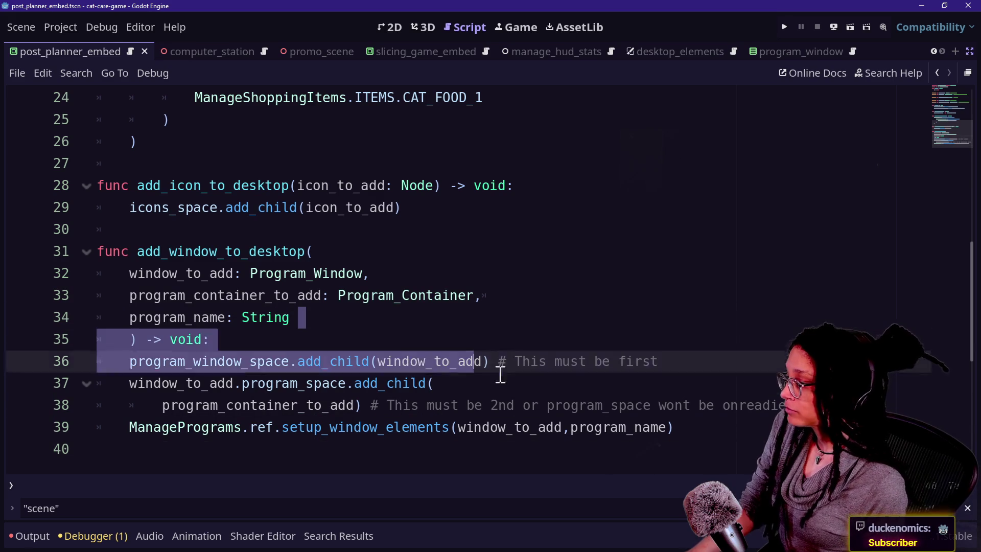
- Examine lines 38-40 and the window add_child line, then scroll up toward the script top
click(562, 407)
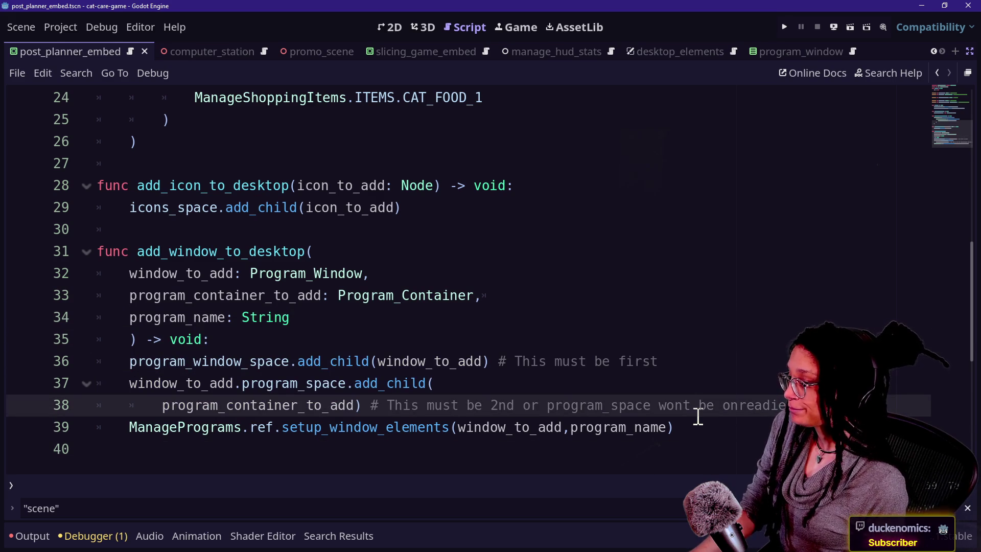
key(shift+Down)
key(End)
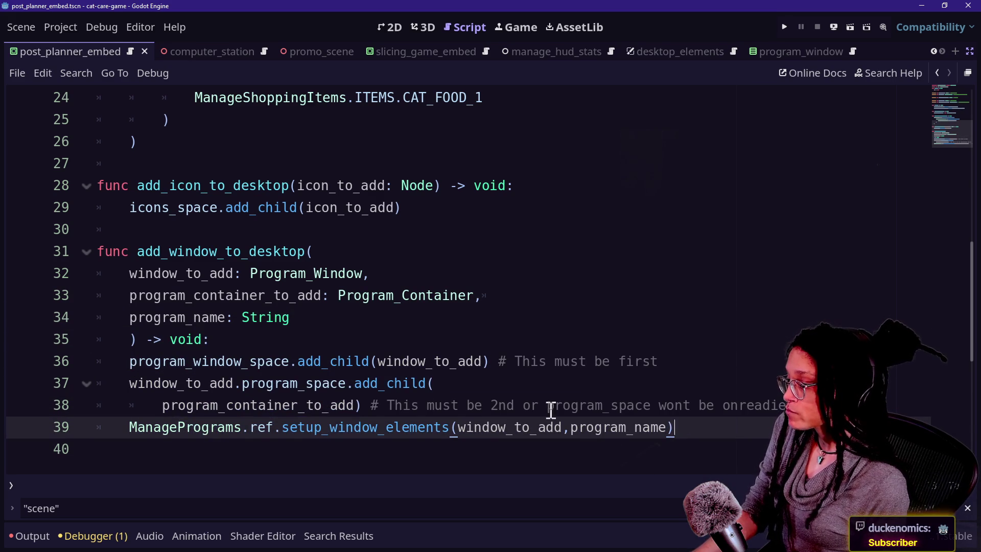
key(shift+Home)
click(578, 448)
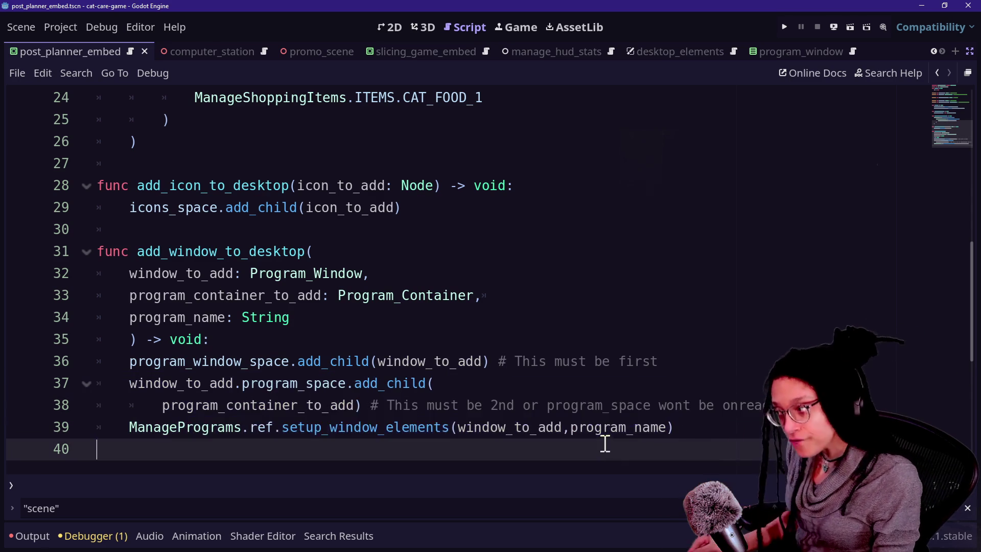
mouse_move(470, 437)
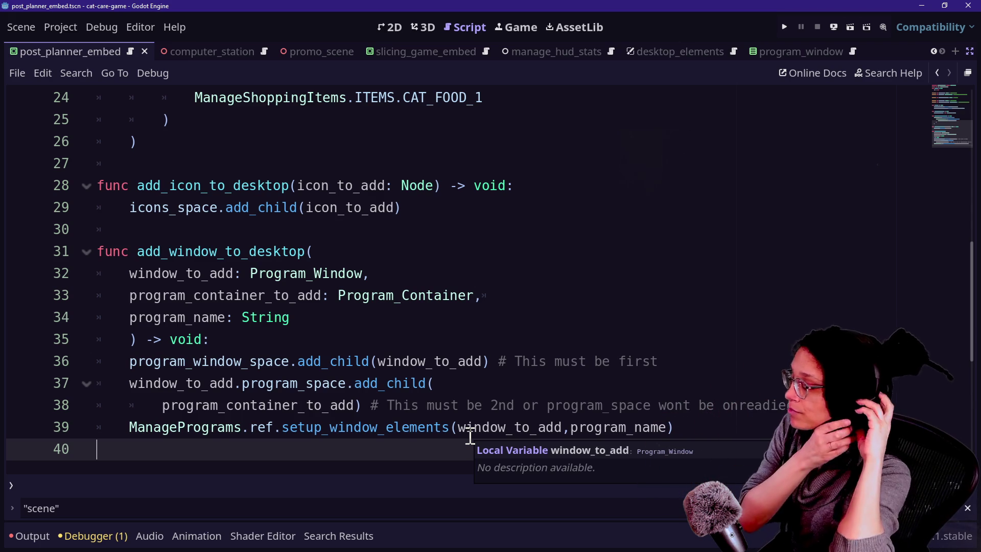
click(393, 364)
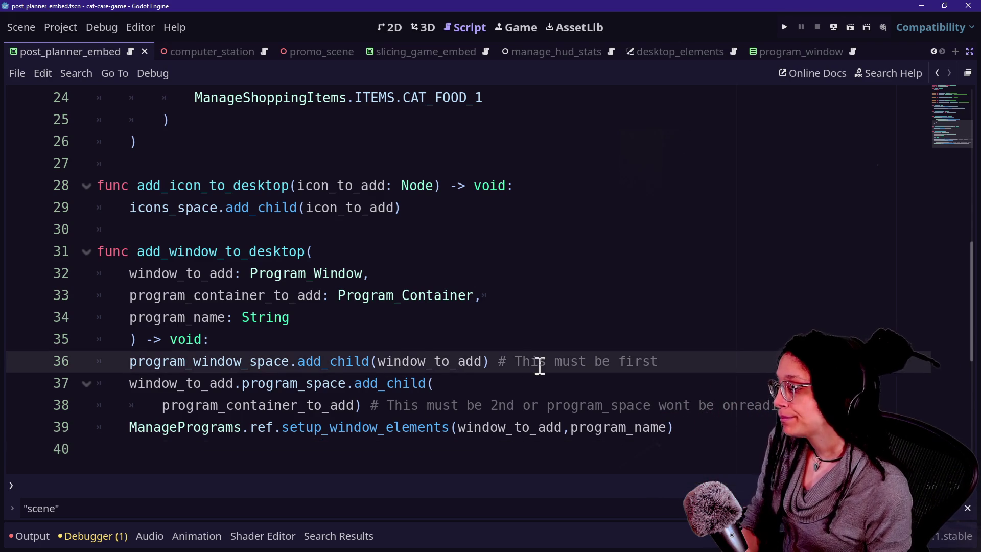
scroll(352, 394, up, 8)
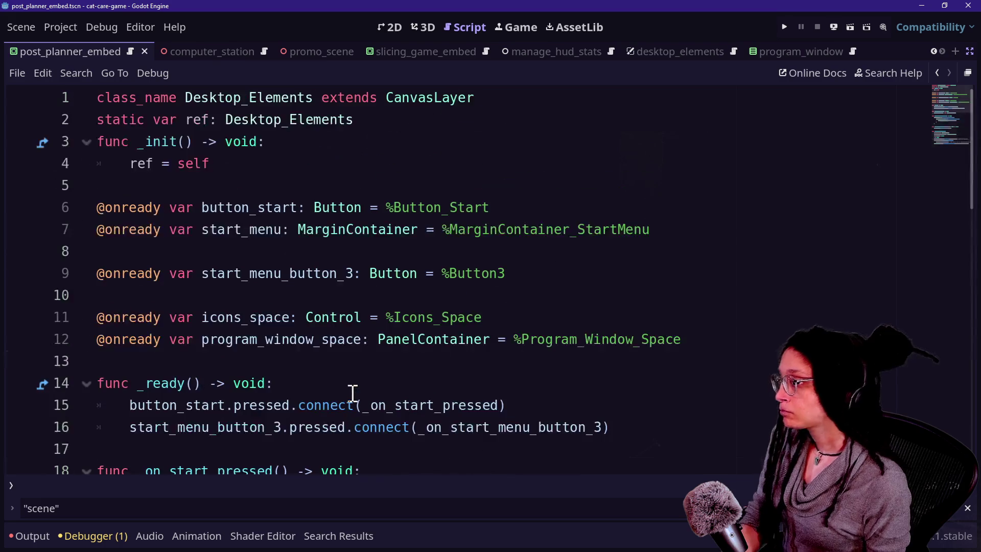
- Open the Post_Planner_Embed script and jump to the Program_Container class definition
key(ctrl+shift+F11)
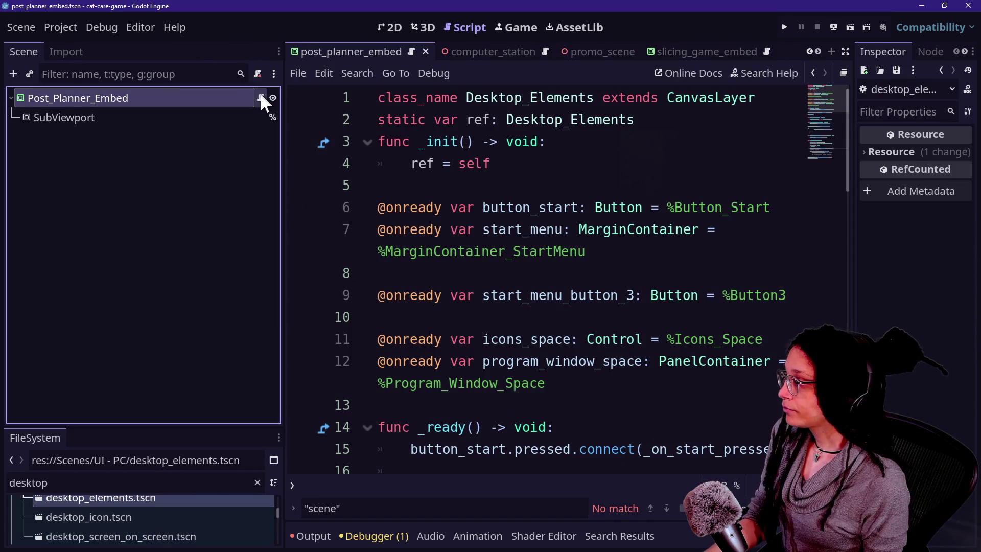
click(260, 97)
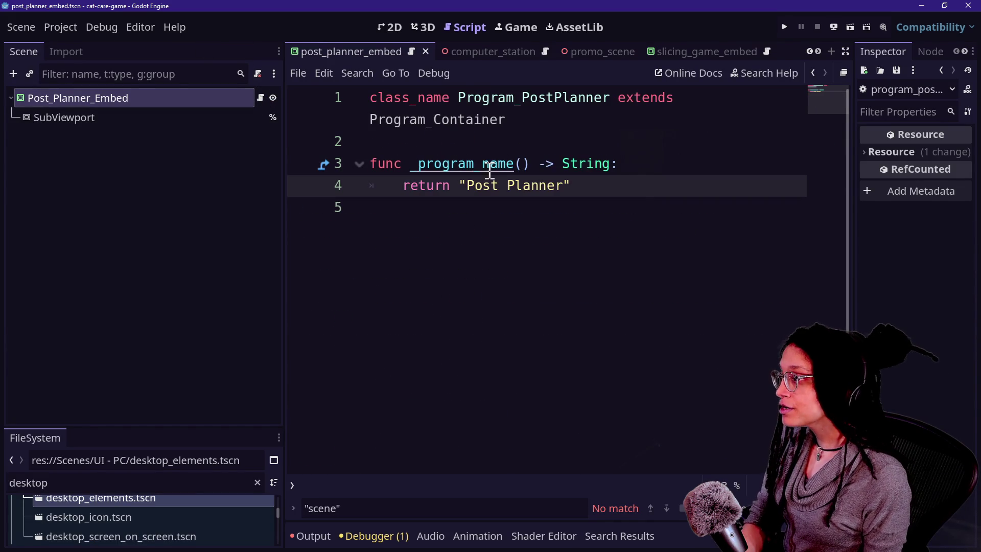
ctrl+click(424, 121)
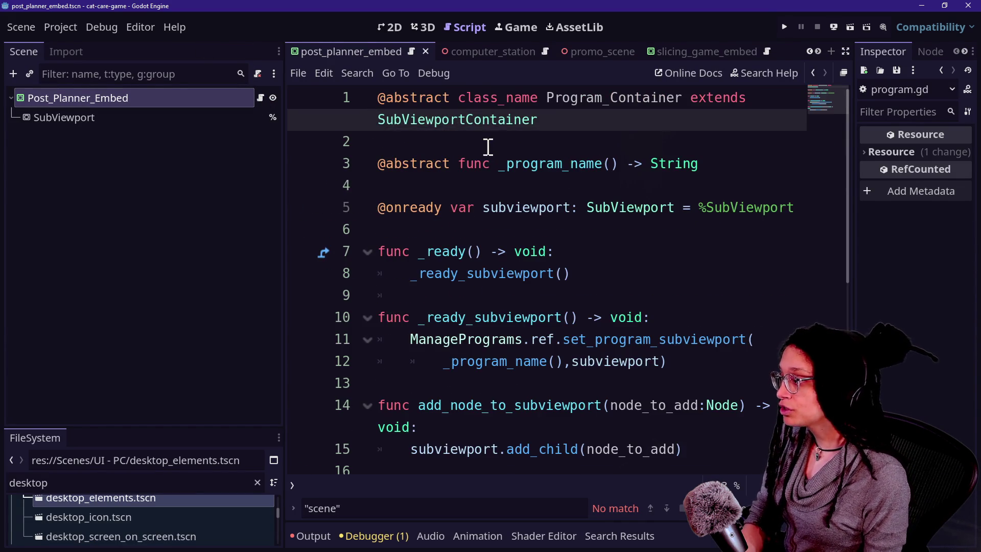
key(ctrl+shift+F11)
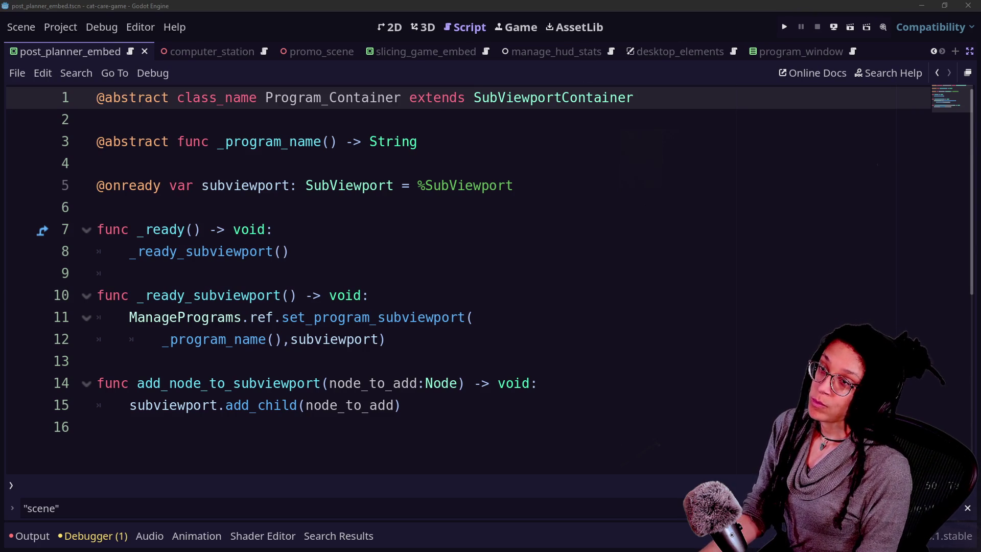
- Inspect the _program_name declaration on line 3, then open Quick Open at manage_embedded_games.gd
click(403, 405)
click(632, 314)
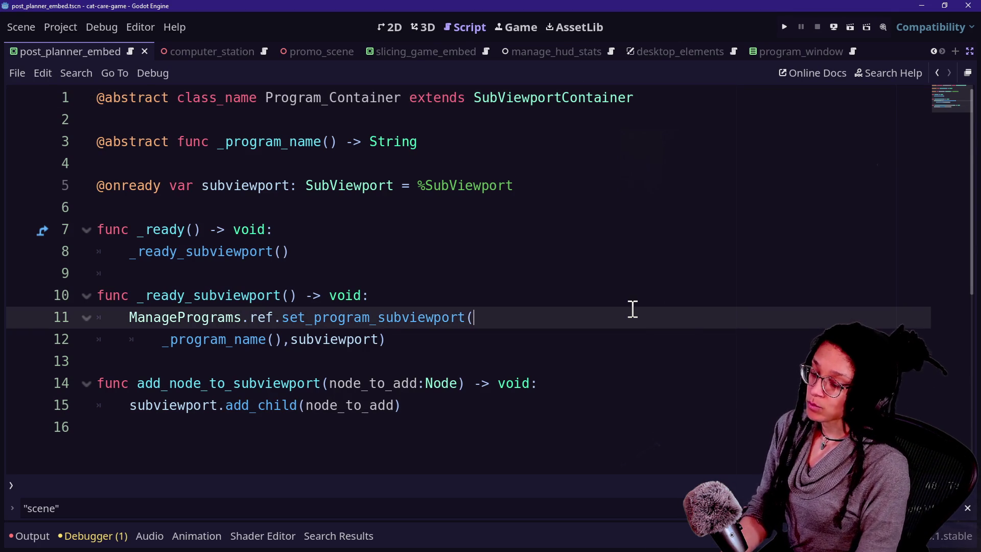
key(shift+alt+o)
key(Escape)
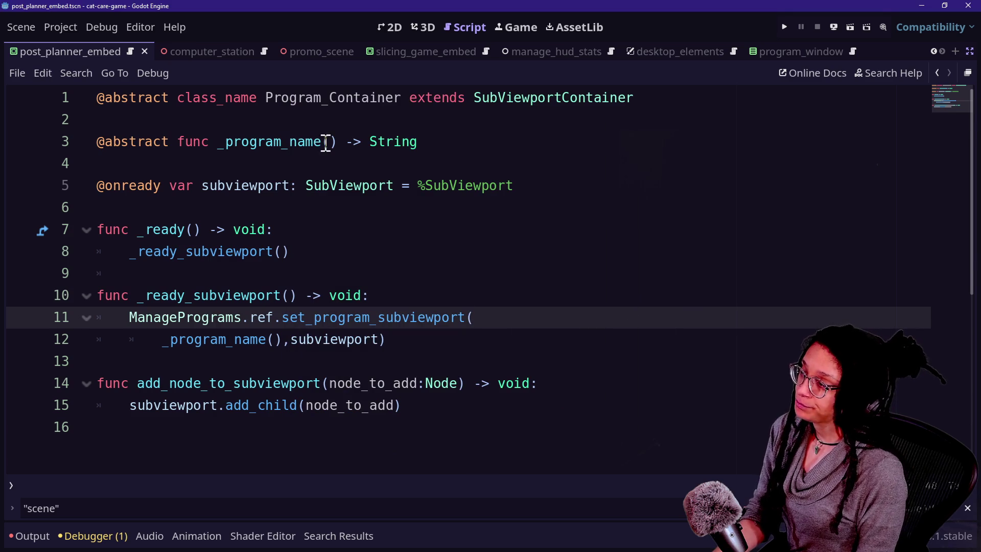
drag(202, 145, 349, 145)
click(344, 145)
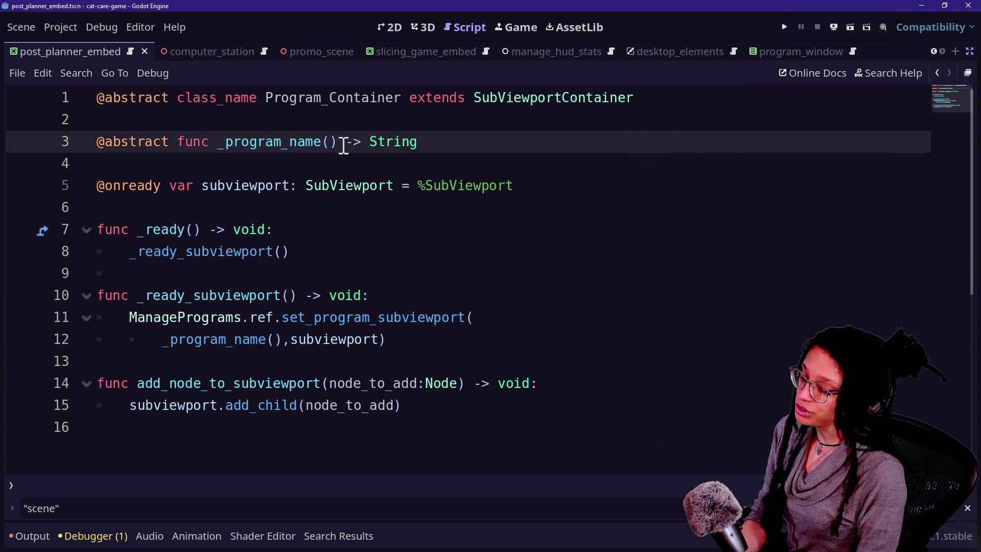
key(shift+alt+o)
key(Down)
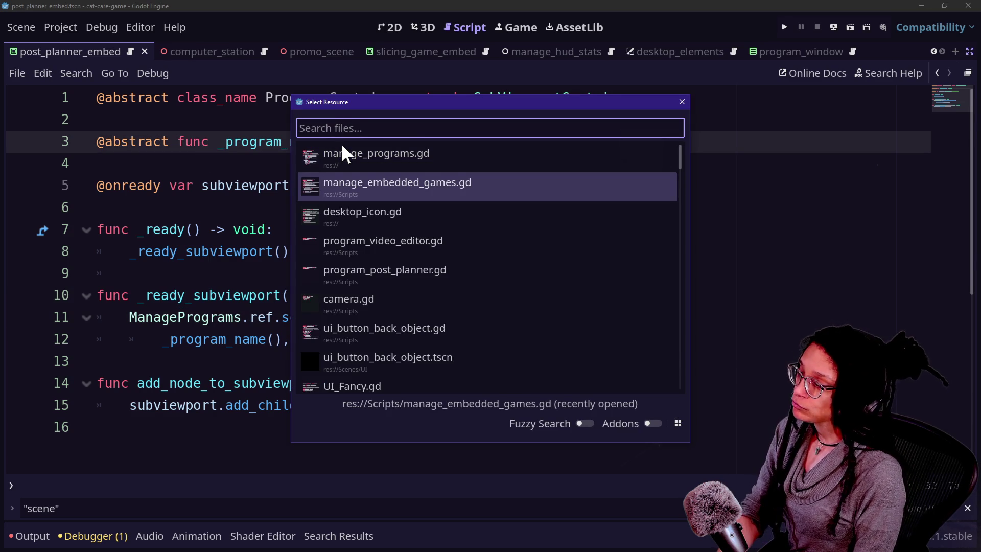
- Open manage_embedded_games.gd and examine activate_embed's embed_name parameter
key(Return)
scroll(398, 311, down, 8)
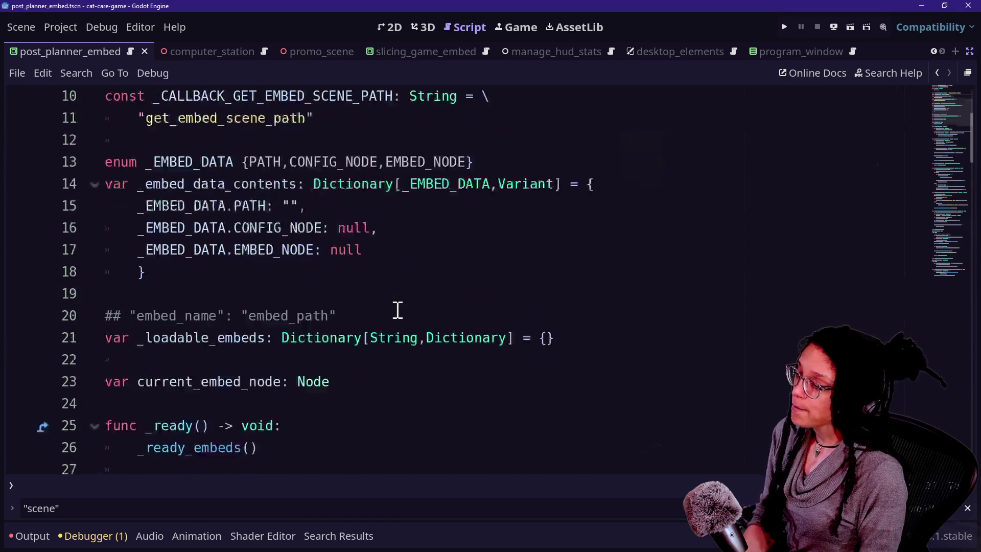
scroll(397, 311, down, 8)
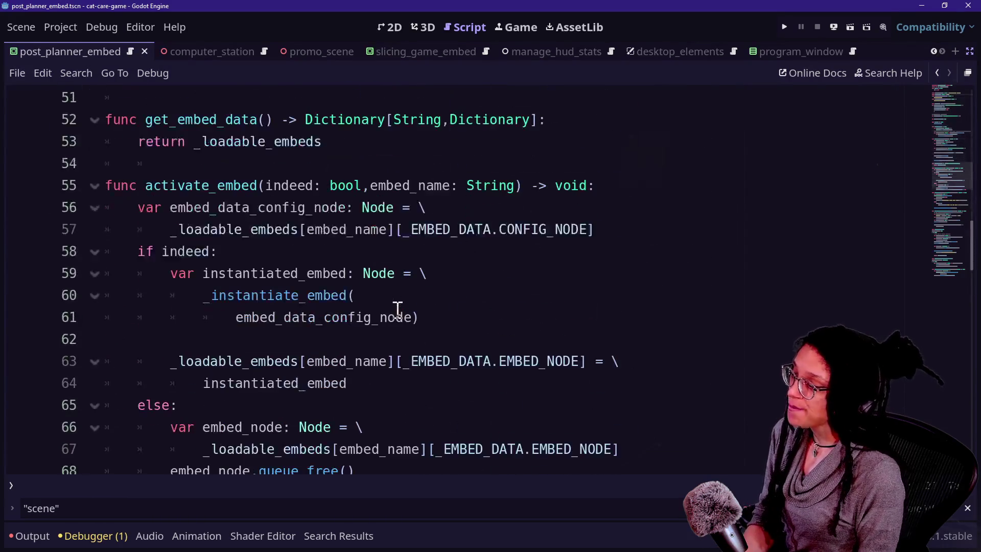
click(305, 207)
drag(370, 185, 469, 185)
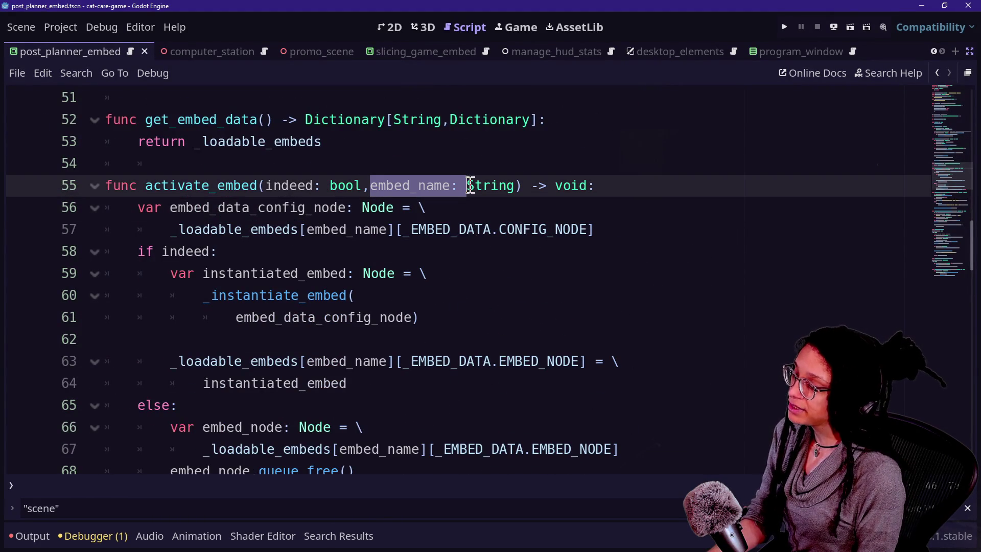
click(469, 185)
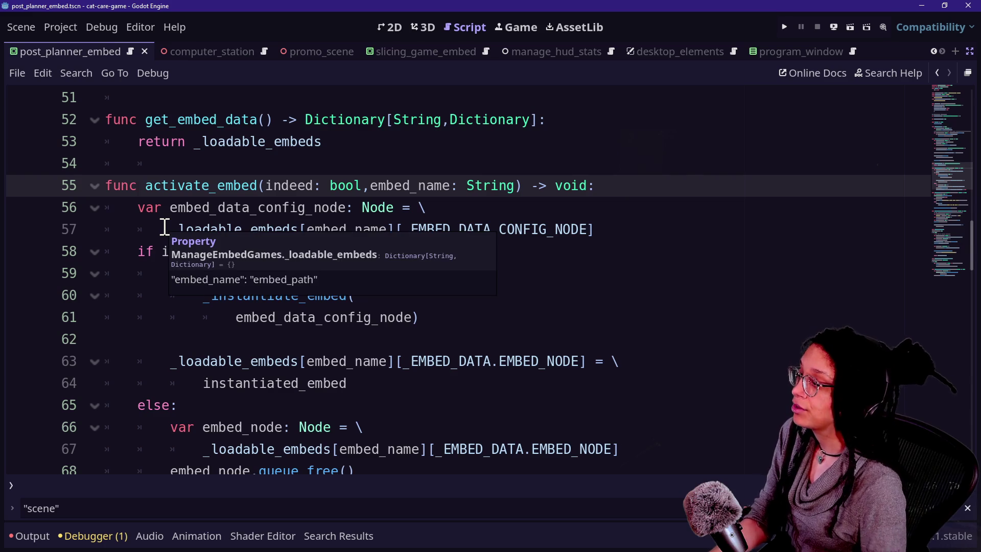
scroll(534, 227, down, 2)
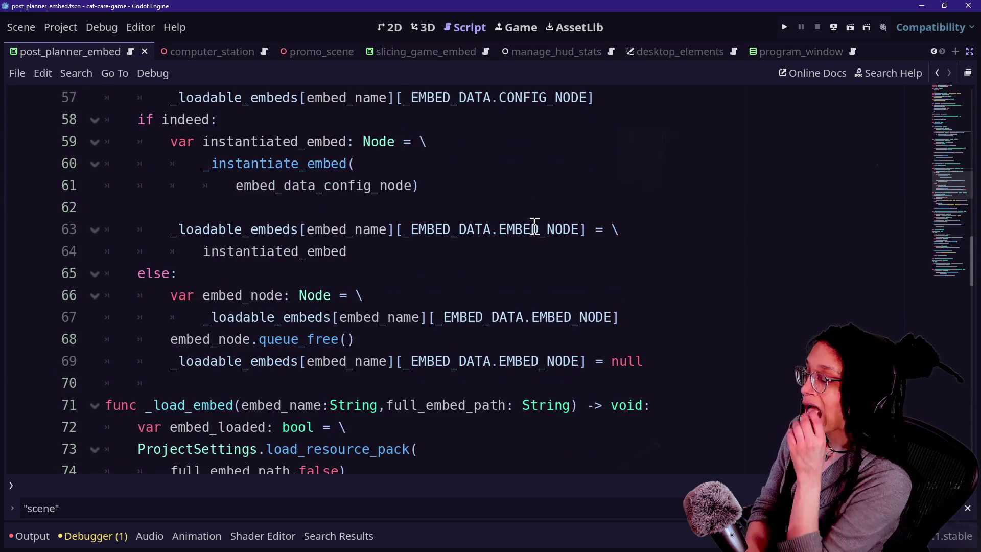
scroll(534, 227, up, 2)
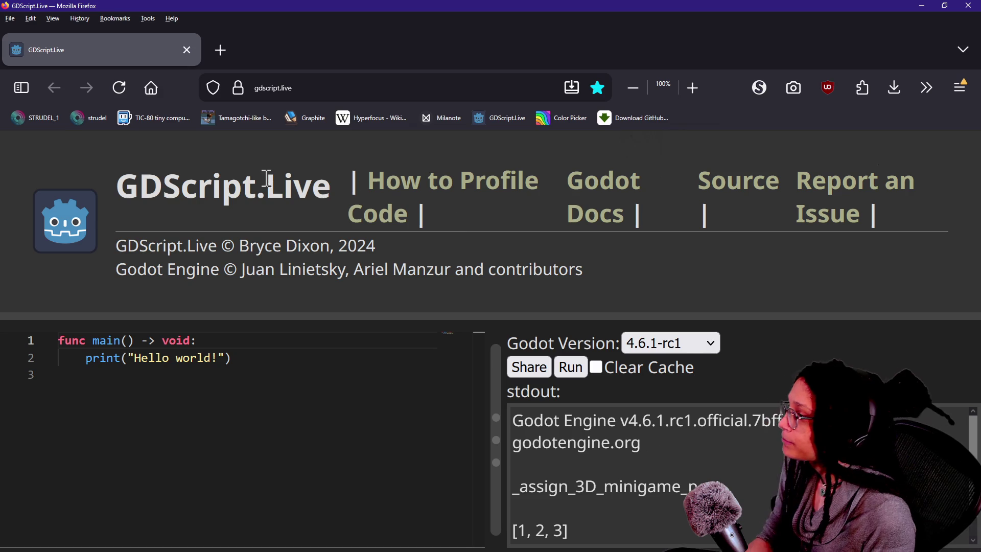
click(233, 371)
- Try moving the "Hello world!" string out of print(), then undo back to the original line
drag(132, 357, 260, 357)
click(267, 359)
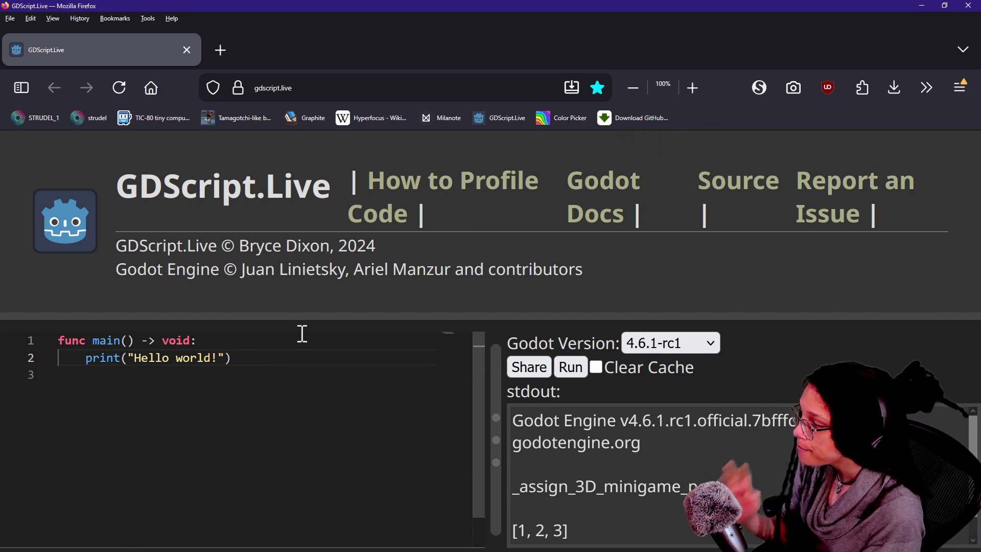
click(153, 358)
click(189, 358)
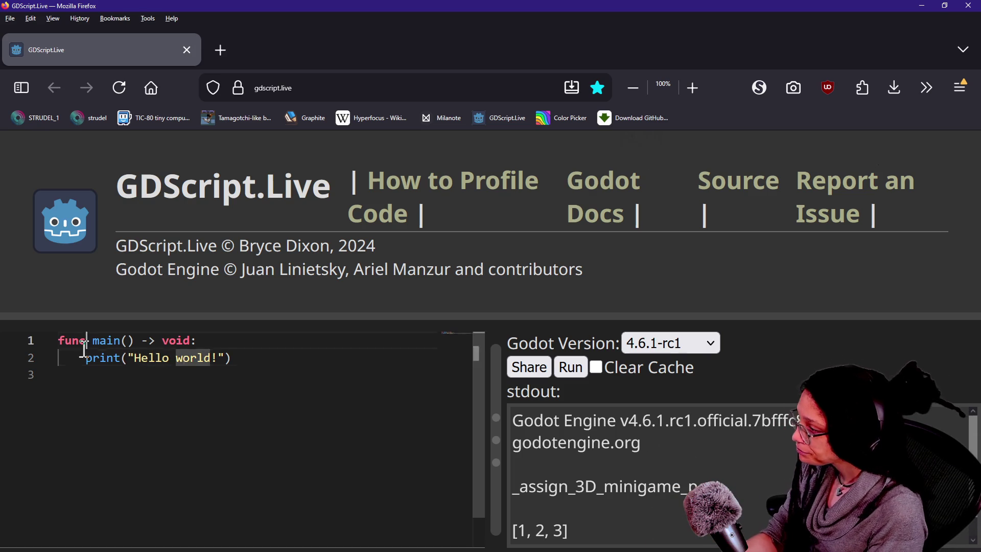
click(254, 369)
click(241, 341)
drag(127, 358, 227, 359)
key(ctrl+c)
key(BackSpace)
click(204, 344)
key(ctrl+v)
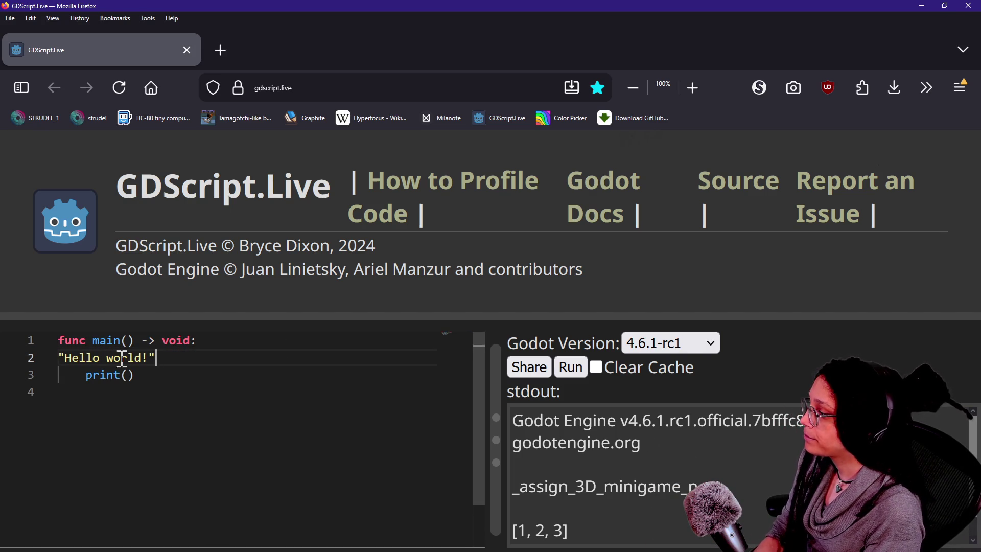
key(ctrl+z)
key(ctrl+z)
- Begin chaining .to_ onto the "Hello world!" string inside print(), then return to Godot
click(219, 361)
text(to_)
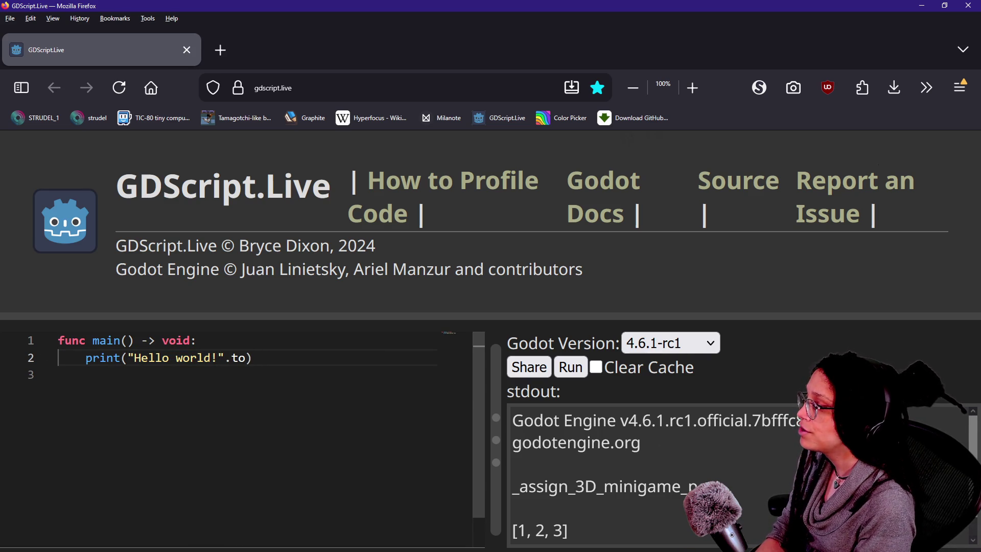
key(alt+Tab)
click(887, 73)
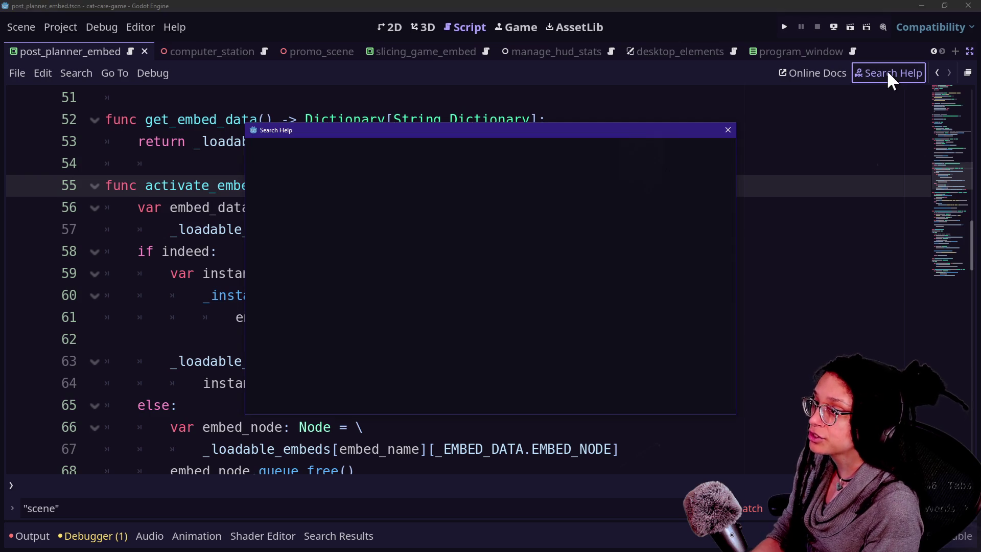
- Search the Godot class reference for 'pascal' to find String.to_pascal_case, then return to GDScript.Live
text(pascal)
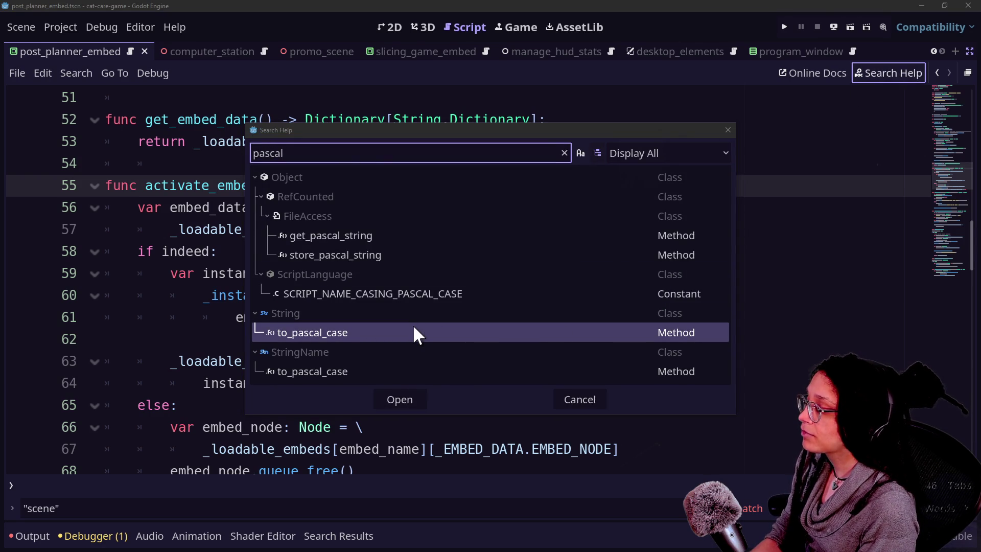
key(alt+Tab)
key(alt+Tab)
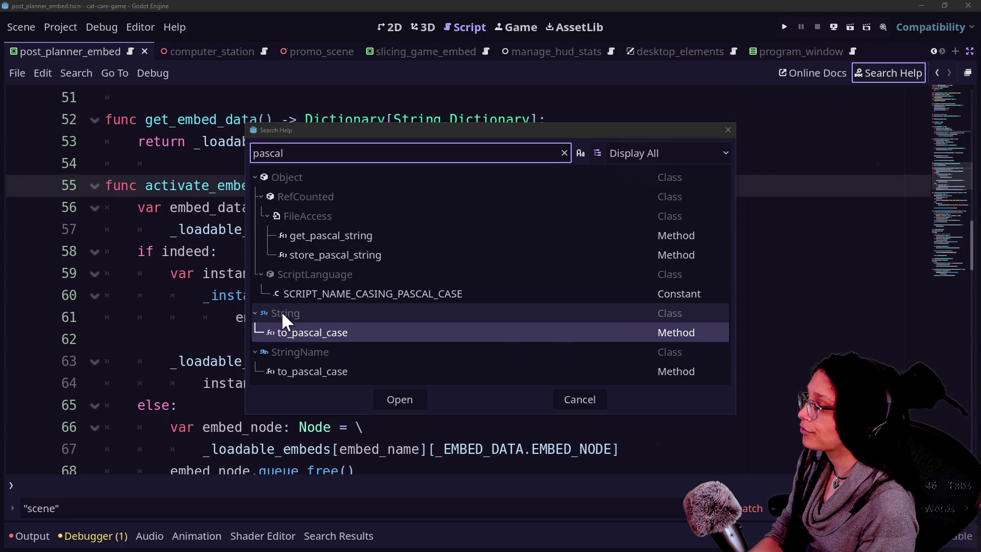
key(alt+Tab)
click(218, 362)
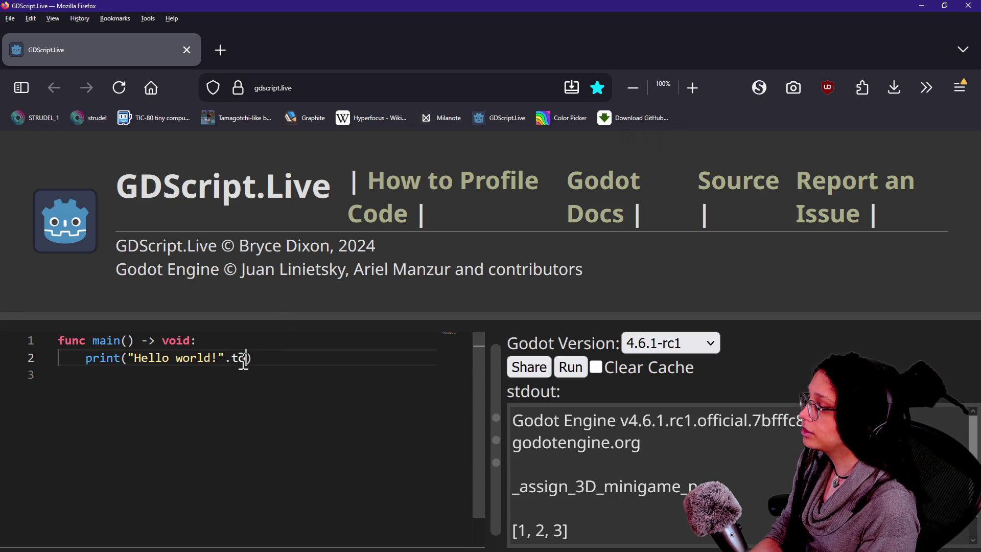
- Move the greeting out of print() into a new line: var string: String = "Hello world!"
key(BackSpace)
key(shift+Left)
key(shift+Left)
key(shift+Left)
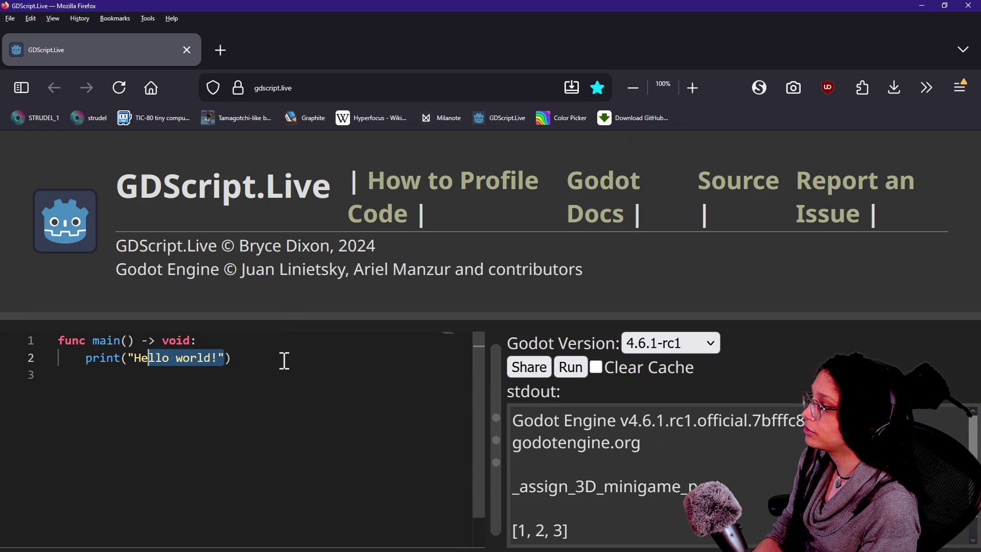
key(BackSpace)
click(271, 342)
key(Return)
text(var)
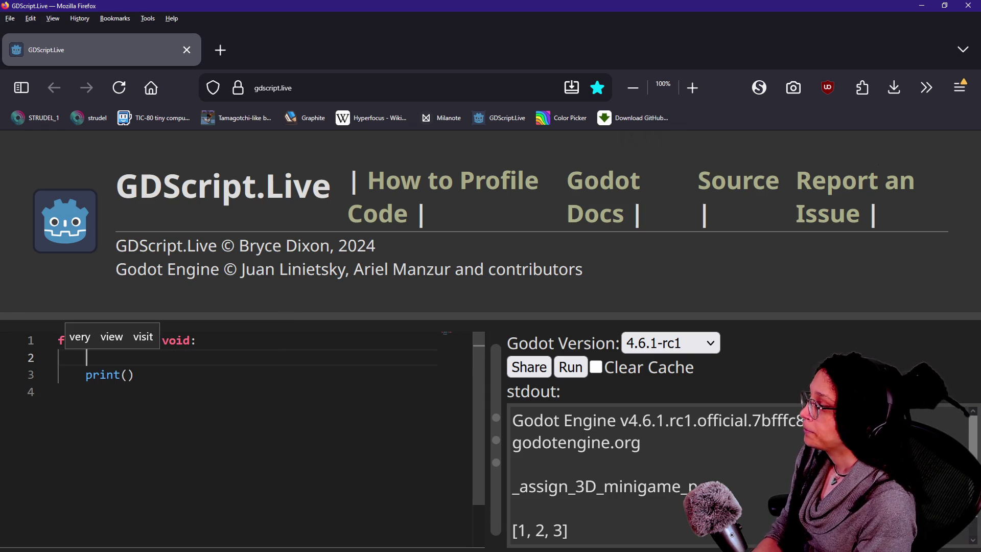
text( string)
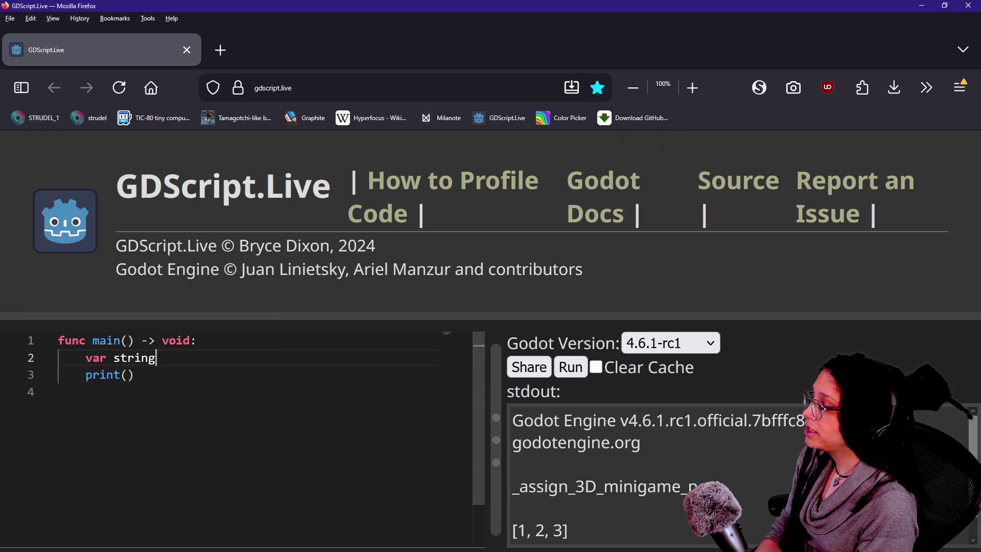
text(: String = "Hello world!")
- Print string.to_snake_case, change the stored text to "Post Planner", and run the script
click(236, 374)
key(Left)
text(string.to_)
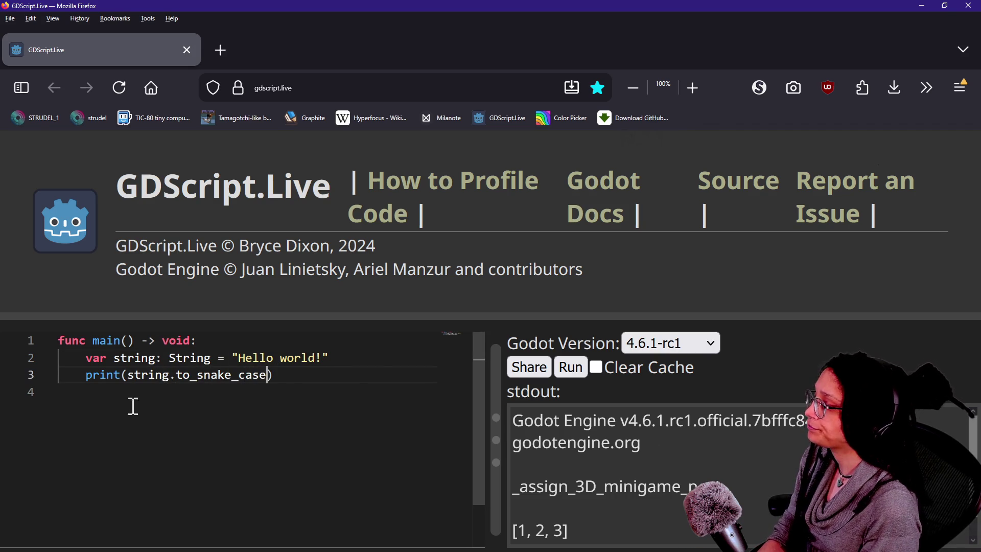
key(Escape)
click(287, 357)
key(BackSpace)
text(W)
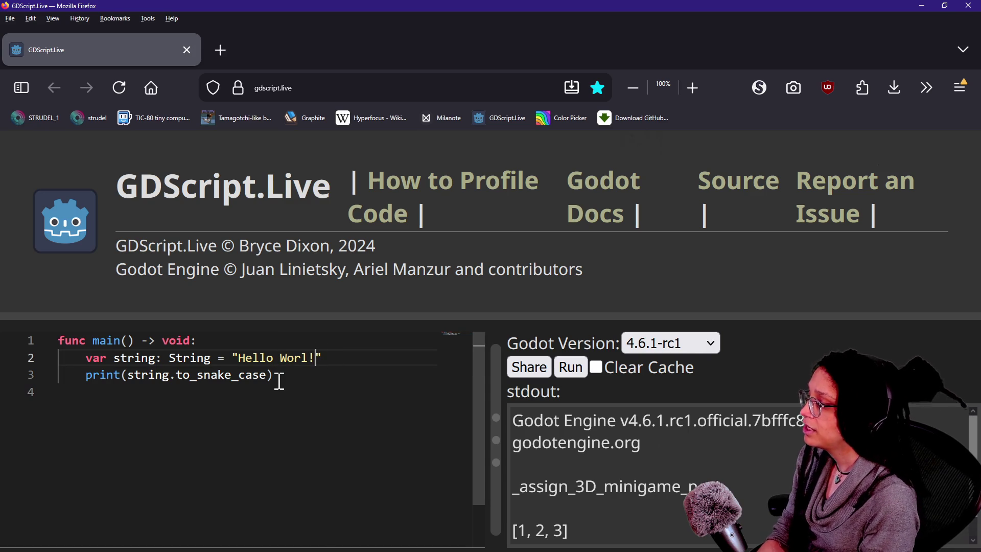
text(Planner)
drag(264, 339, 330, 359)
click(250, 391)
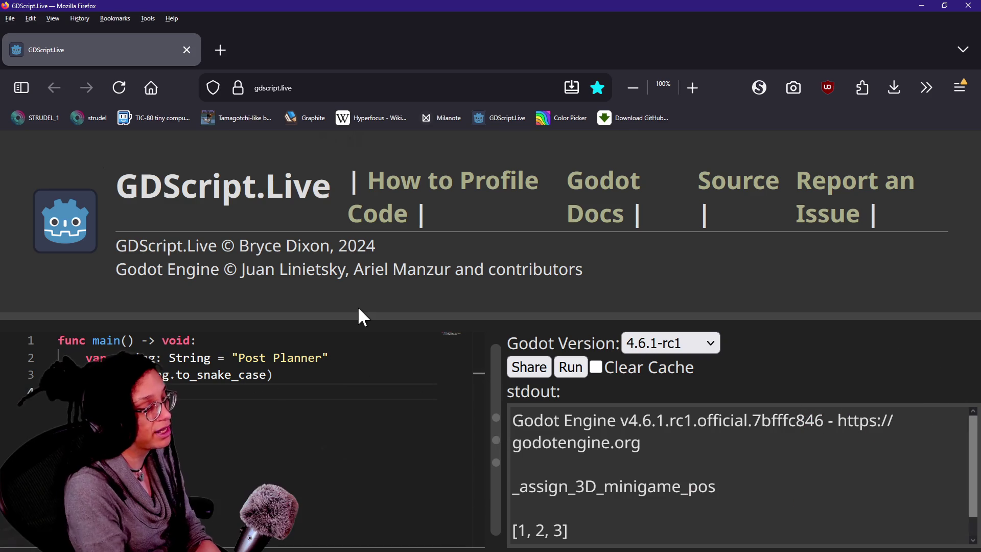
click(564, 369)
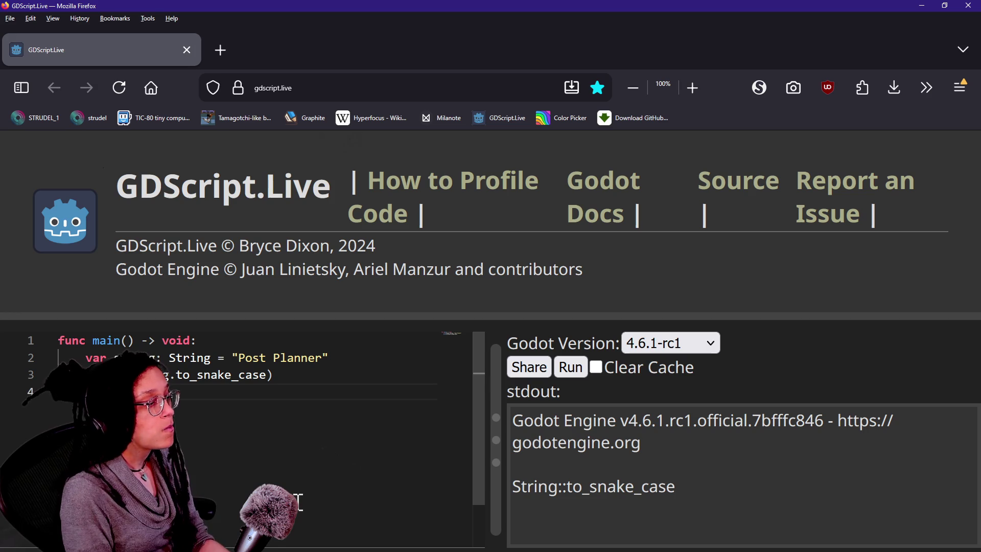
- Add parentheses to to_snake_case on line 3, then delete the closing parentheses
click(174, 377)
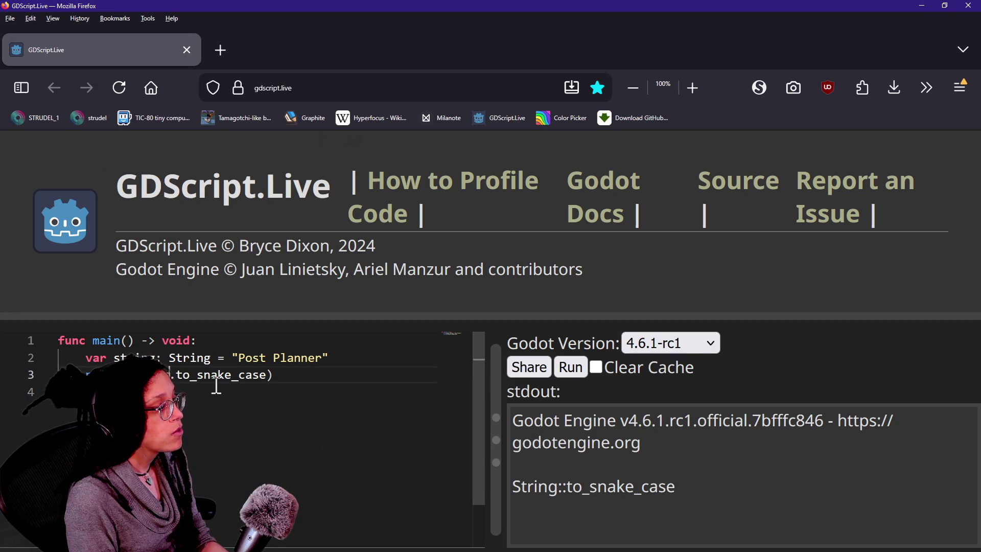
click(258, 377)
text(())
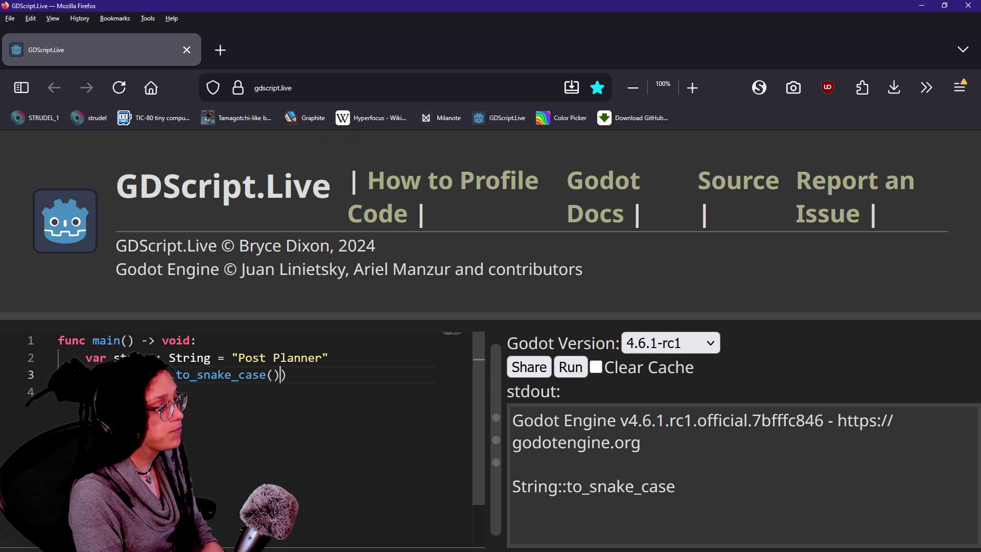
click(287, 377)
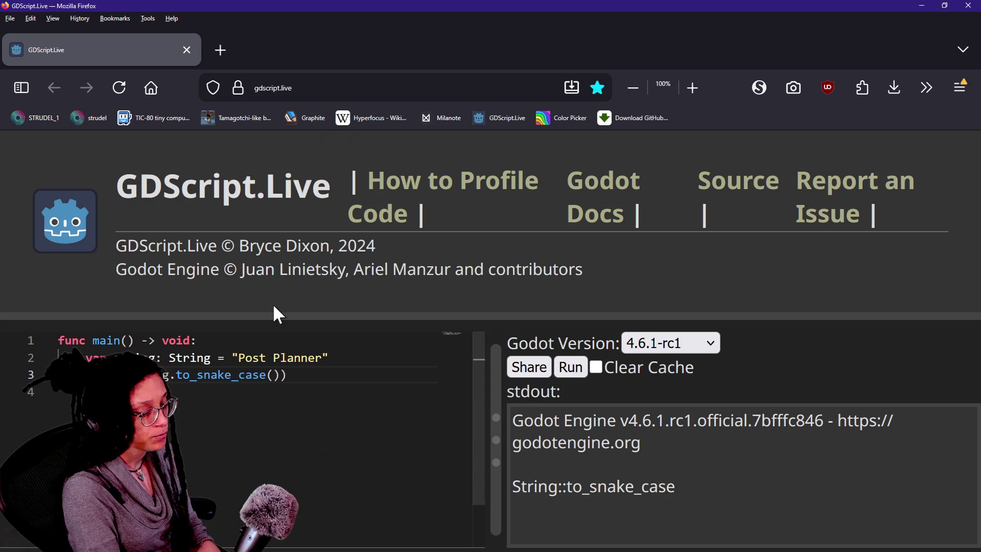
key(BackSpace)
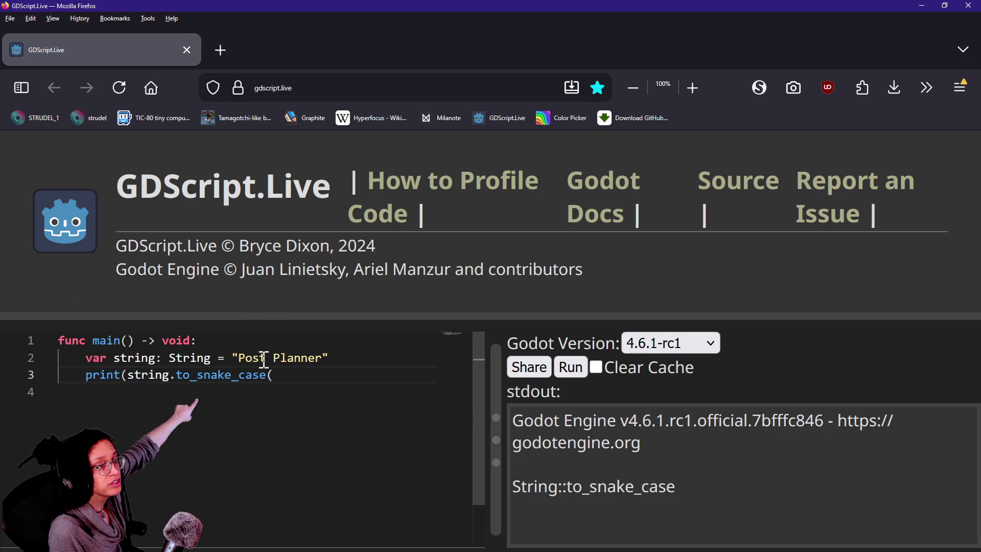
key(BackSpace)
- Leave only an opening parenthesis after to_snake_case and rerun the snippet
drag(127, 378, 230, 376)
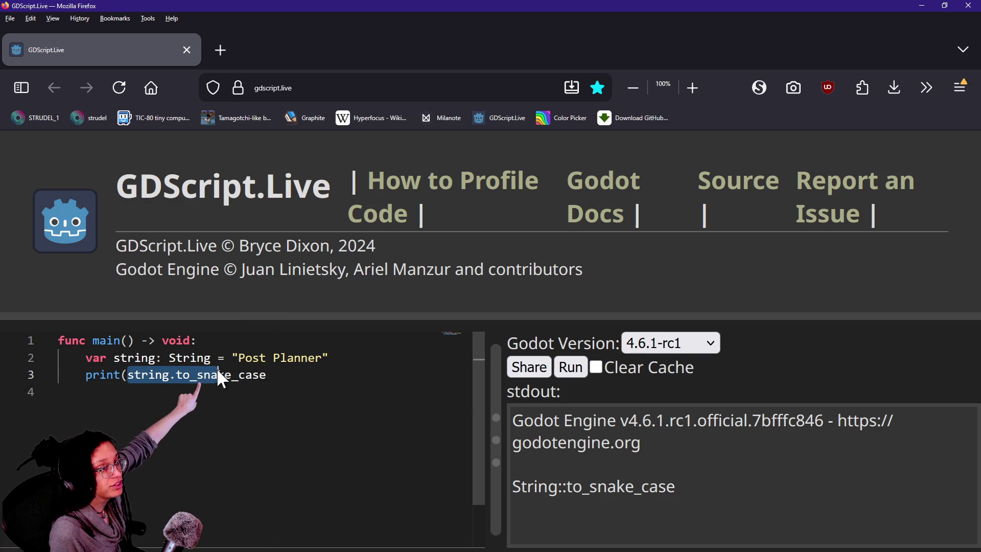
double_click(235, 377)
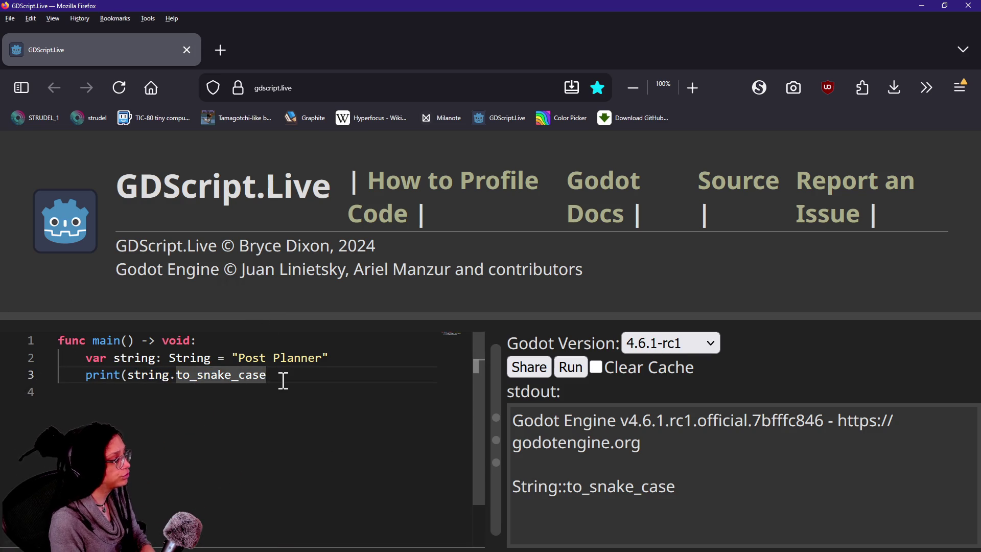
key(Down)
click(283, 381)
text(()
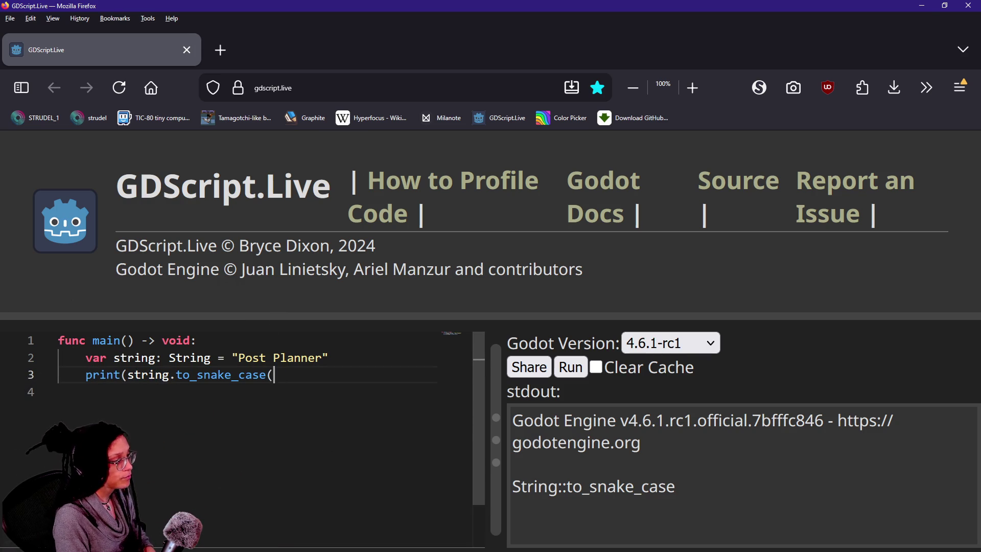
click(570, 368)
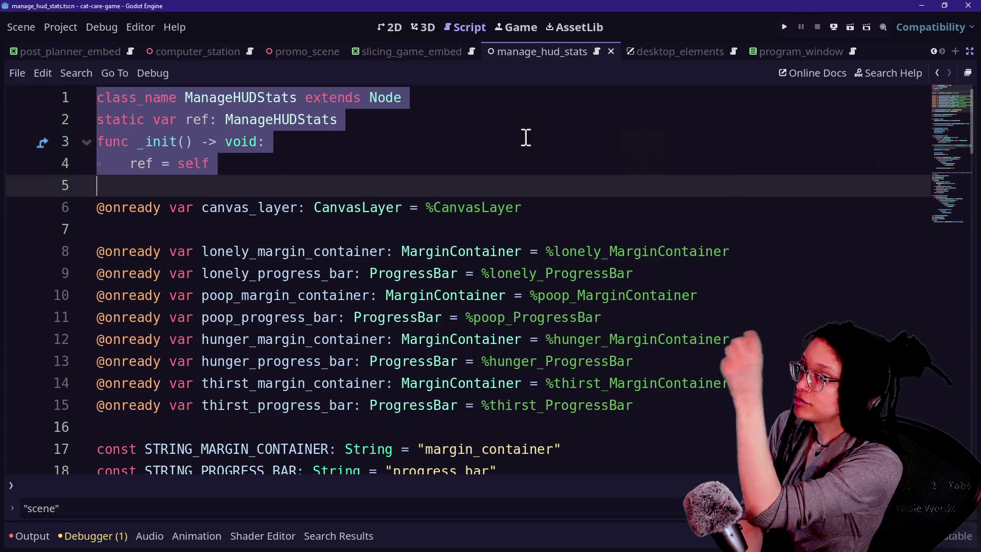
click(543, 179)
- Trigger a reload of the cat-care-game project, abandoning a 'cont' file search and the Project menu
key(shift+alt+o)
text(cont)
key(Escape)
click(15, 25)
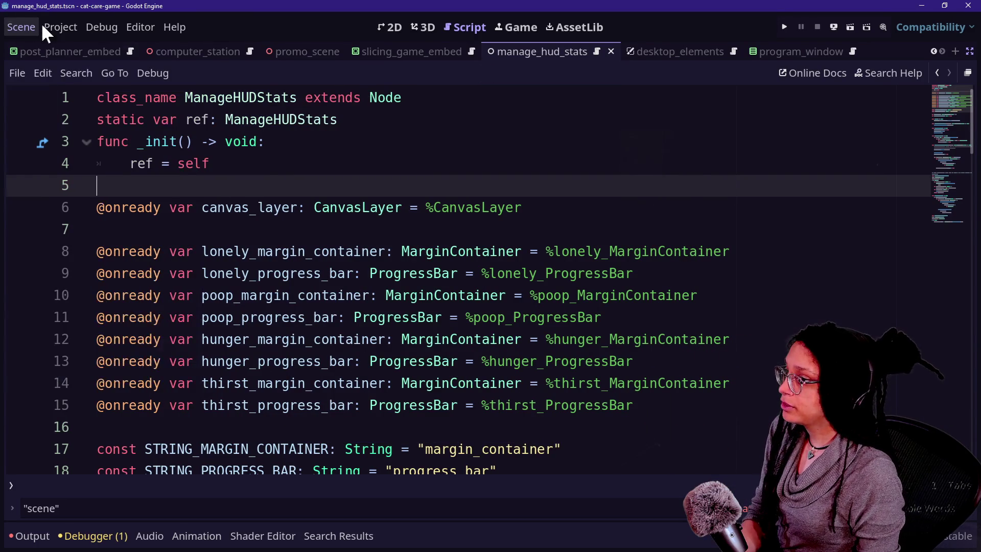
mouse_move(61, 26)
key(Escape)
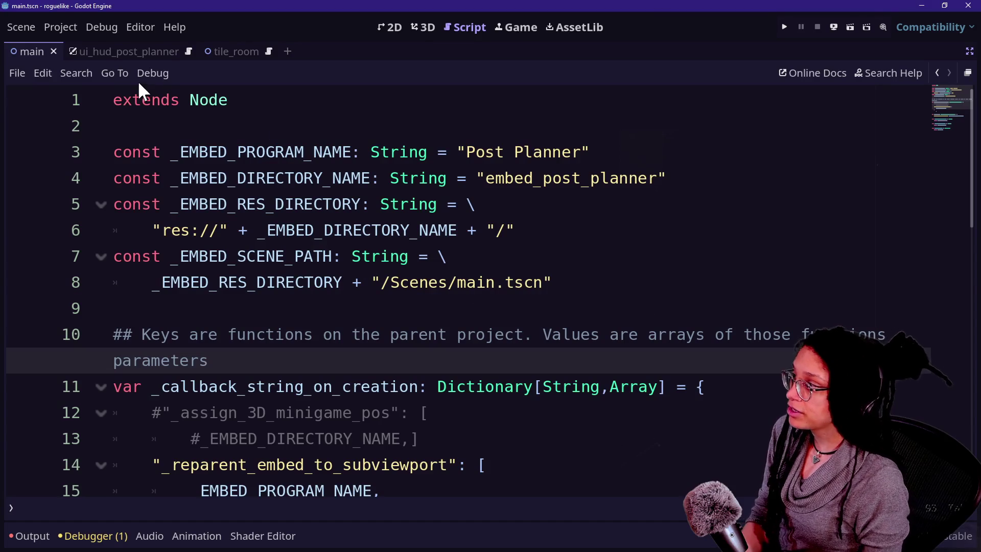
key(F5)
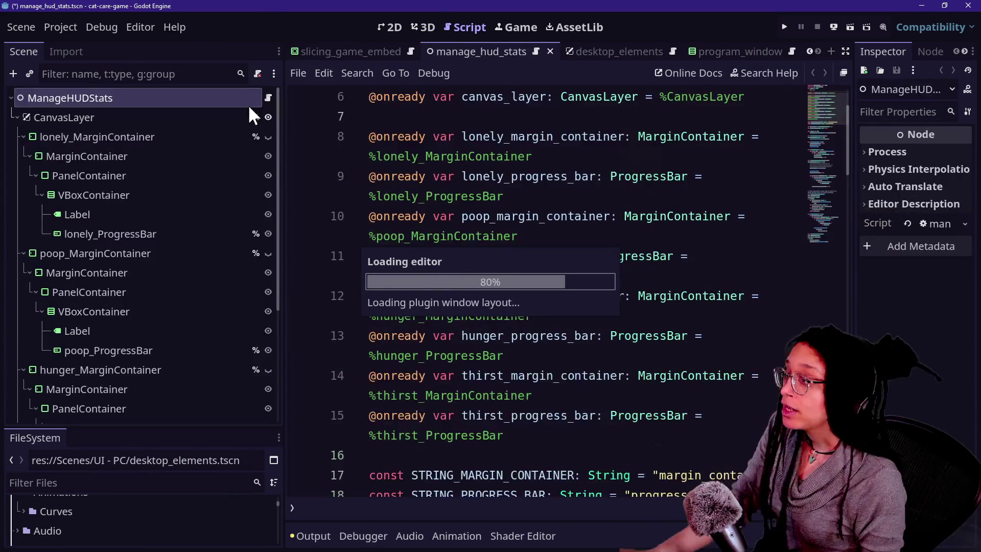
- Filter the FileSystem dock for 'container' and give the file list more height
key(alt+shift+o)
text(c)
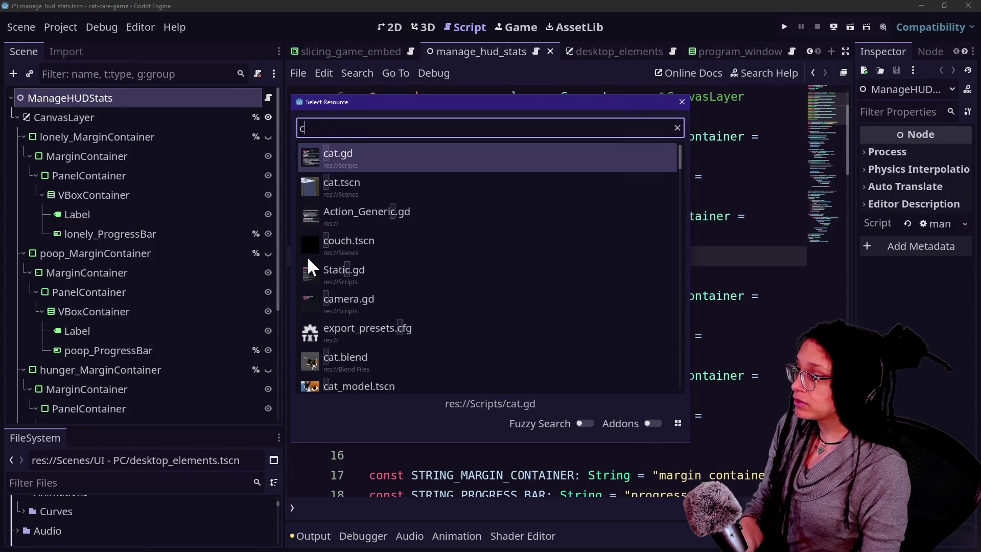
text(ontainers)
key(Escape)
click(144, 484)
text(container)
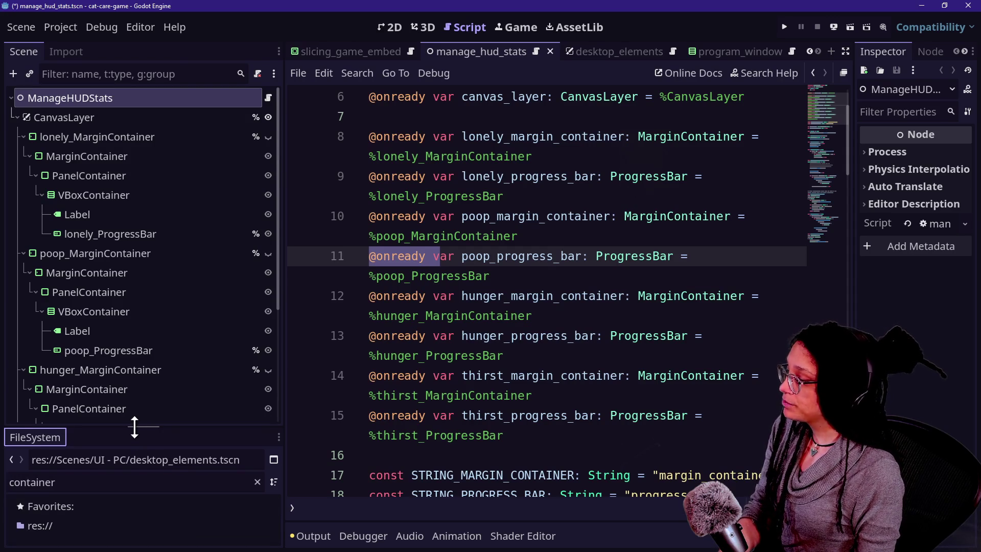
drag(134, 427, 133, 289)
click(382, 356)
- Open program.gd through quick search for 'program' and filter FileSystem to 'program'
key(shift+alt+o)
text(program)
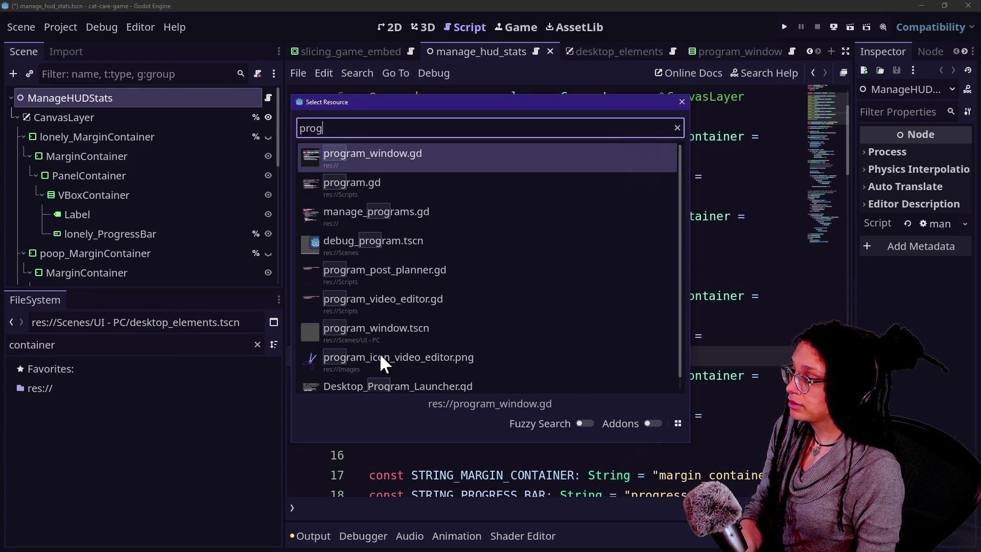
key(Down)
key(Return)
double_click(199, 344)
text(program)
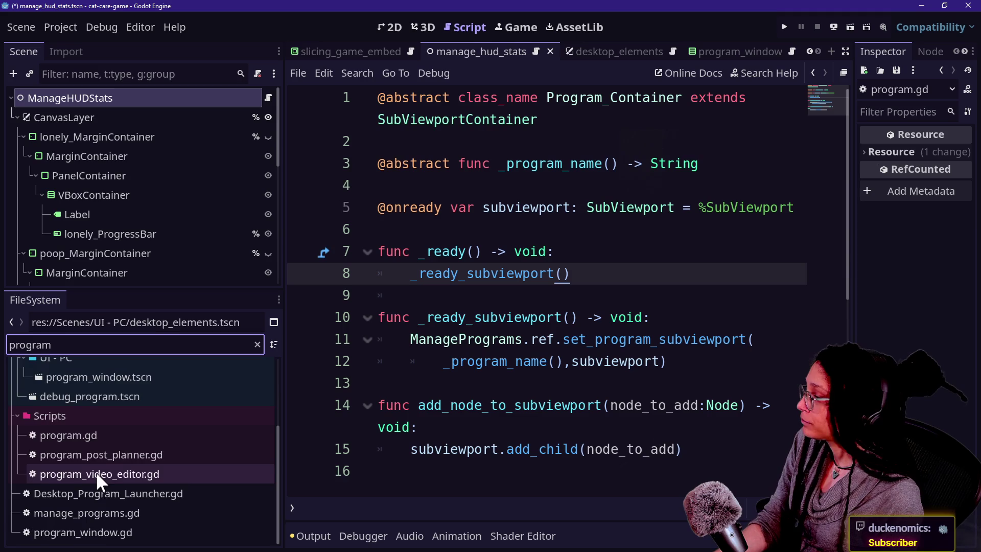
- Rename program.gd to program_container.gd from the FileSystem dock
scroll(96, 472, up, 3)
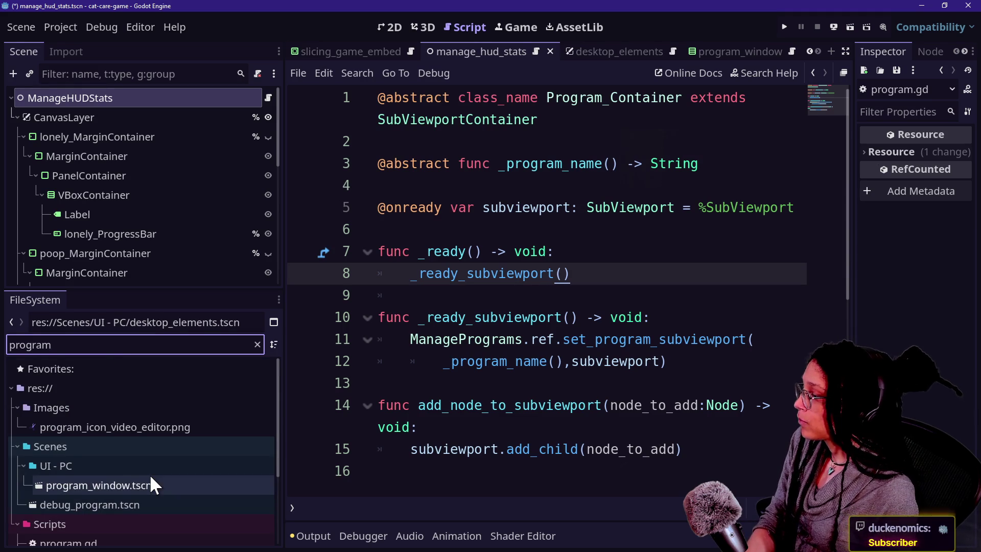
scroll(149, 474, down, 4)
right_click(118, 452)
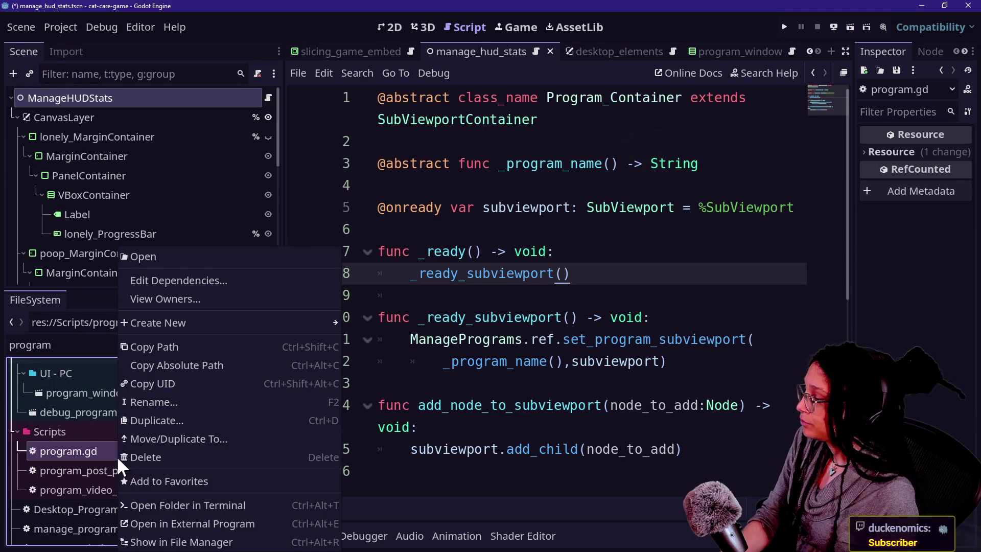
click(141, 402)
text(_container)
key(Return)
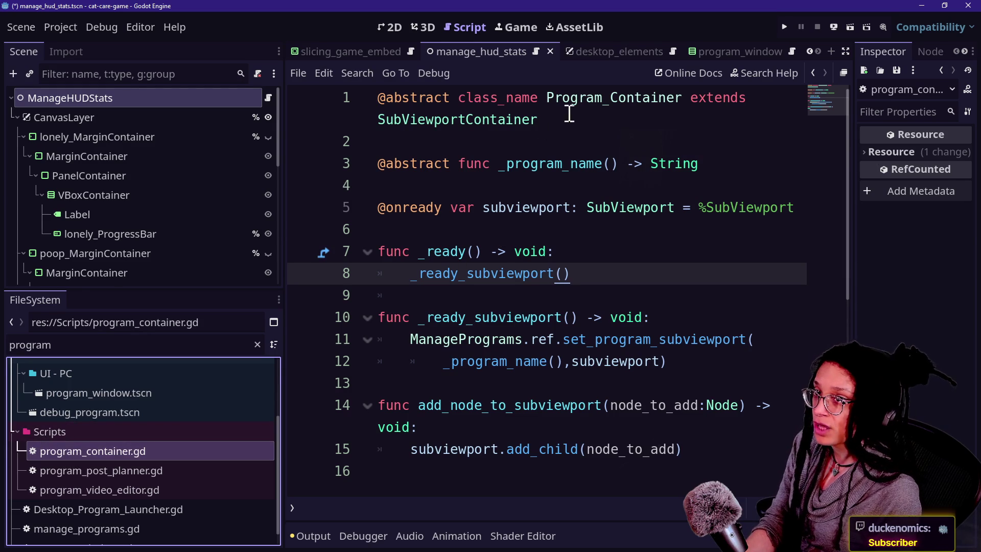
- Enable distraction-free mode so the Program_Container script fills the window width
click(565, 97)
click(625, 97)
key(ctrl+shift+F11)
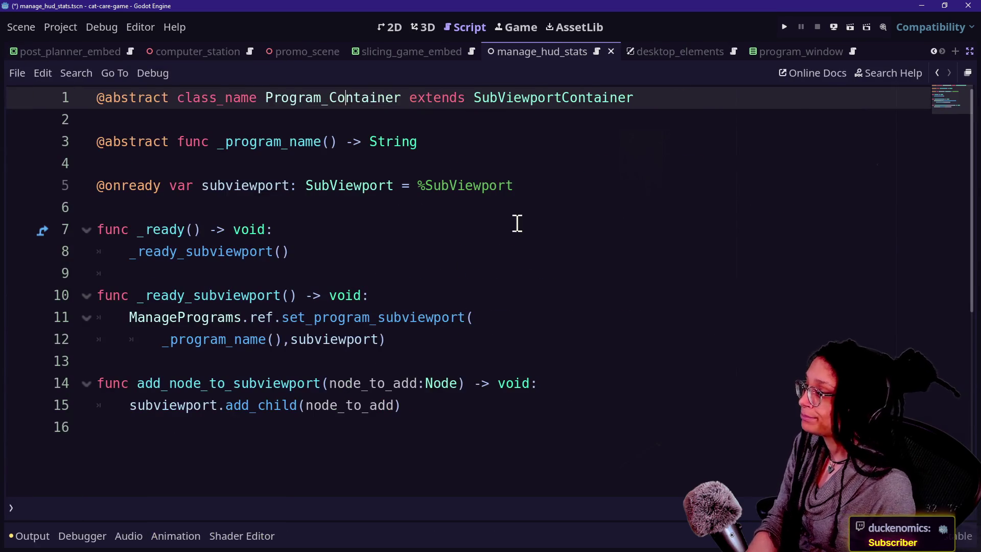
click(517, 224)
click(339, 175)
click(393, 251)
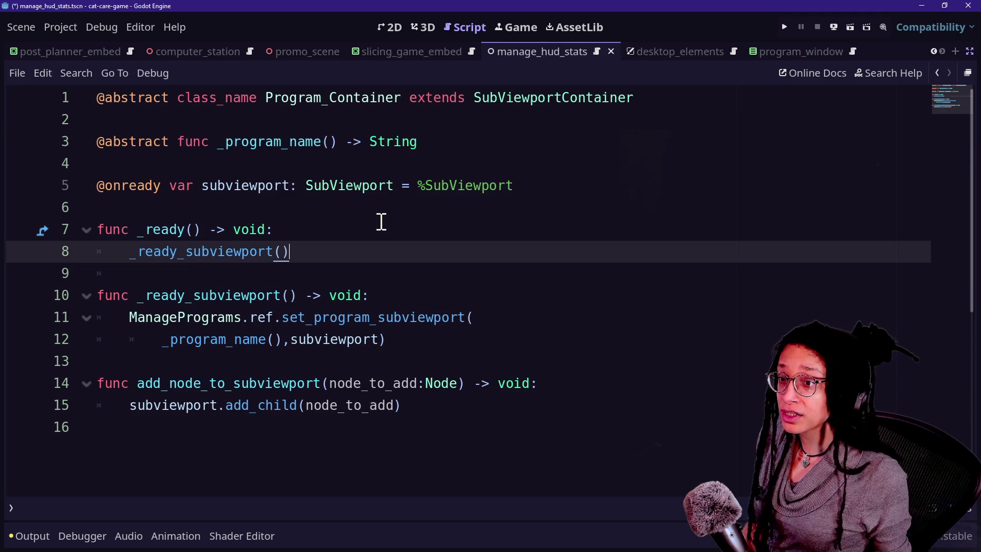
key(alt+Tab)
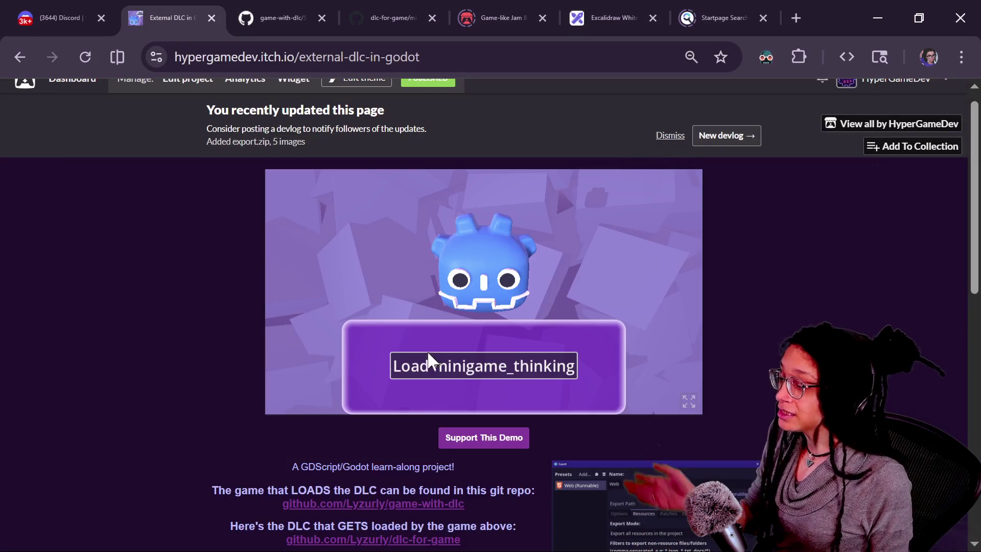
- Load minigame_thinking in the External DLC demo to show the PONDER bubble, then return to Godot
click(427, 360)
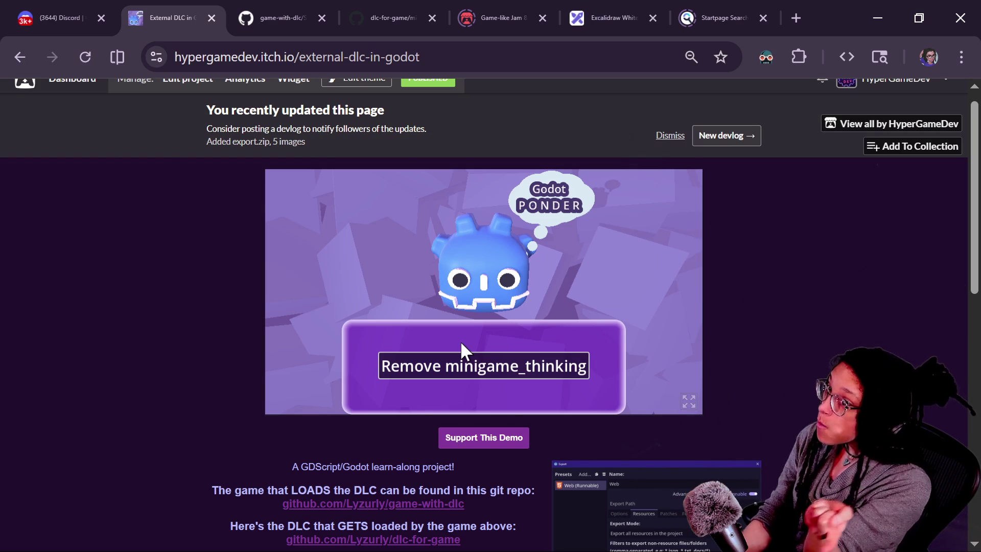
key(alt+Tab)
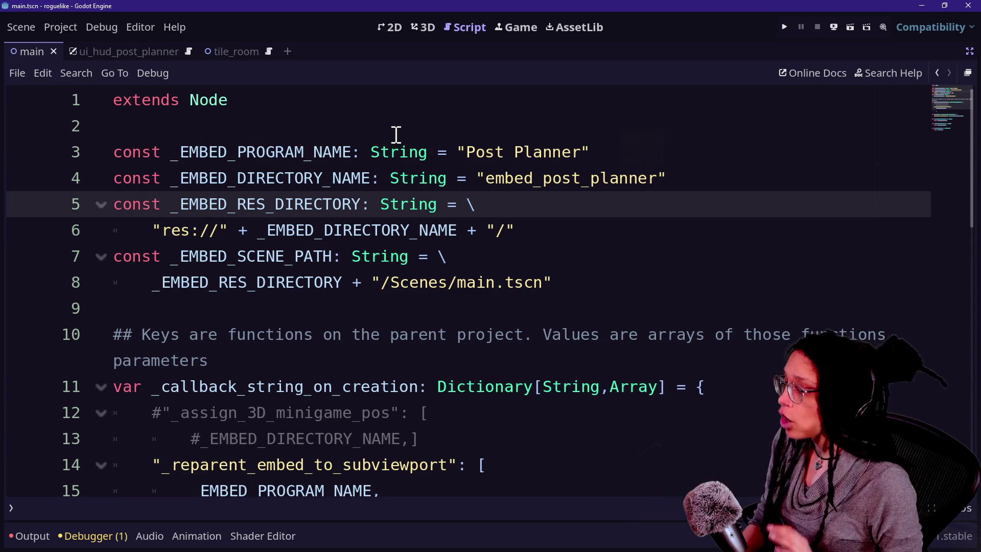
- Save the cat-care-game scene and script, then add a blank line after line 12
key(alt+Tab)
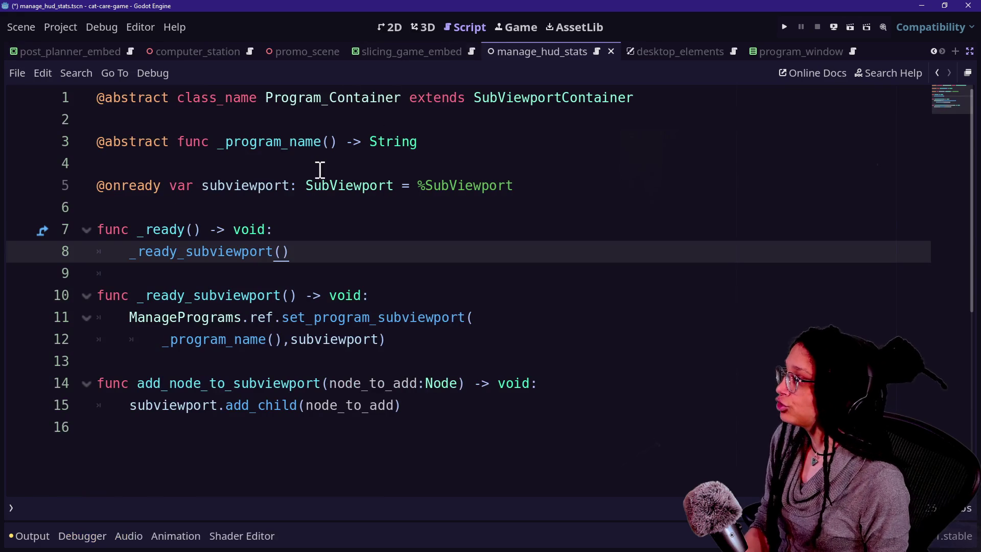
click(336, 169)
click(391, 296)
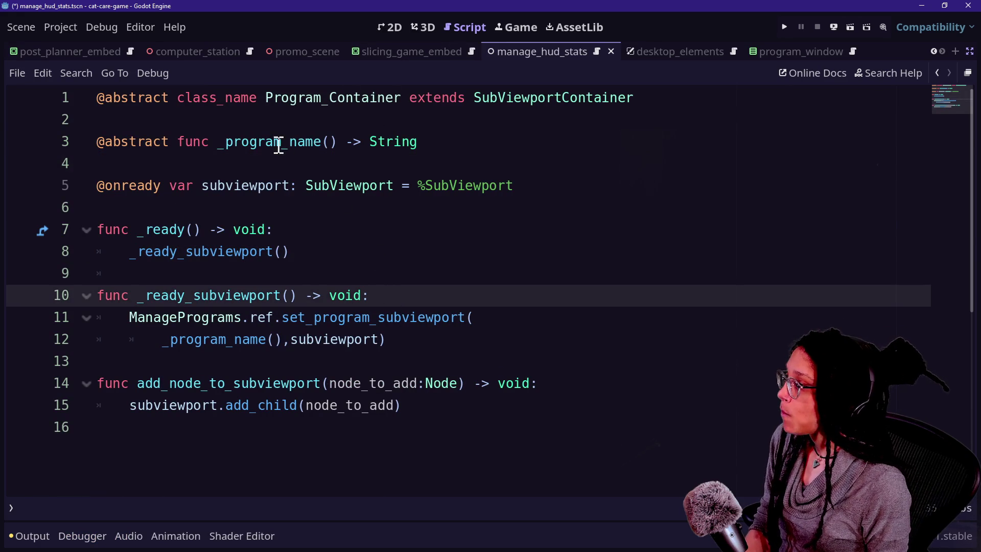
key(ctrl+s)
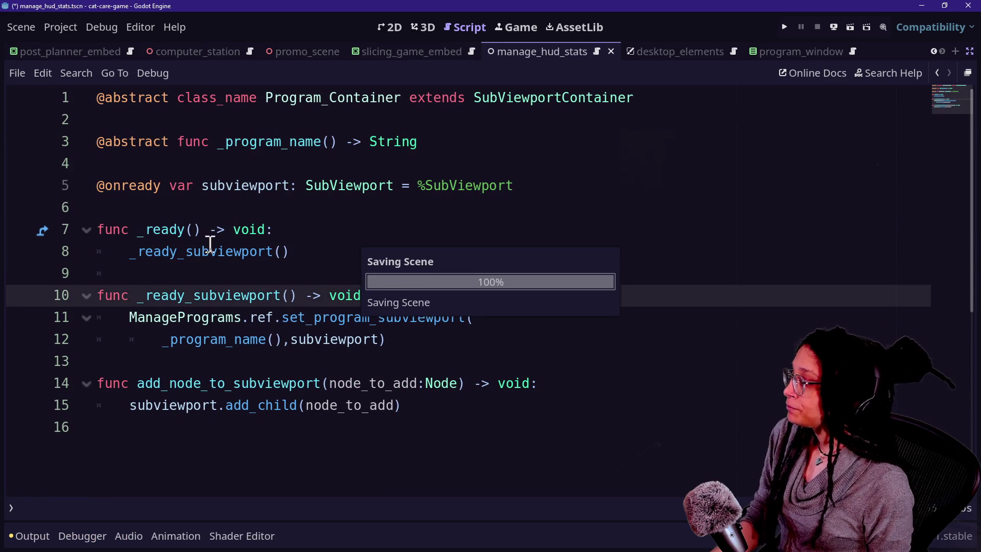
click(439, 339)
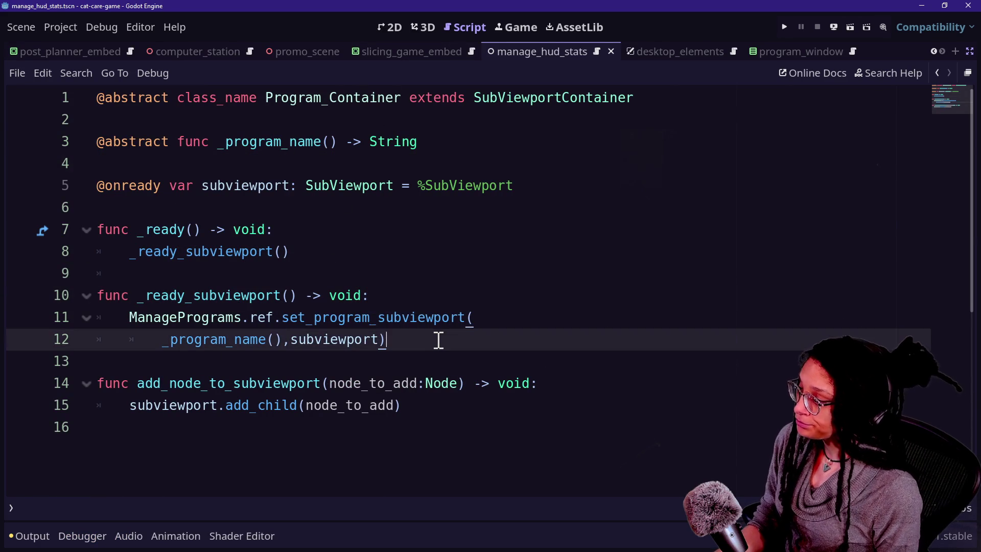
key(Return)
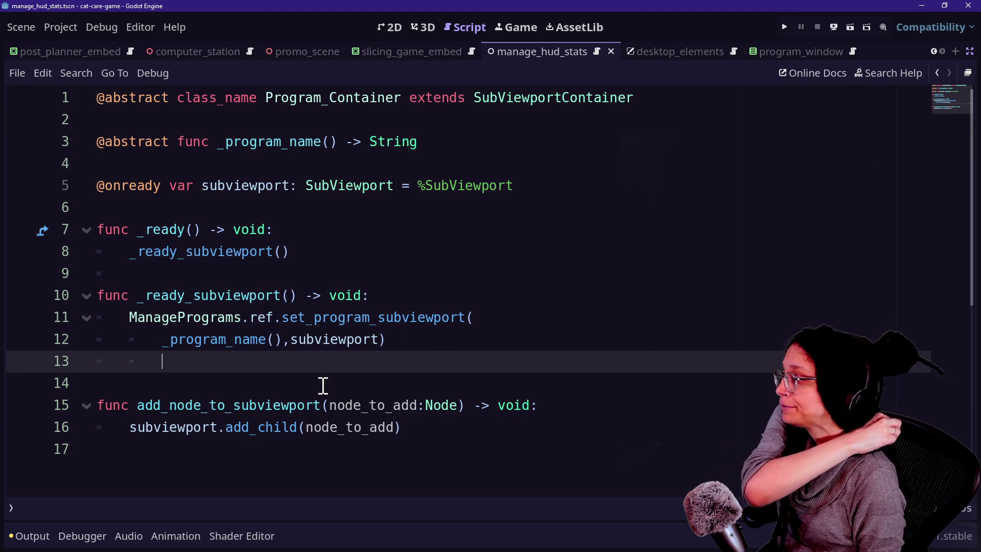
- Add a line under the function header starting 'var pg =' with the _program_name() completion
drag(423, 141, 280, 141)
click(312, 142)
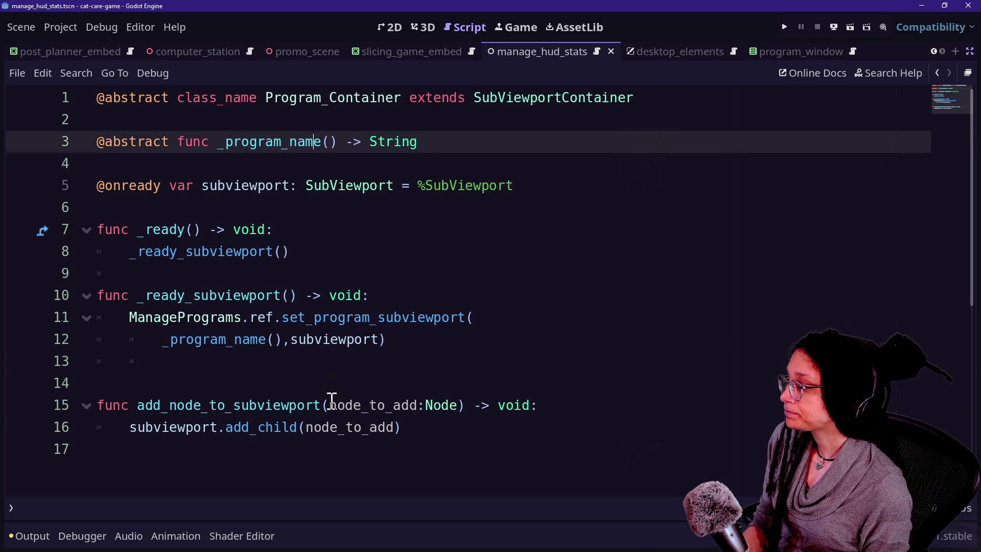
click(332, 400)
click(340, 340)
click(400, 292)
key(Return)
text(var program_name: )
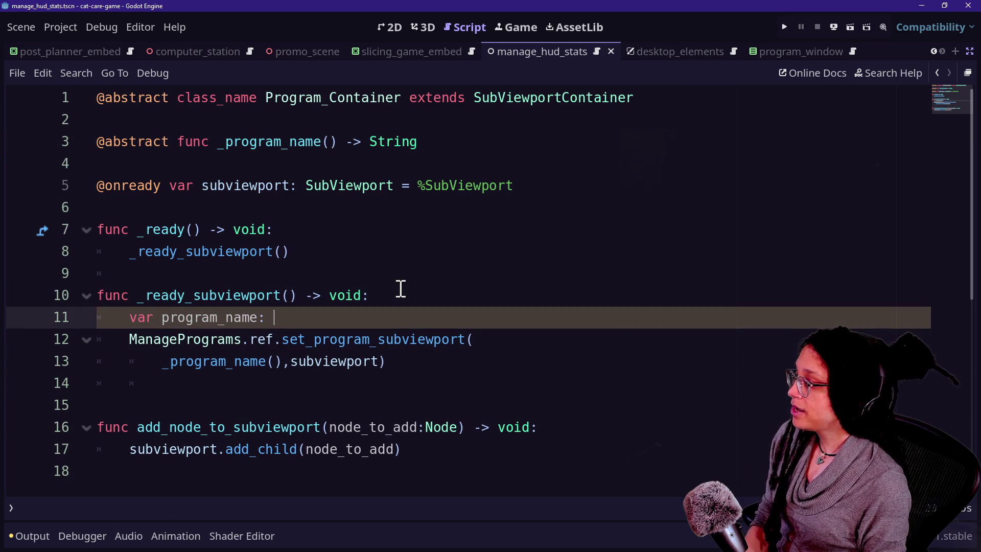
text(String = )
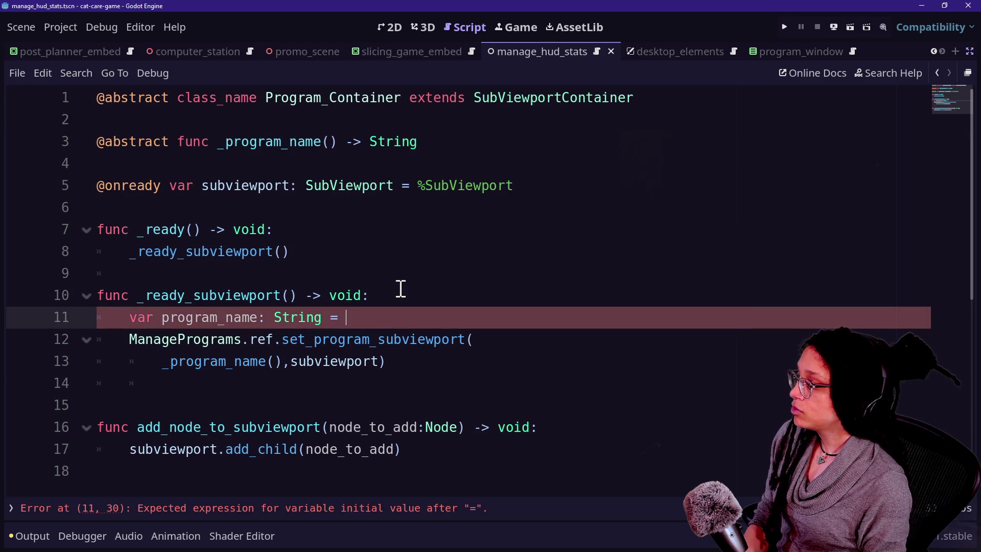
text(+pro)
key(Return)
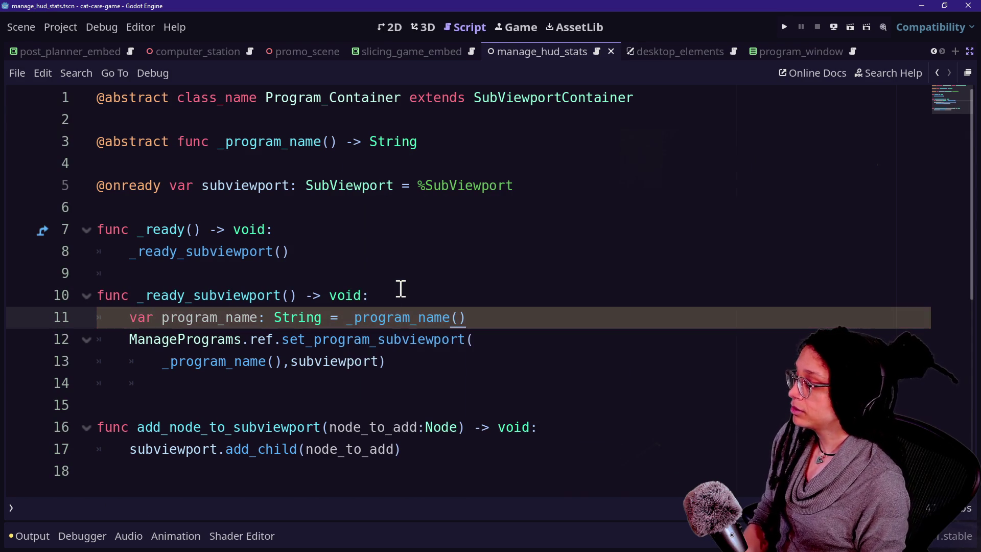
- Change line 13's set_program_subviewport call to pass program_name, subviewport
drag(164, 360, 286, 361)
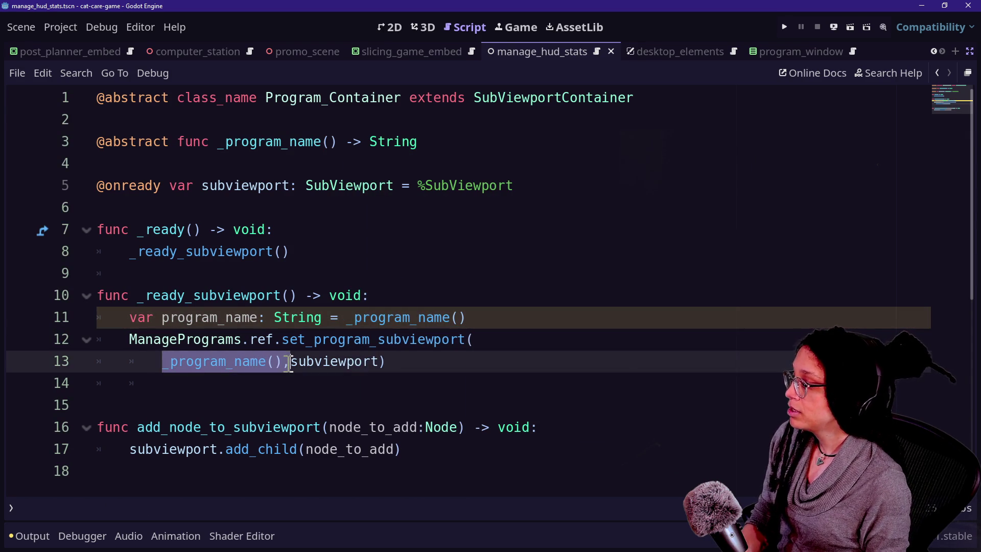
text(orig)
key(BackSpace)
key(BackSpace)
key(BackSpace)
text(pgor)
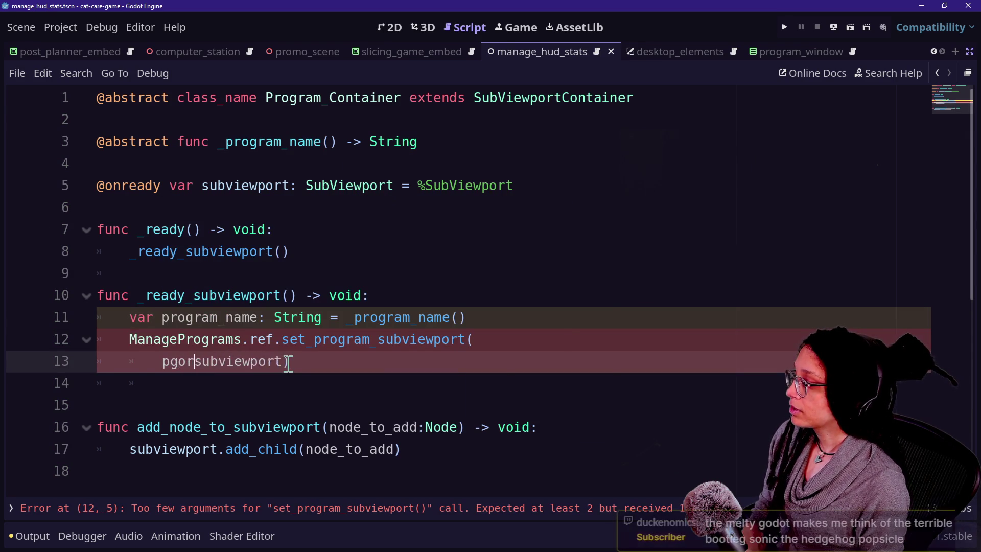
key(BackSpace)
key(BackSpace)
key(BackSpace)
text(rogram_name)
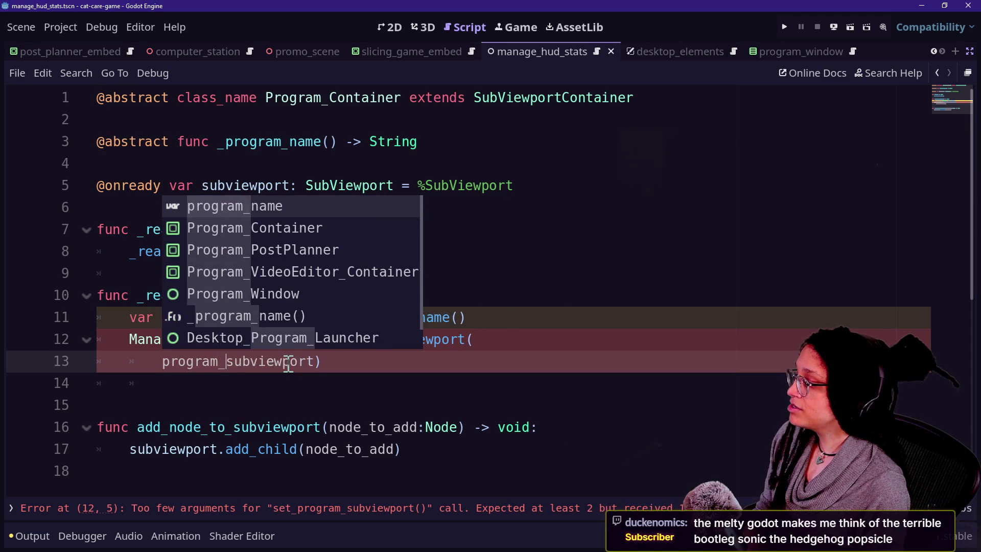
text(,)
click(390, 361)
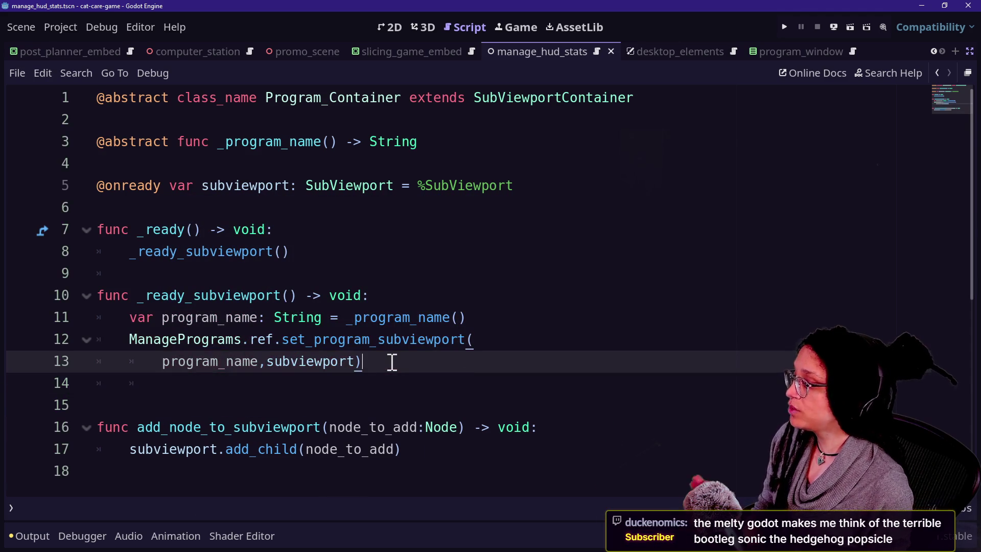
key(Return)
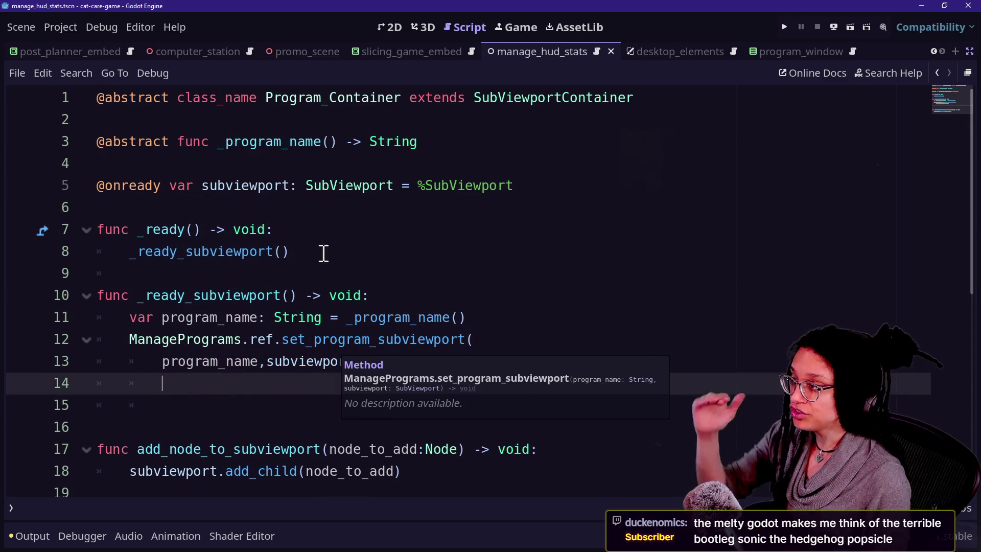
click(335, 162)
click(360, 276)
click(351, 403)
click(330, 383)
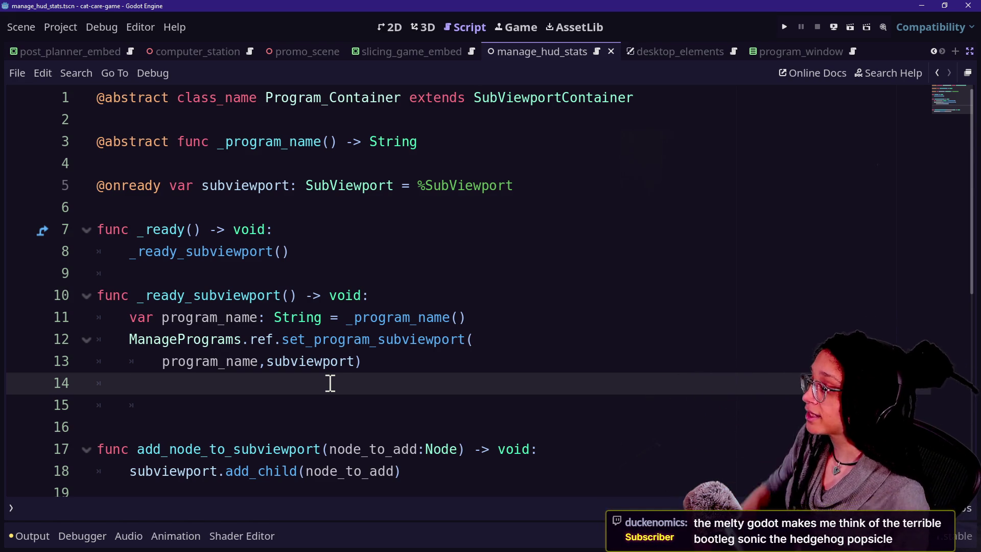
- Remove the extra blank line under the class declaration and add a blank first line above it
click(736, 103)
key(Return)
key(Return)
text(@)
key(BackSpace)
key(BackSpace)
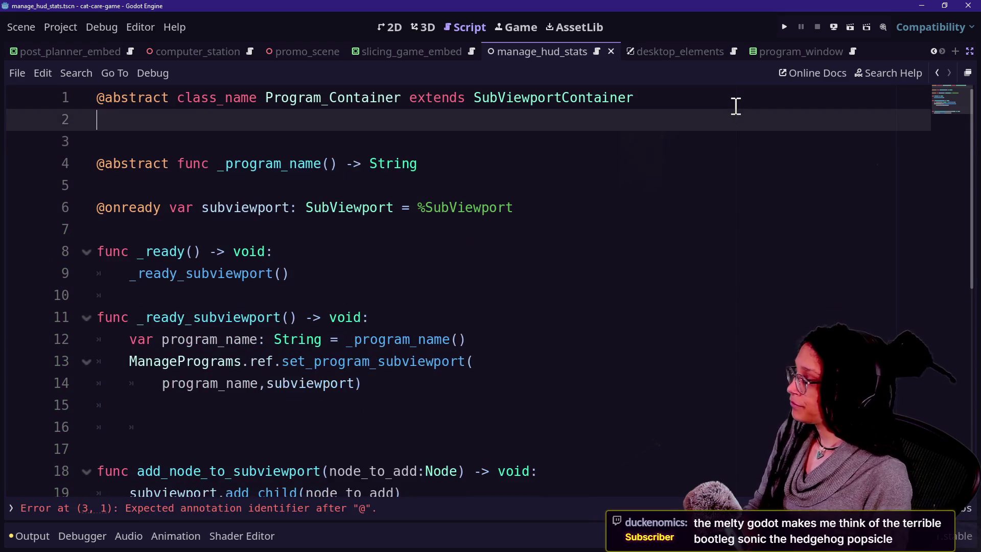
key(Down)
key(Up)
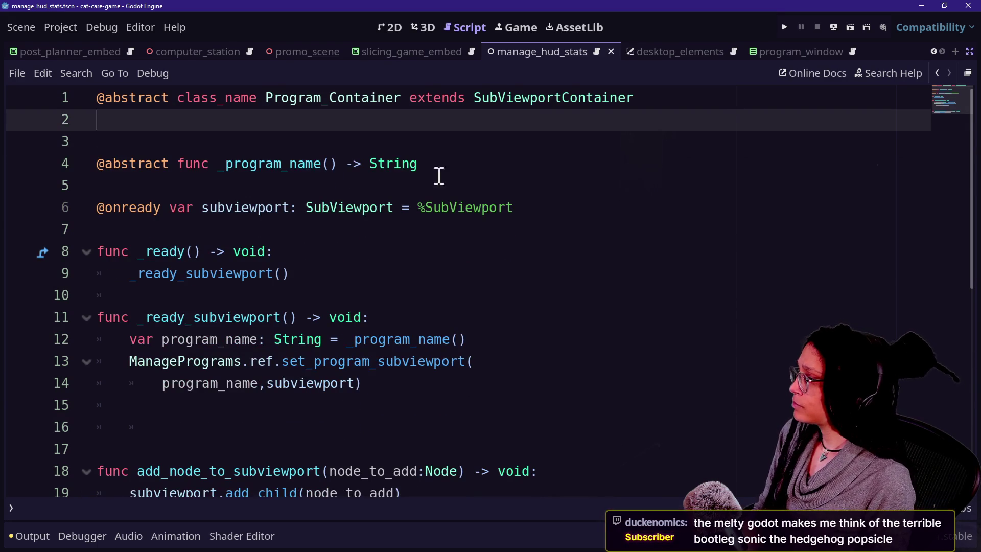
key(BackSpace)
key(BackSpace)
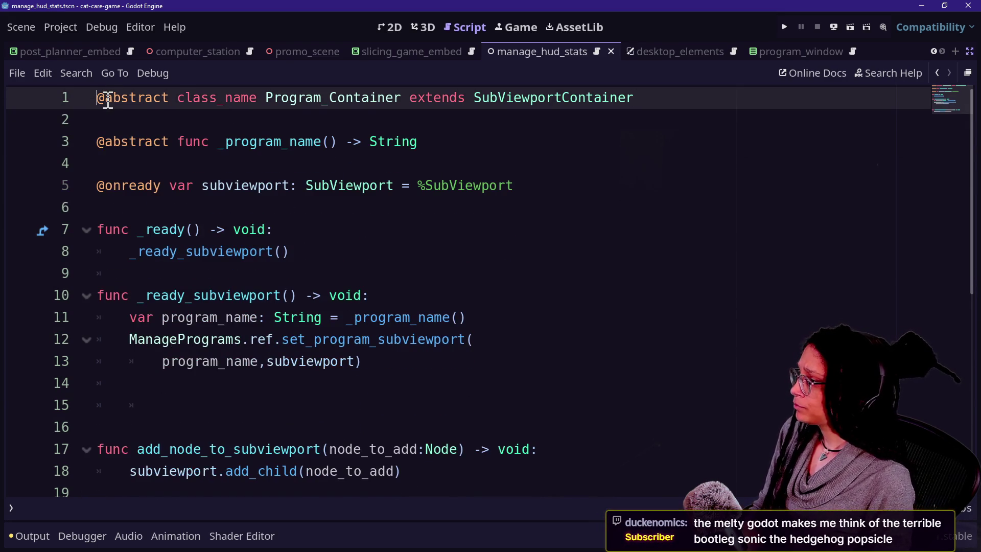
key(Return)
key(Down)
key(Up)
key(Up)
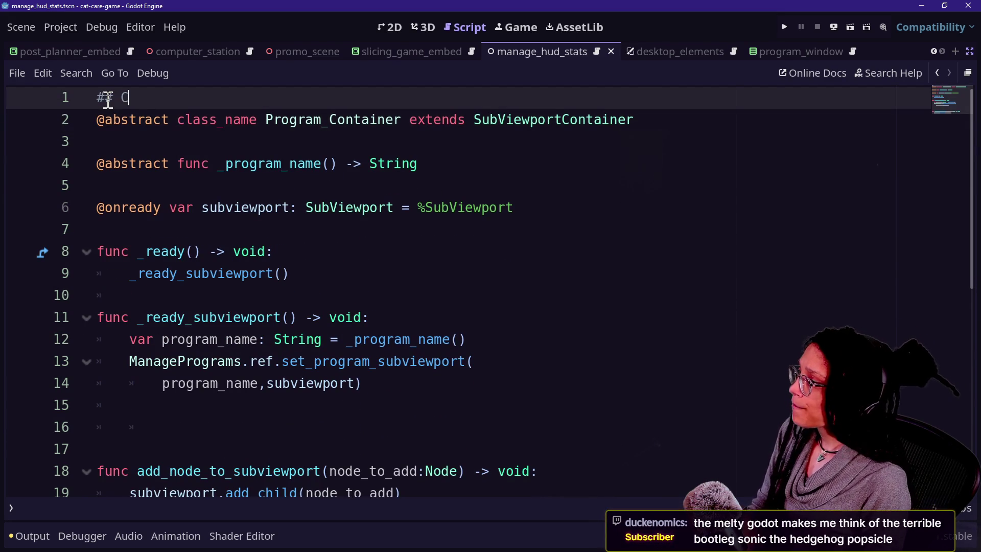
- Draft the doc comment as '... program icon is clicked on' and save the script
text(ogram )
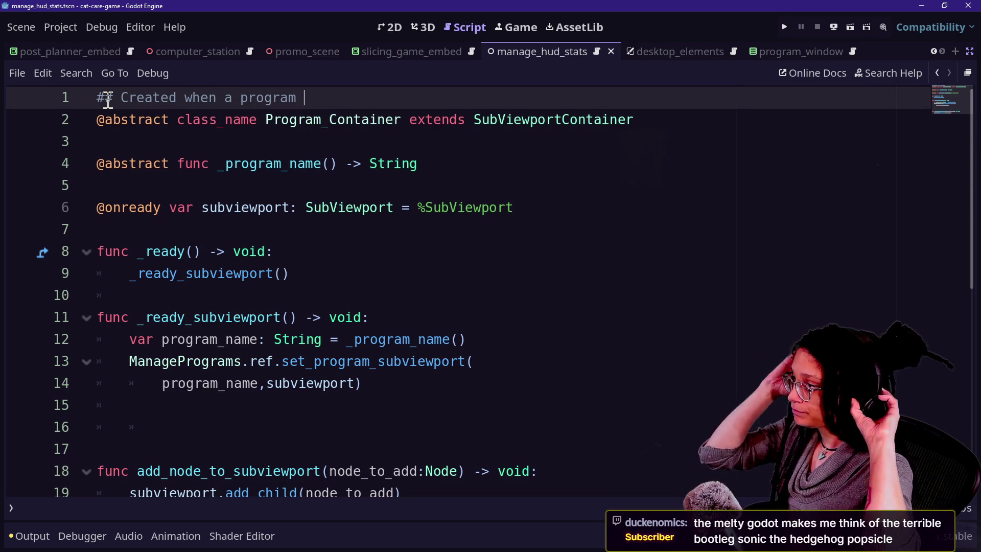
text(is clicked on for thie)
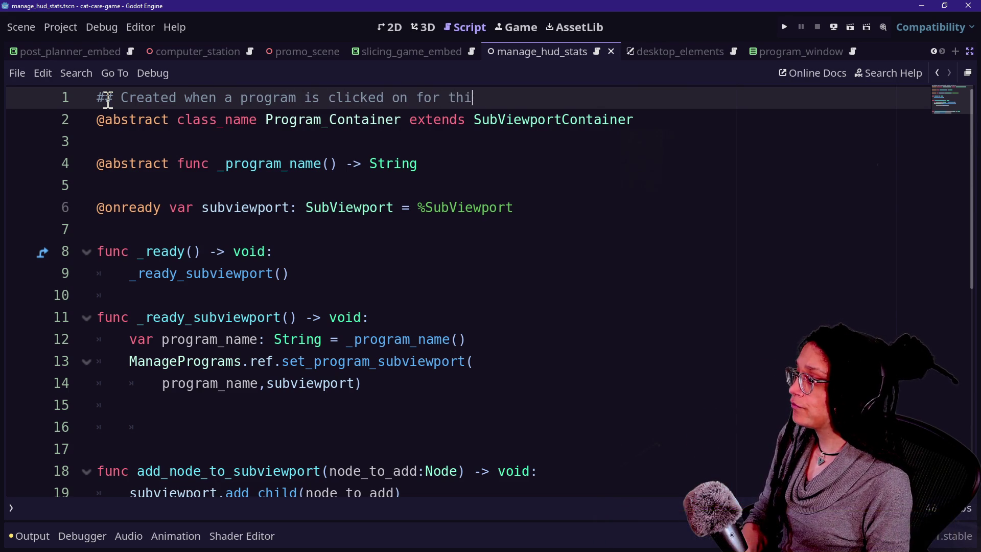
key(BackSpace)
key(BackSpace)
key(BackSpace)
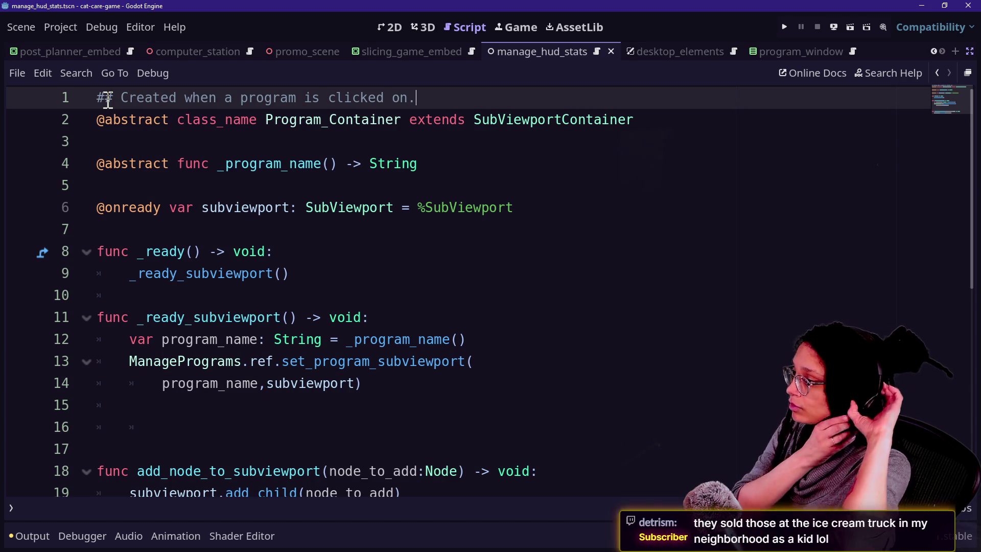
click(298, 100)
text(icon)
key(Down)
key(ctrl+s)
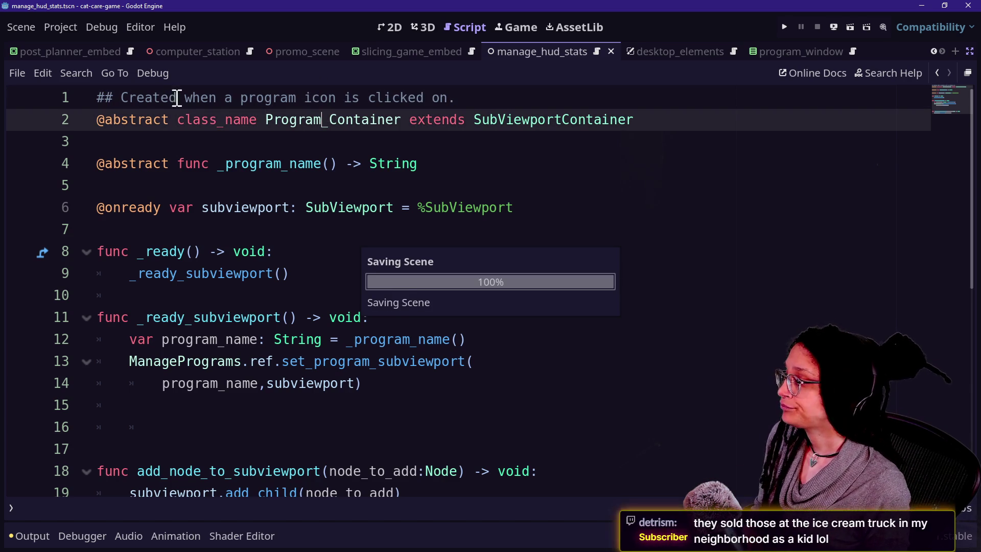
- Replace 'program icon' with [Desktop_Icon] so the comment reads 'Created when a [Desktop_Icon] is clicked on.', then save
click(421, 101)
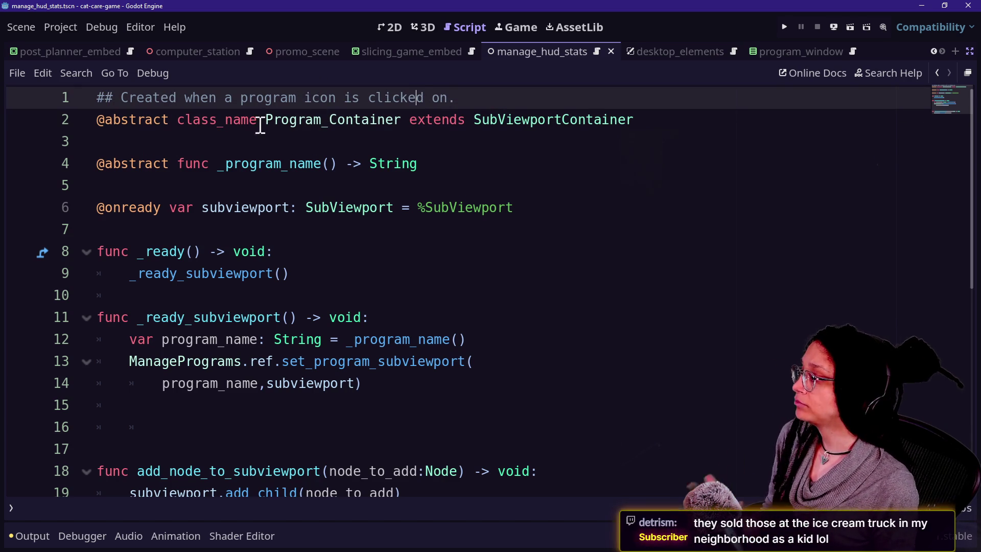
drag(242, 98, 341, 98)
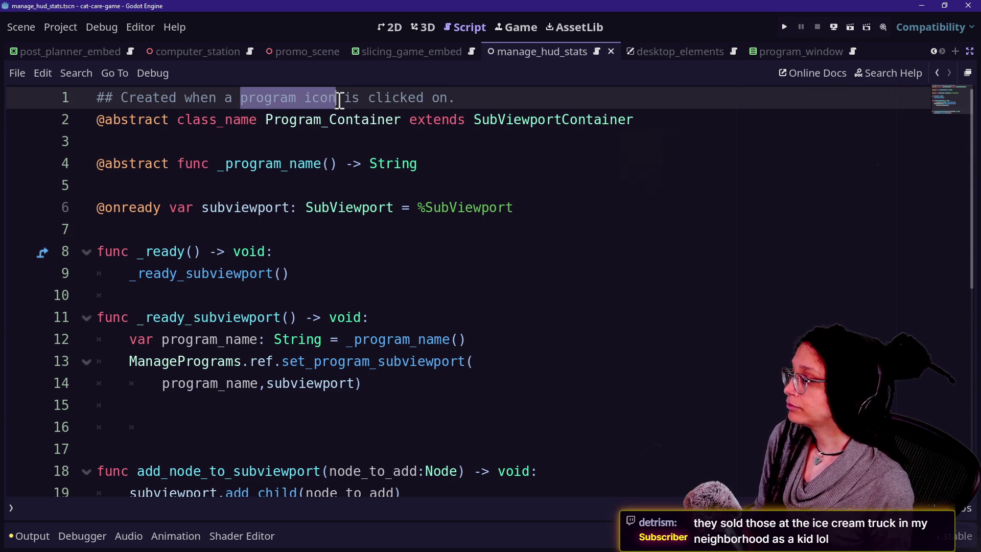
key(BackSpace)
click(467, 149)
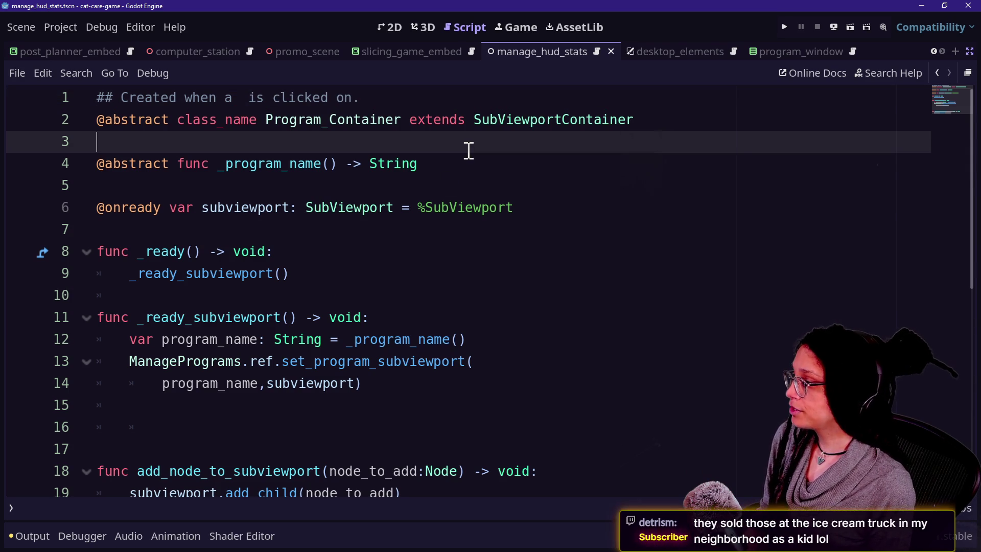
text(programC)
key(BackSpace)
key(BackSpace)
key(BackSpace)
key(BackSpace)
text(Des)
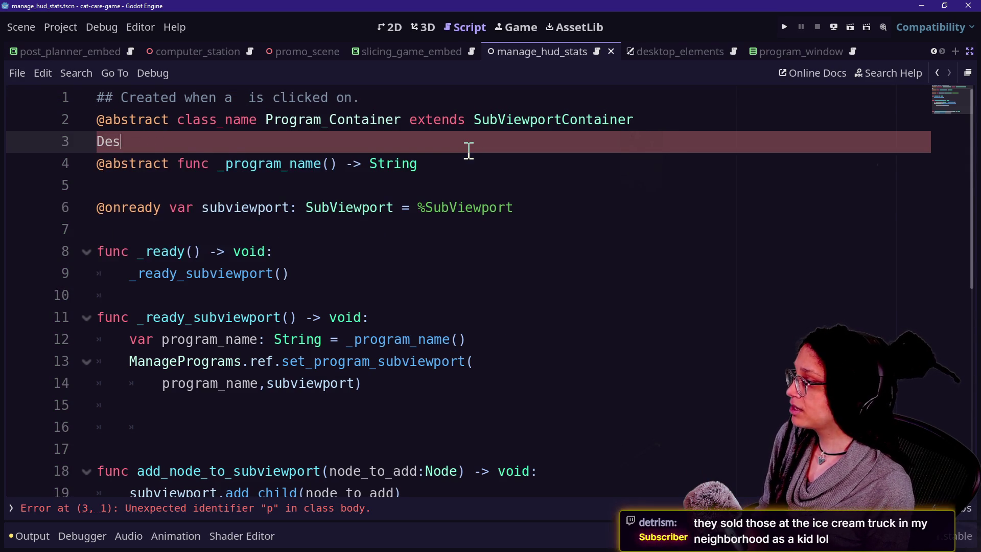
text(ko)
key(BackSpace)
key(BackSpace)
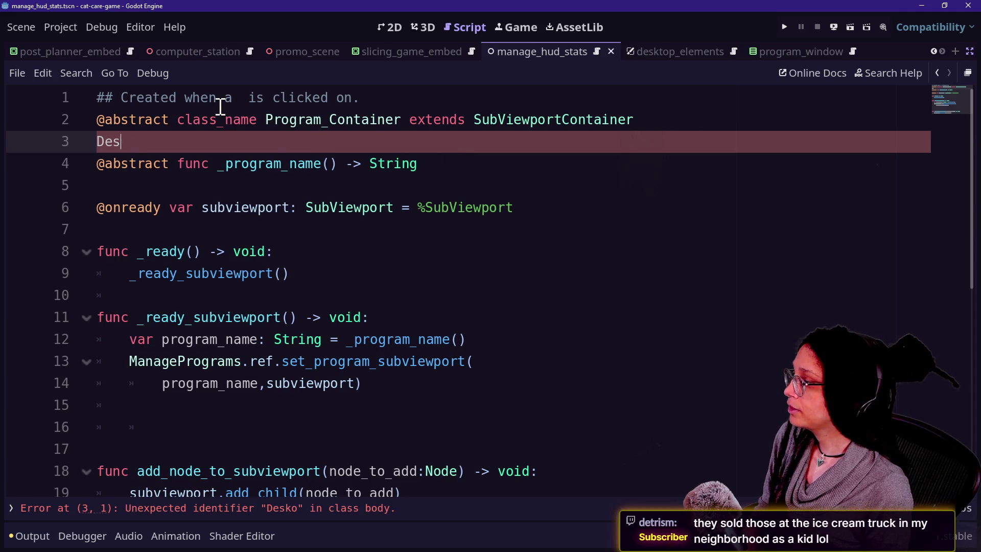
click(250, 99)
text([)
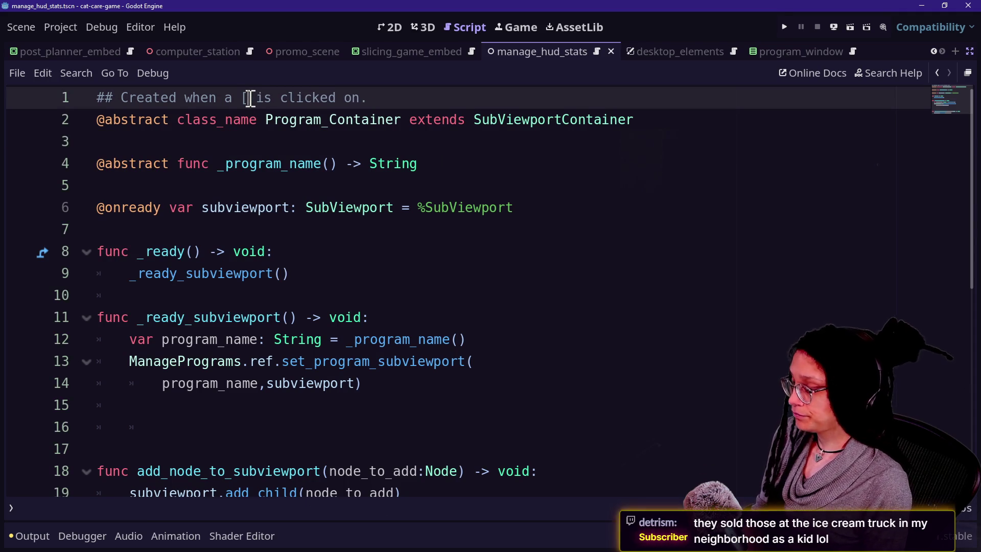
text(Desktop_Icon])
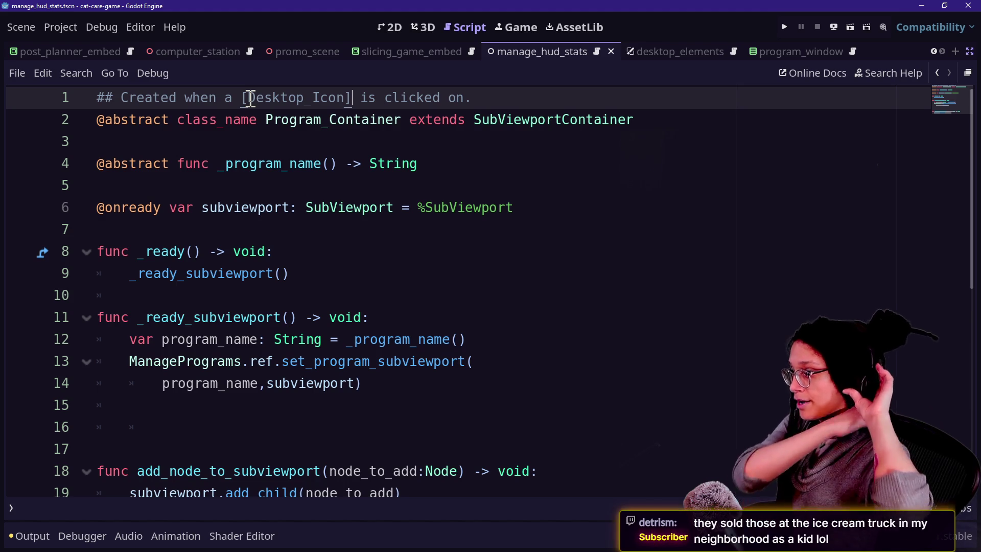
key(ctrl+s)
drag(160, 97, 336, 110)
click(504, 120)
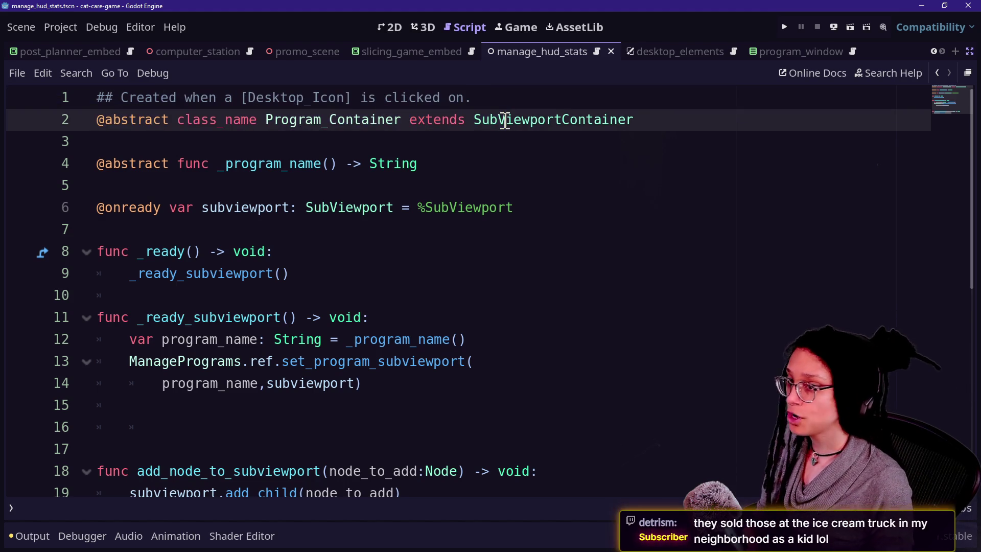
- Leave the SubViewportContainer docs and switch to the browser showing the Twitch stream chat
mouse_move(504, 120)
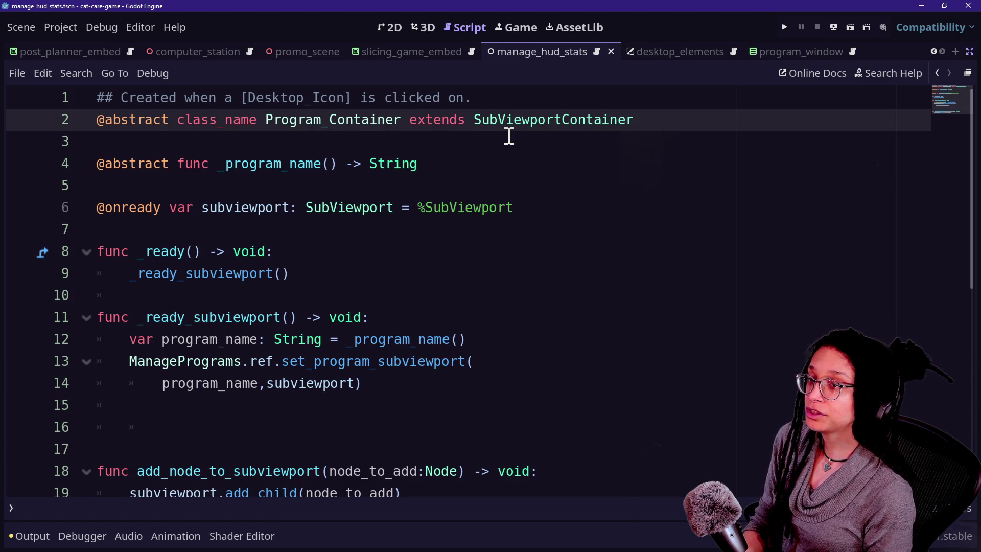
key(alt+Tab)
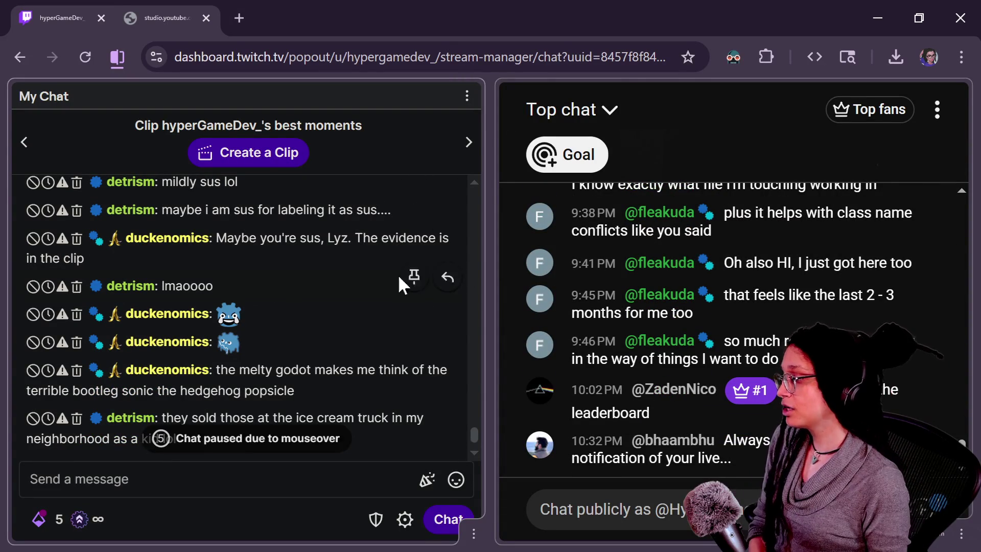
- Open the emote card for the melty Godot emote posted in Twitch chat
click(228, 344)
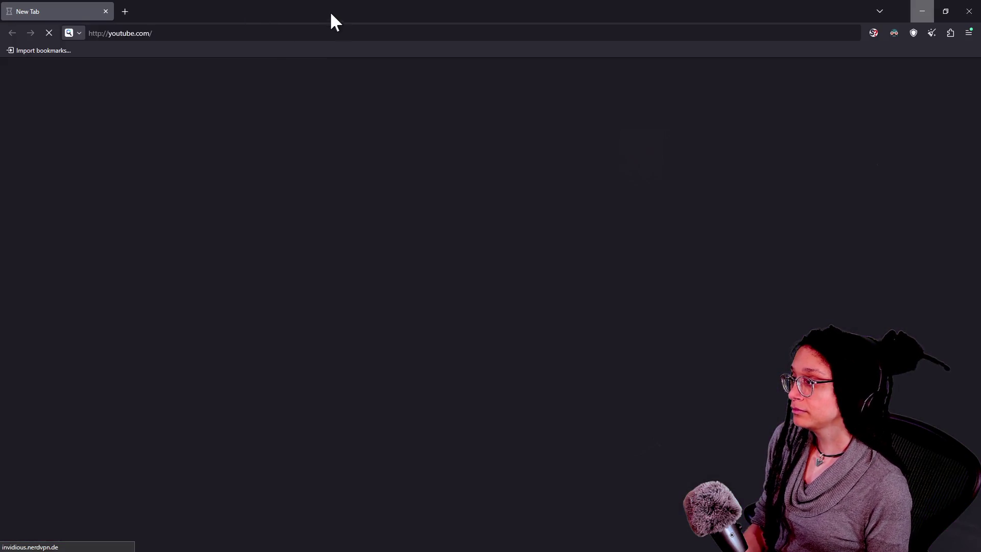
click(305, 34)
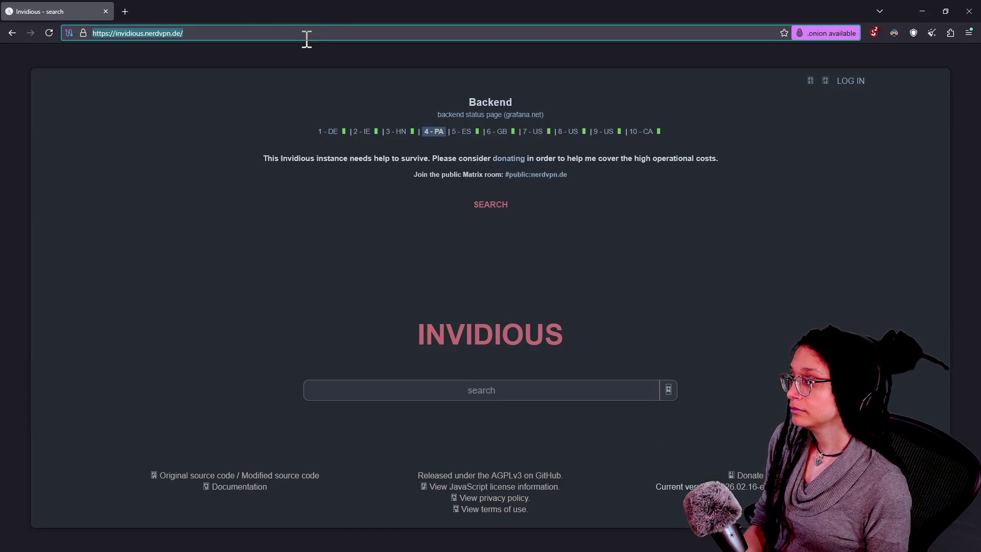
- Search Startpage for 'sonic popsicle', switch to image results, and zoom the page in
text(sonic b)
key(BackSpace)
text(popsicle)
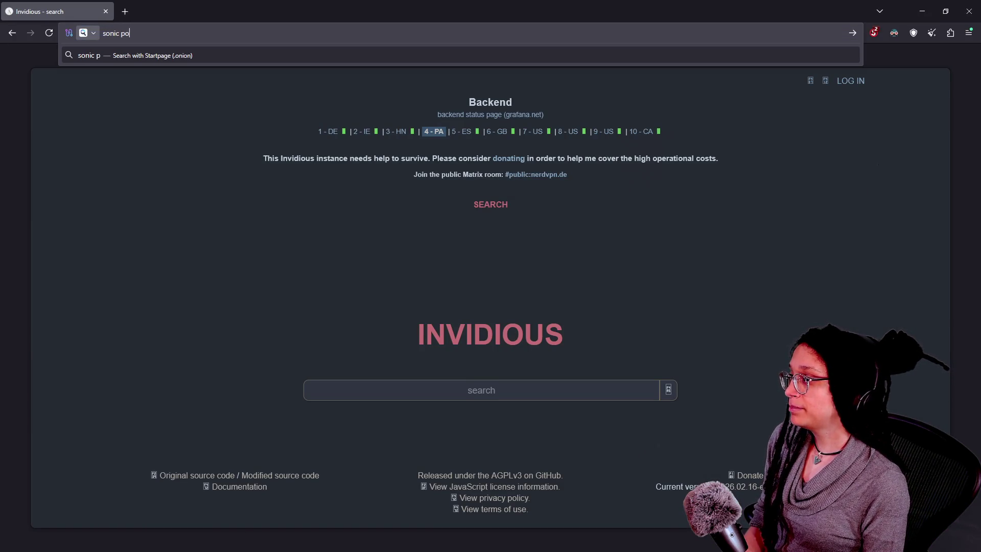
key(Return)
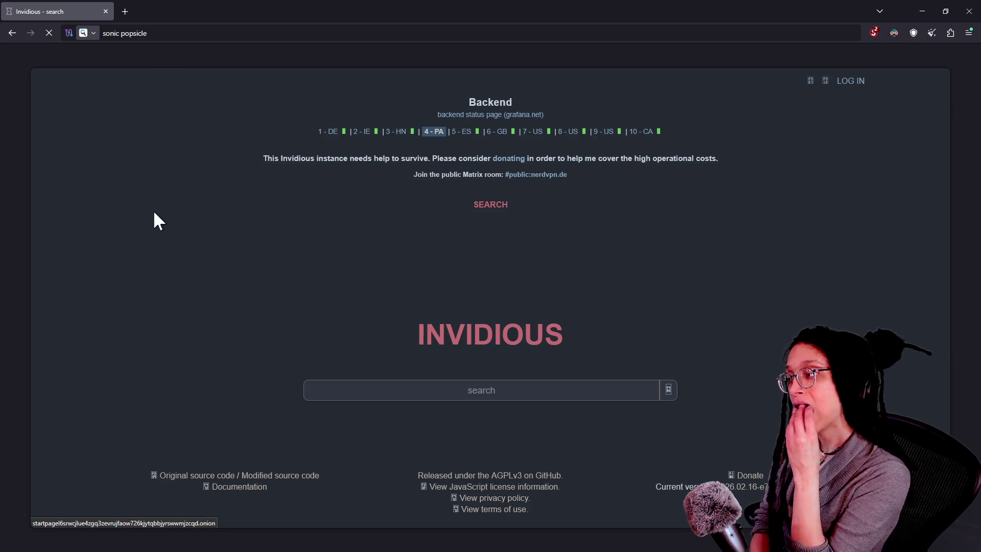
click(269, 35)
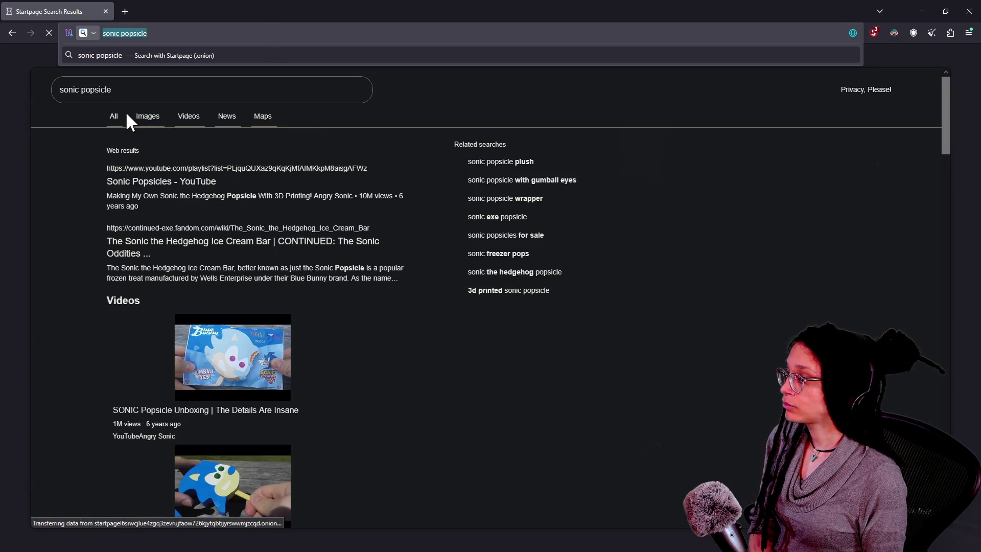
click(141, 128)
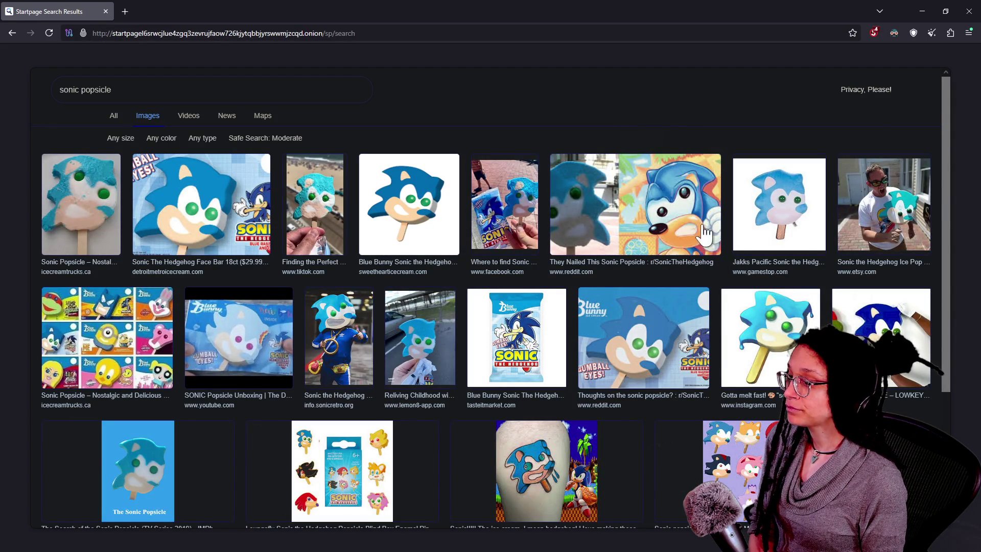
key(ctrl+plus)
key(ctrl+plus)
key(ctrl+plus)
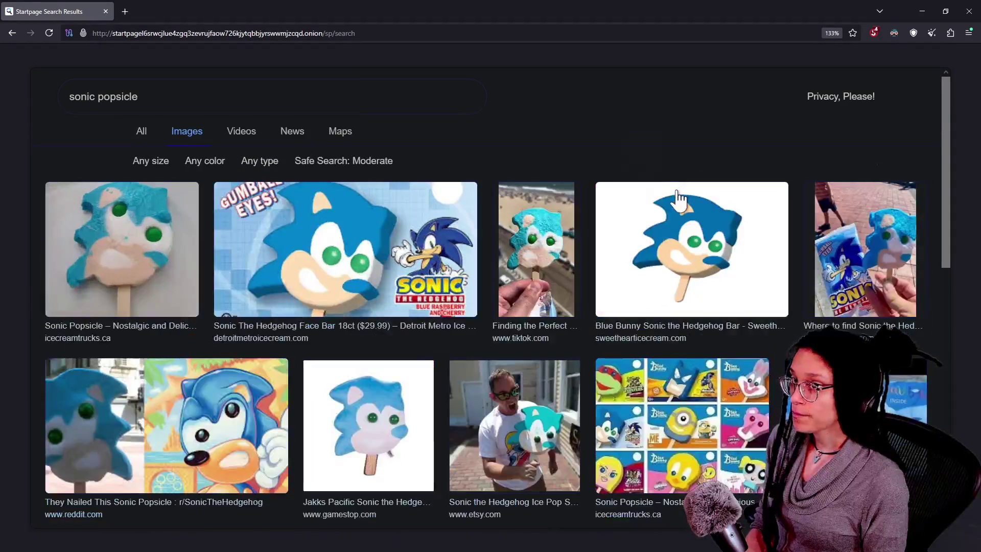
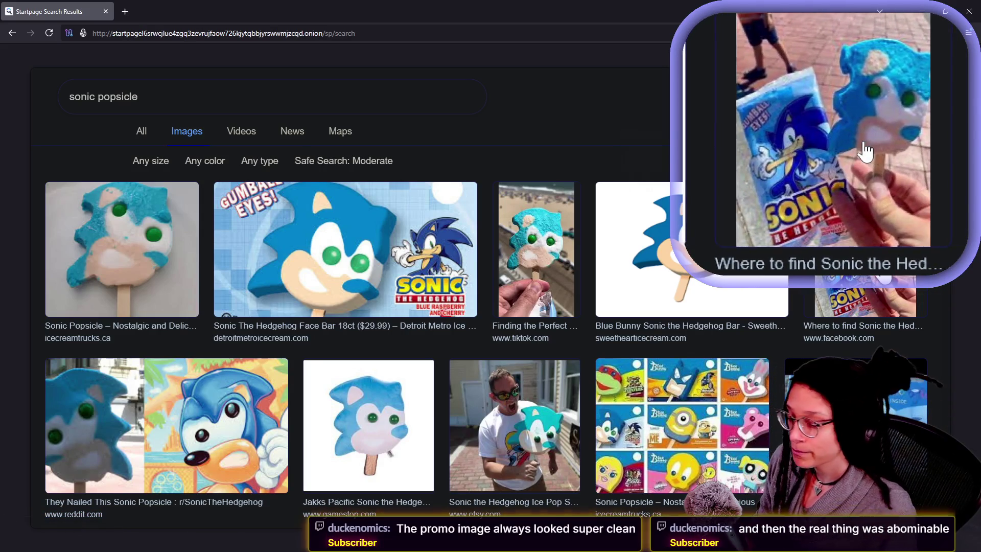
- Read the Twitch stream chat, then return to the Program_Container script's blank line in _ready
key(alt+Tab)
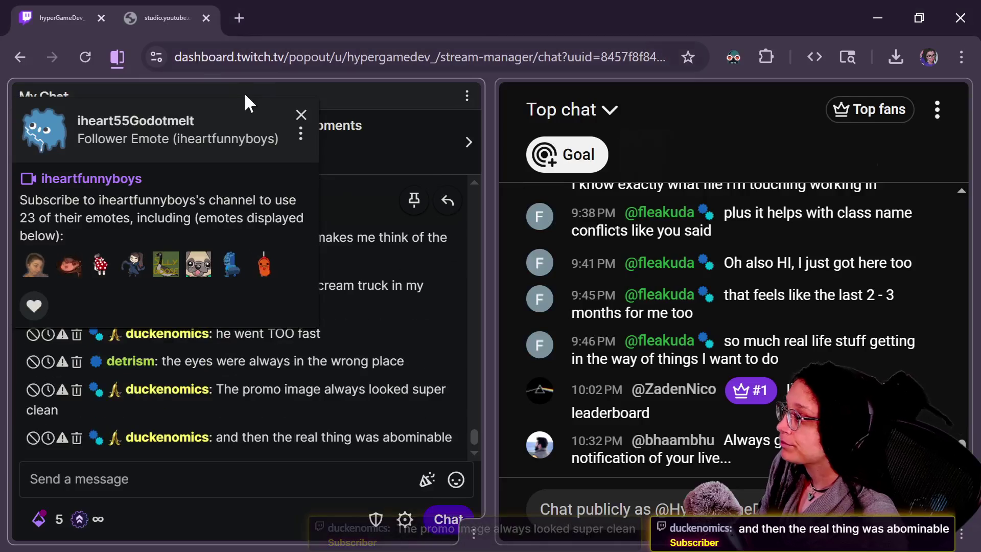
mouse_move(684, 409)
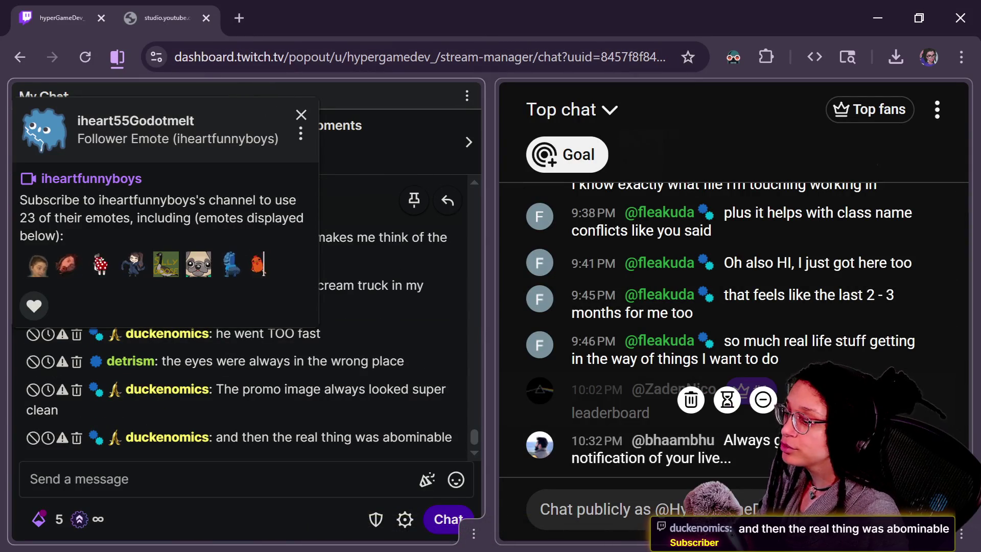
mouse_move(756, 322)
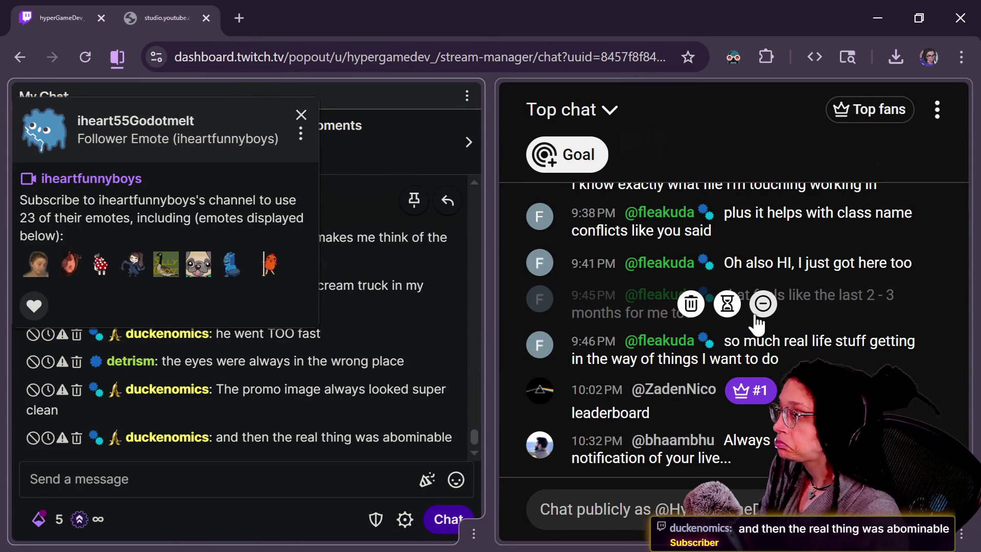
key(alt+Tab)
click(686, 288)
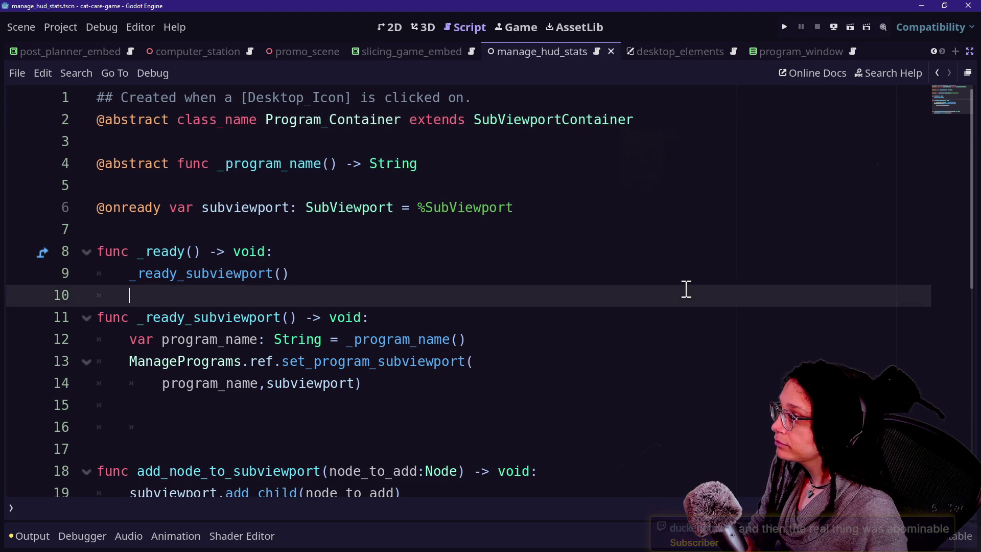
- Dismiss the SubViewport documentation popup and put the caret on empty line 15 of _ready_subviewport
mouse_move(344, 215)
scroll(347, 215, down, 1)
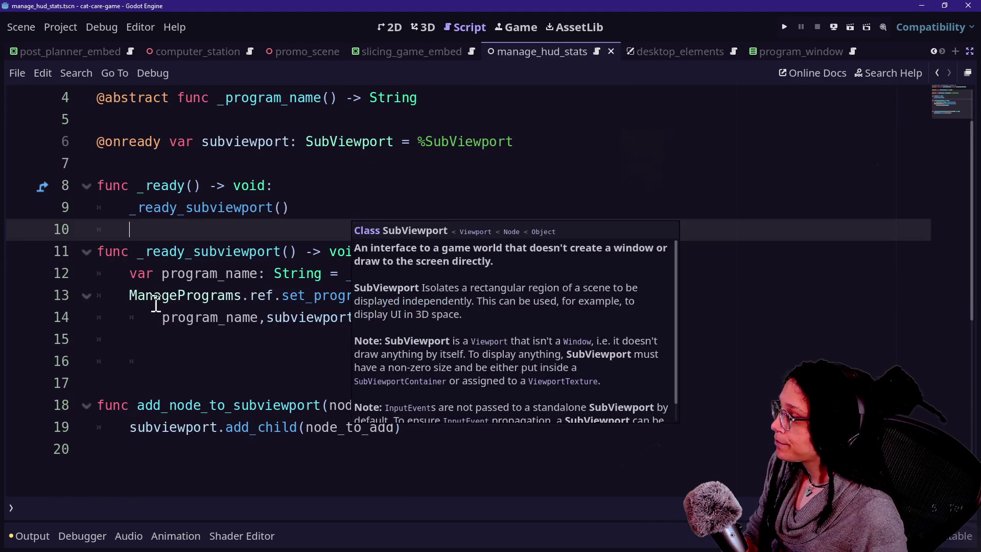
click(155, 305)
click(286, 340)
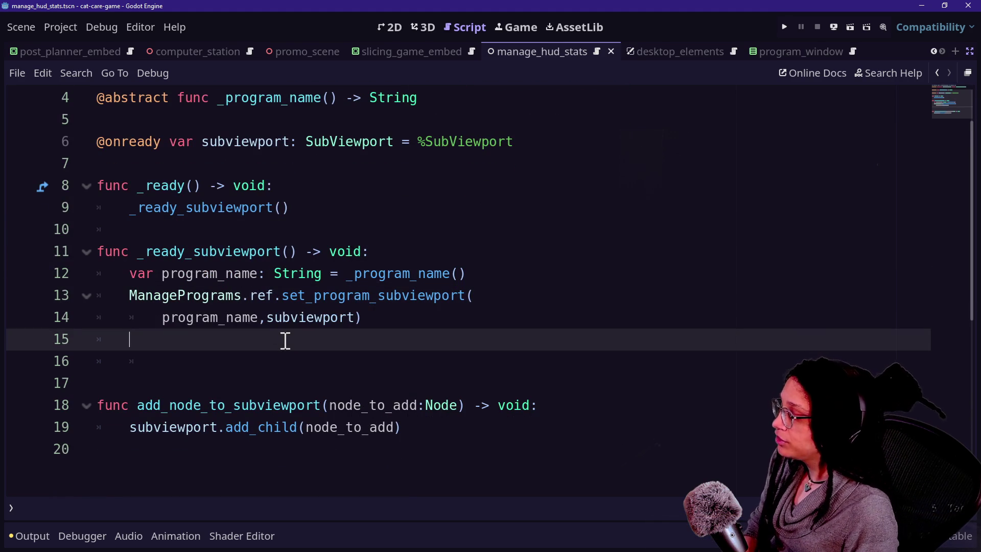
click(171, 270)
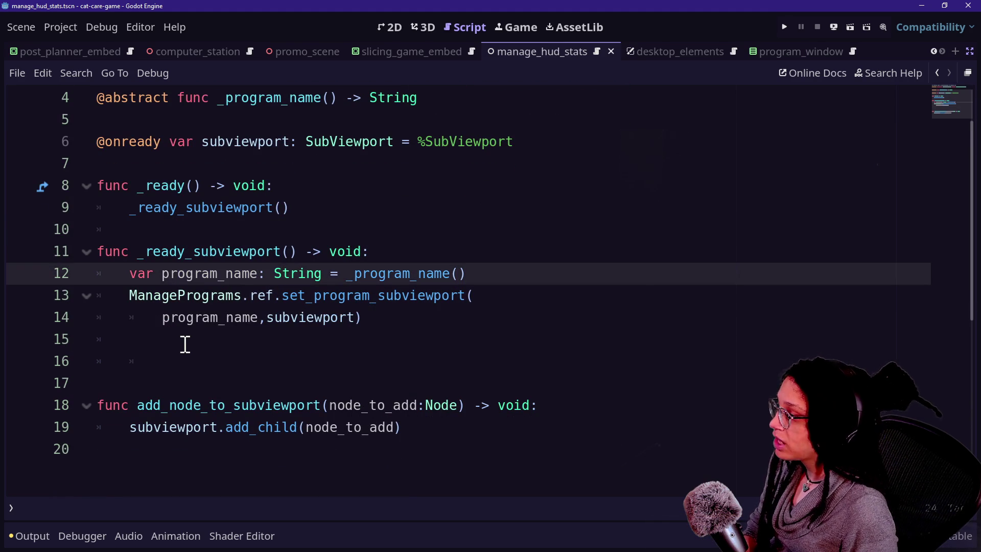
click(190, 341)
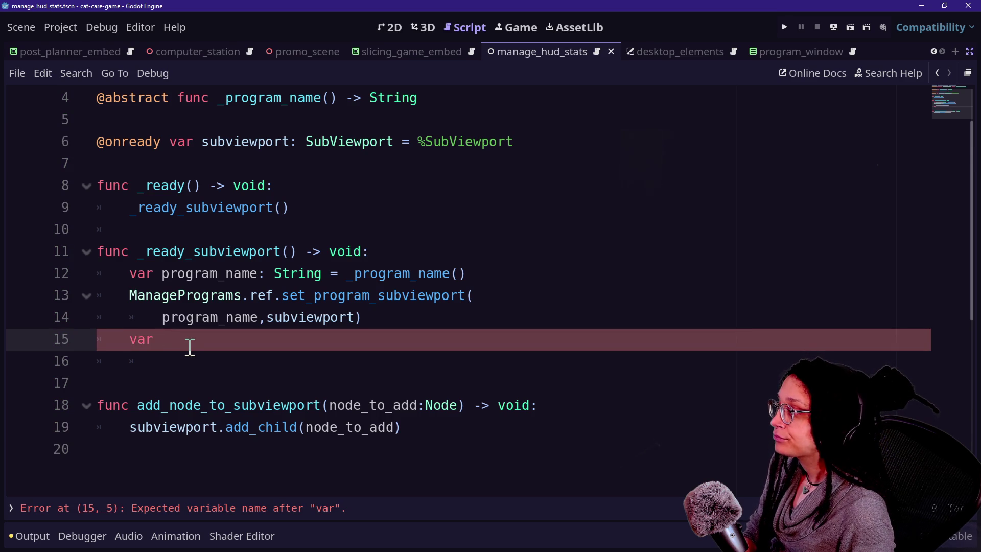
text(var)
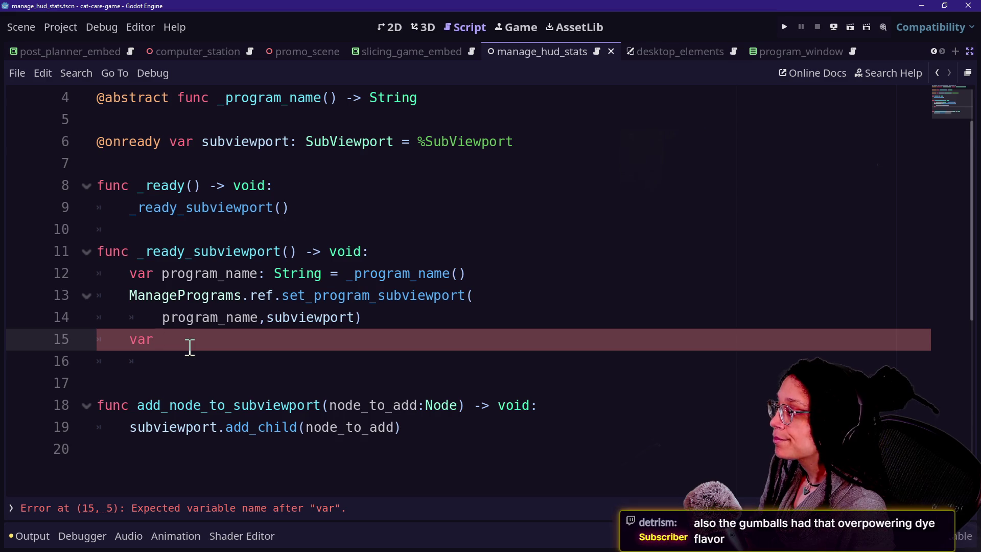
key(shift+alt+o)
- Open manage_embedded_games.gd from the quick file search
key(Escape)
key(shift+alt+o)
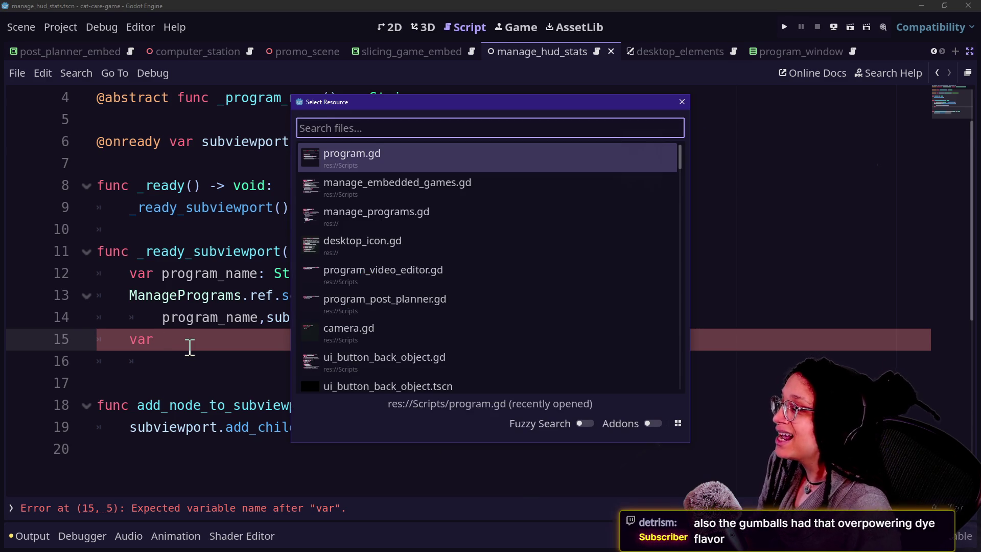
key(Down)
key(Down)
key(Up)
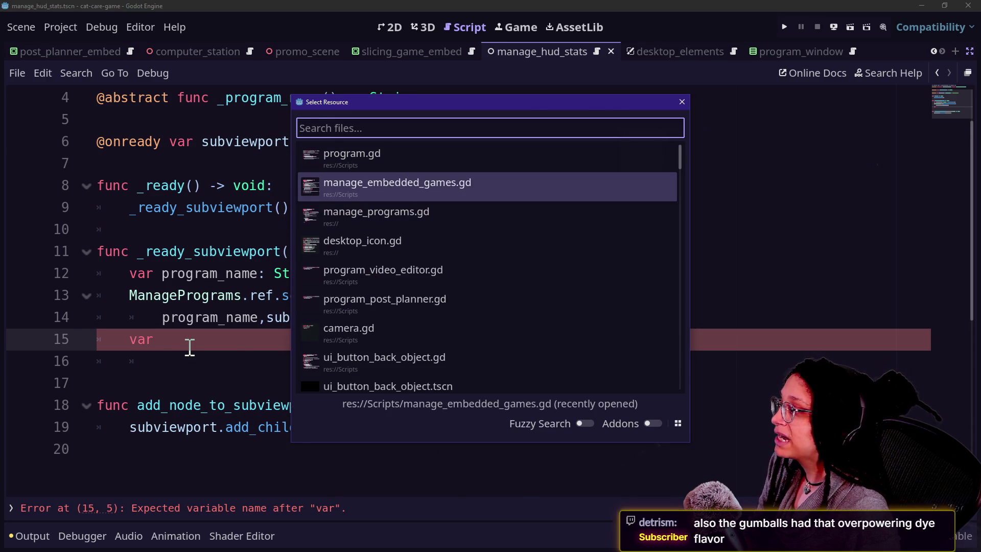
key(Return)
- Review the callback handler and its callback_dictionary and callv lines
scroll(310, 354, down, 15)
scroll(311, 354, down, 13)
scroll(310, 352, up, 8)
scroll(358, 357, down, 5)
drag(425, 362, 353, 214)
key(Down)
key(Down)
key(Down)
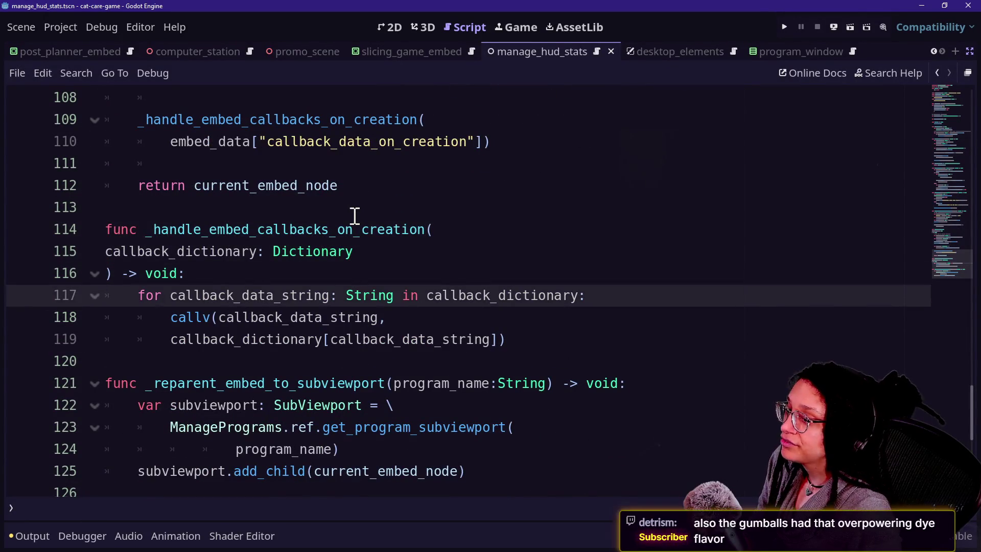
click(344, 228)
scroll(344, 228, down, 2)
click(348, 250)
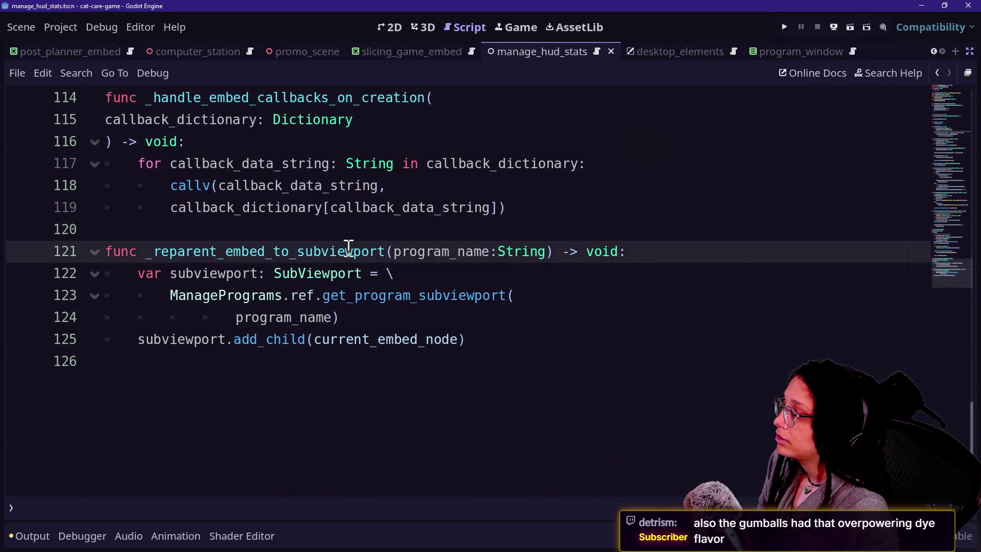
key(Down)
key(Up)
key(Up)
key(Up)
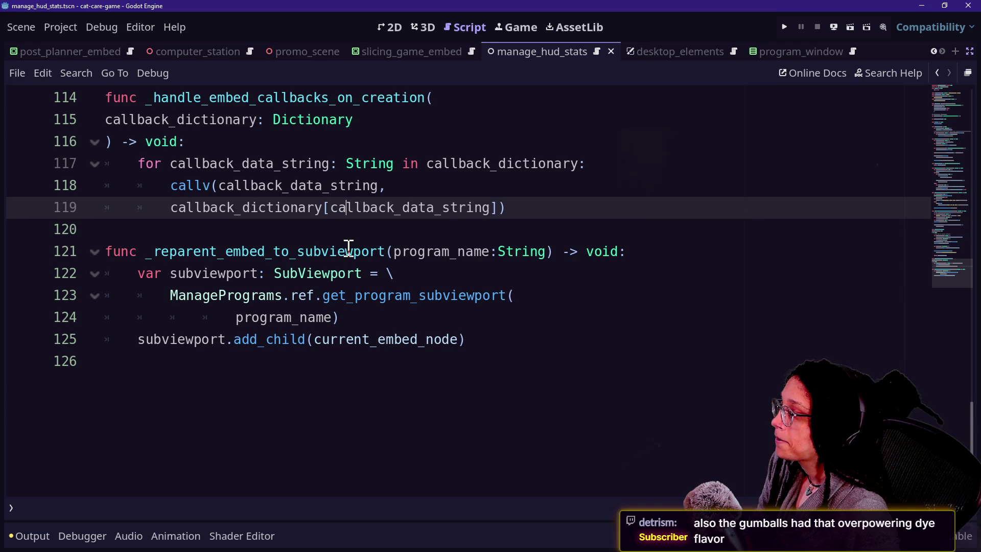
click(348, 249)
click(358, 236)
- Inspect _reparent_embed_to_subviewport's parameters, get_program_subviewport call and add_child lines
mouse_move(277, 286)
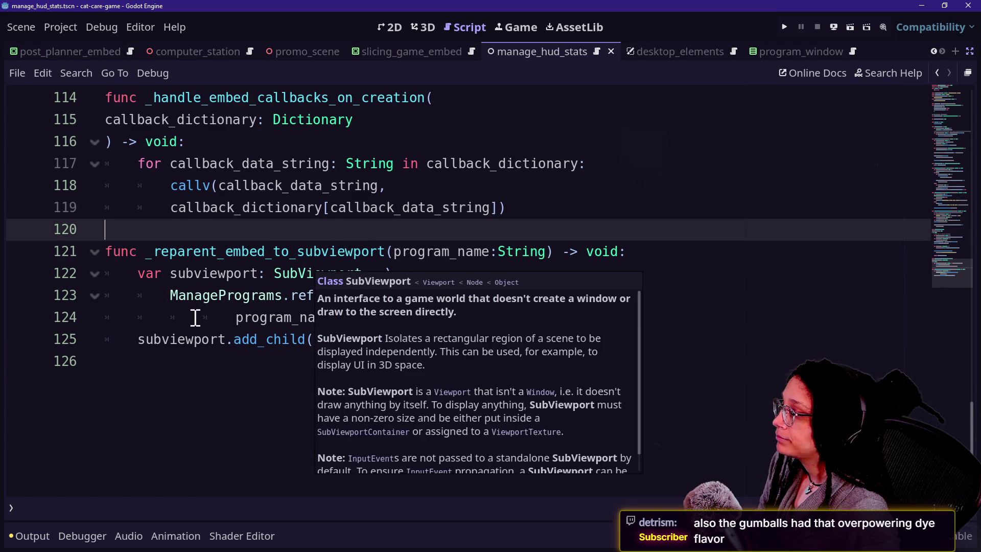
click(156, 251)
click(313, 252)
drag(392, 255, 562, 252)
click(562, 252)
drag(135, 296, 394, 320)
click(394, 319)
drag(556, 360, 215, 314)
click(214, 316)
click(238, 270)
key(Up)
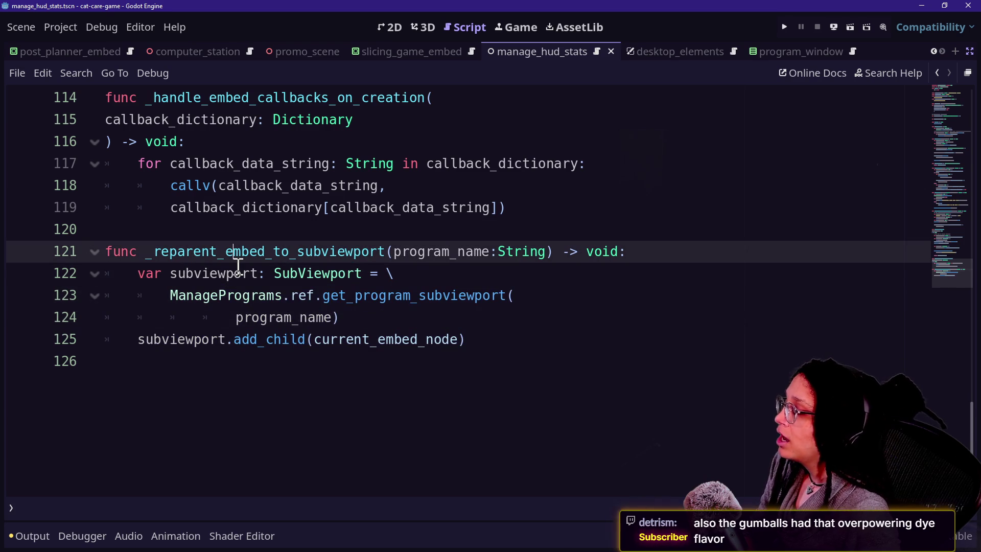
key(Up)
key(Up)
key(Up)
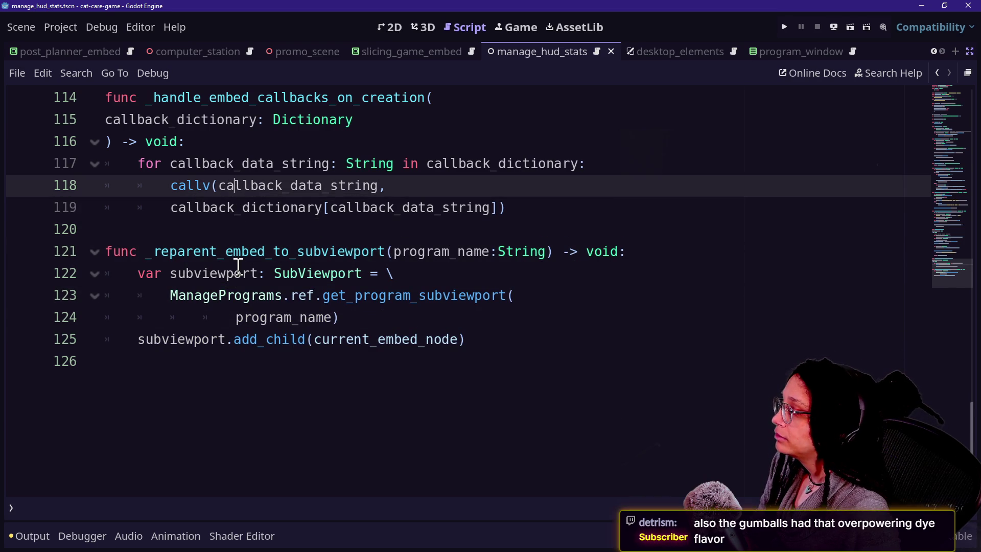
scroll(238, 266, up, 2)
- Jump to the get_program_subviewport definition in the ManagePrograms script
key(shift+alt+o)
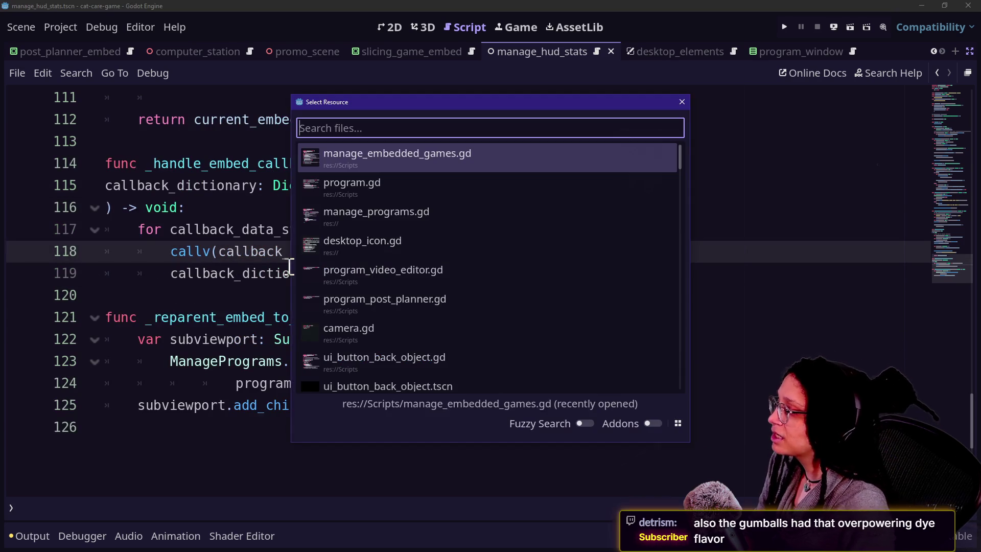
key(Escape)
ctrl+click(407, 362)
- Read through the set_program_subviewport function and the line storing the subviewport
scroll(534, 366, up, 4)
scroll(534, 366, up, 13)
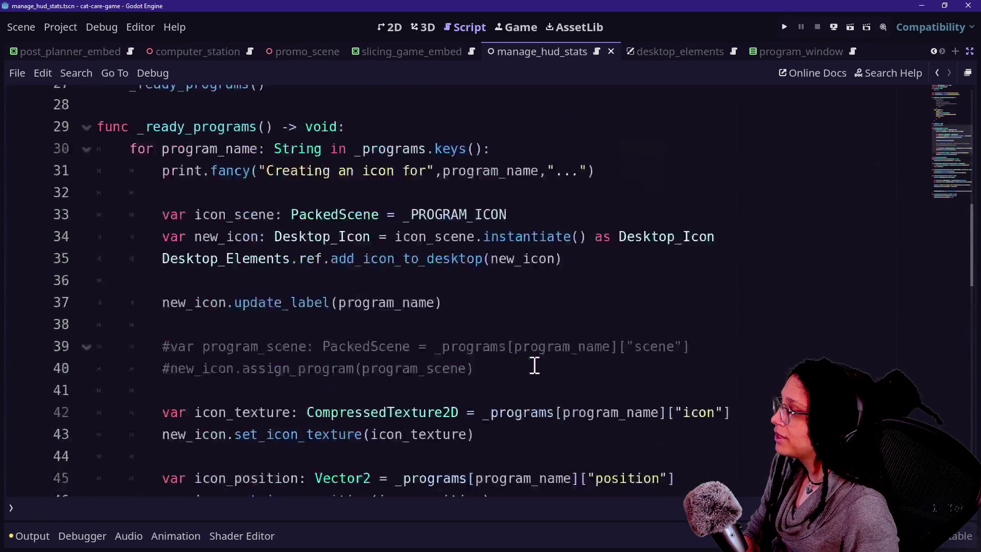
scroll(533, 366, down, 1)
scroll(305, 365, down, 2)
drag(172, 316, 369, 383)
scroll(370, 383, down, 5)
scroll(371, 383, down, 8)
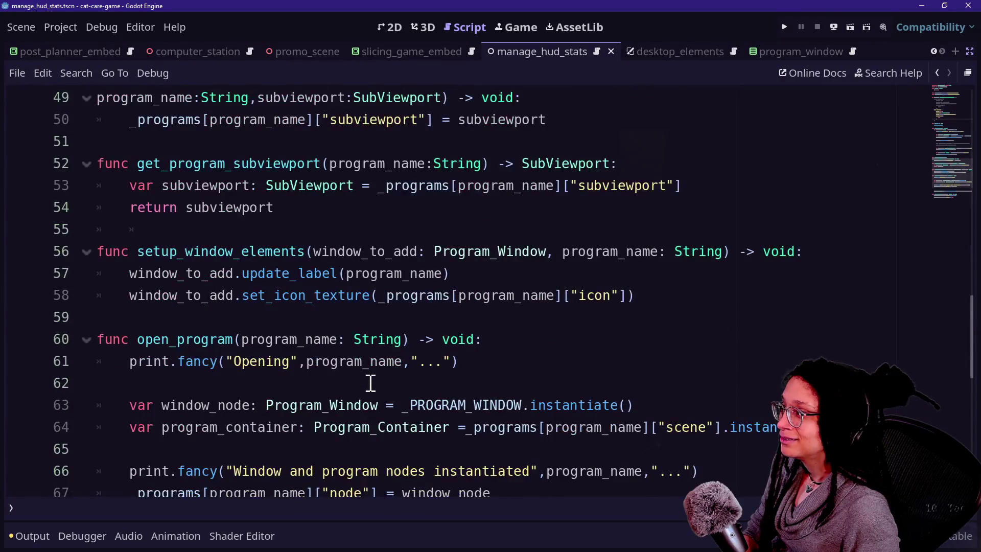
scroll(371, 383, up, 2)
drag(137, 208, 373, 232)
click(386, 230)
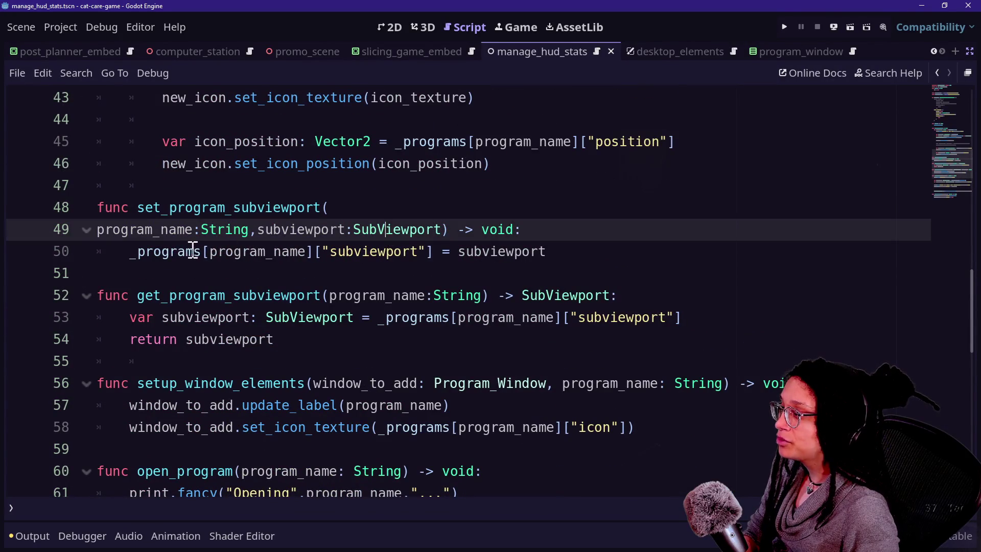
mouse_move(104, 250)
mouse_down()
mouse_move(554, 251)
mouse_move(141, 209)
mouse_move(327, 208)
mouse_up()
click(555, 252)
- Search the project for set_program_subviewport and open its program_container.gd match
click(142, 209)
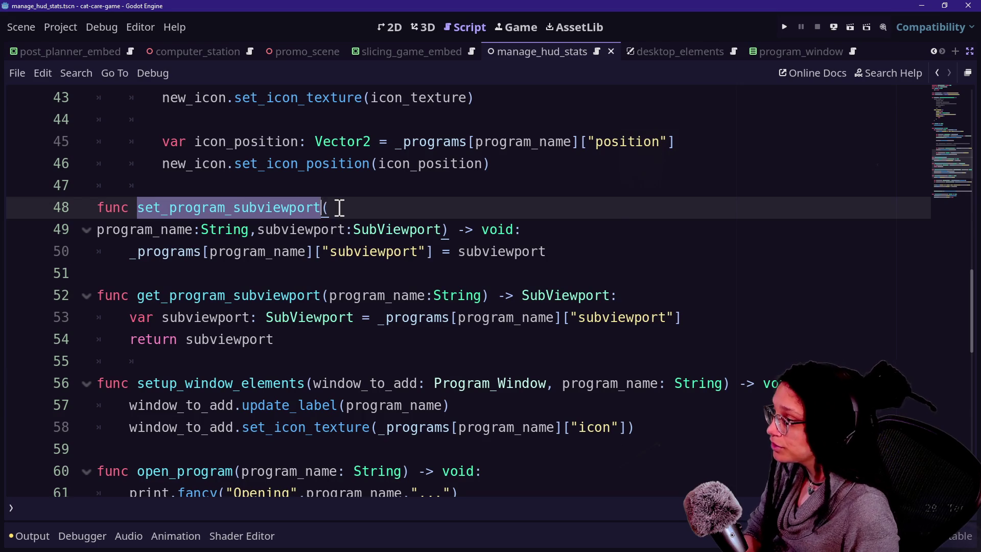
key(ctrl+shift+f)
key(Return)
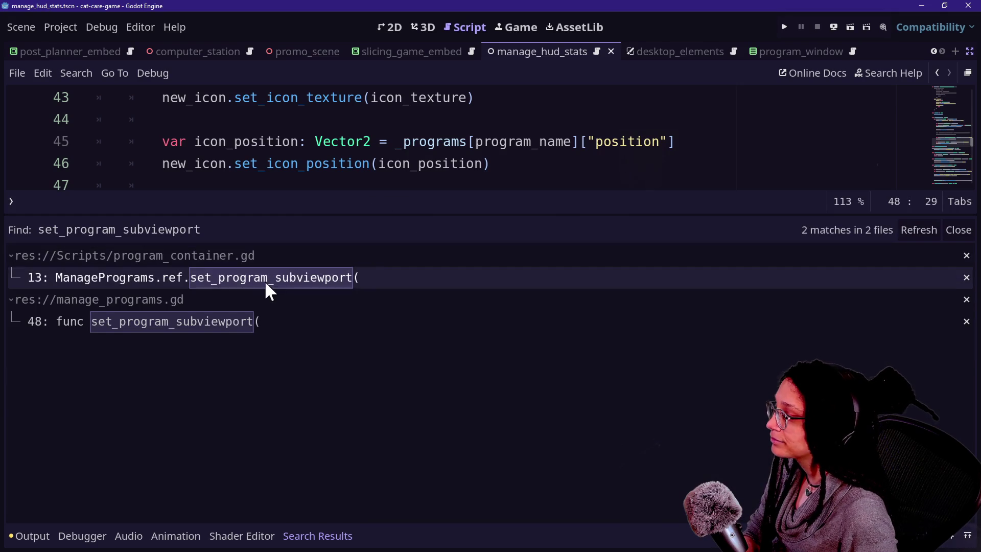
click(209, 280)
click(371, 156)
key(ctrl+j)
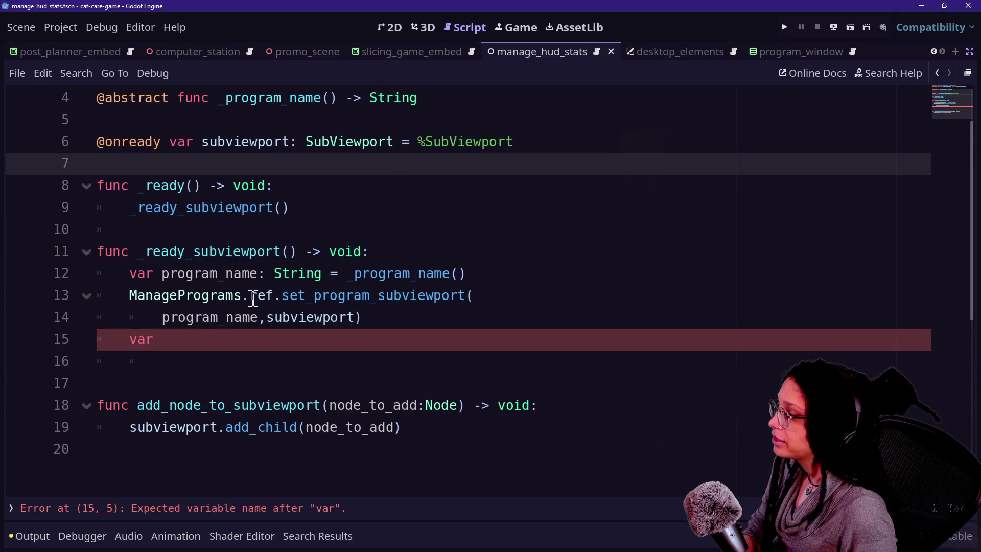
- Write the ManageEmbedGames.ref.activate_embed call on line 15 using autocomplete
click(400, 270)
mouse_move(186, 251)
mouse_down()
mouse_move(455, 273)
mouse_move(486, 295)
mouse_up()
click(486, 295)
click(227, 317)
click(242, 338)
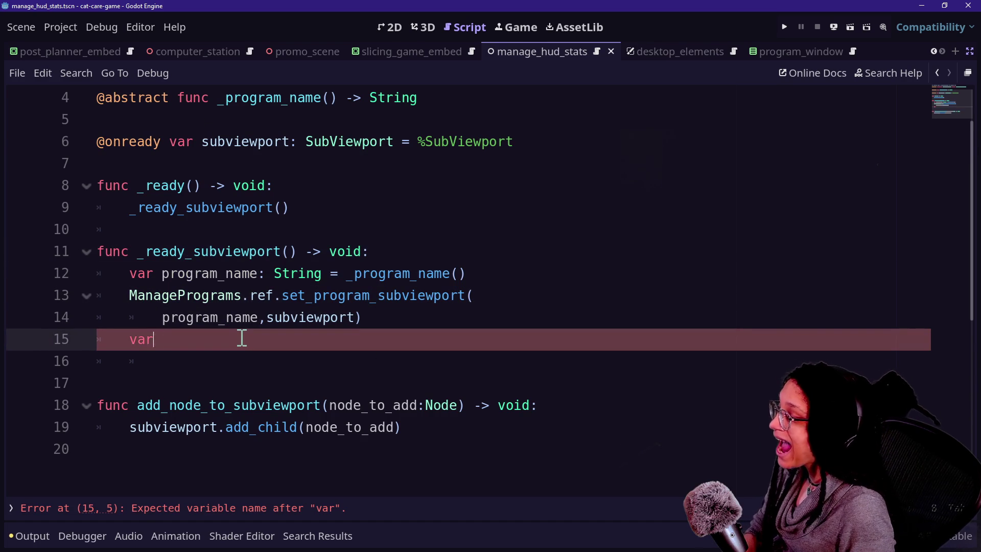
drag(281, 297, 466, 302)
click(376, 339)
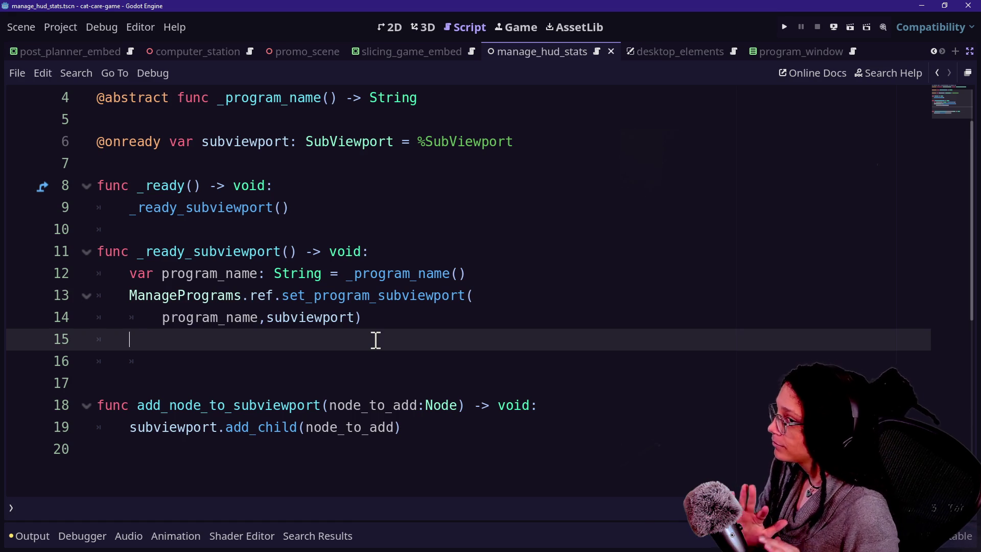
text(Ma)
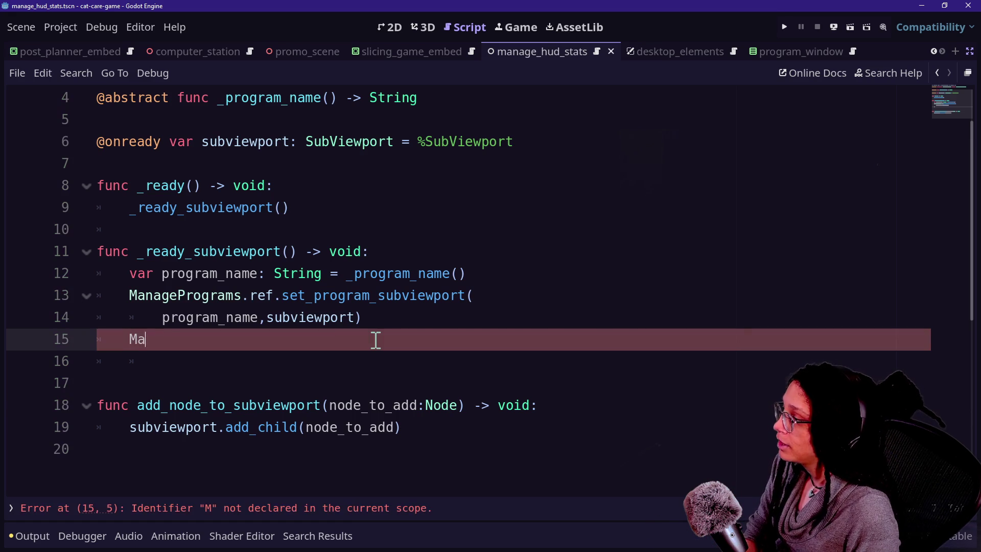
text(P)
key(BackSpace)
text(EW)
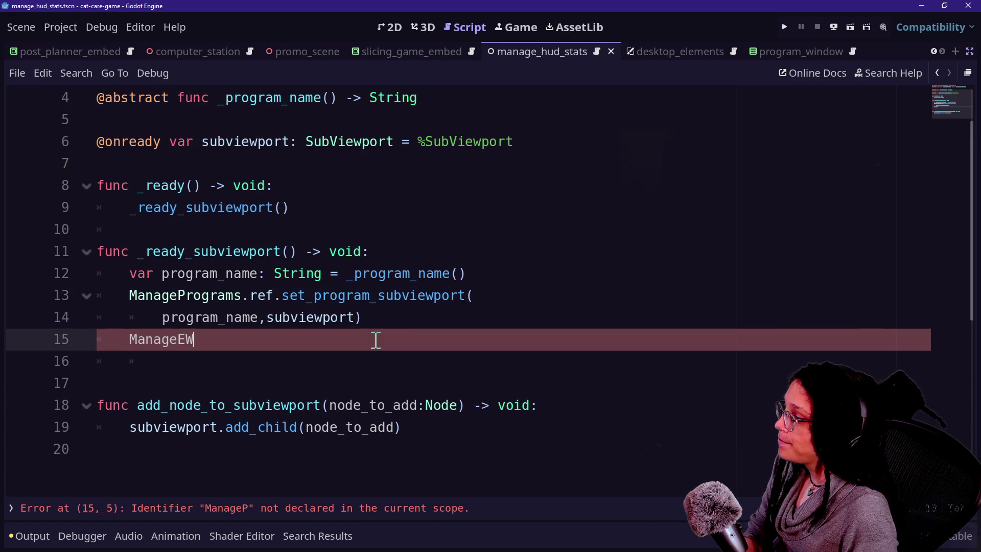
text(Em)
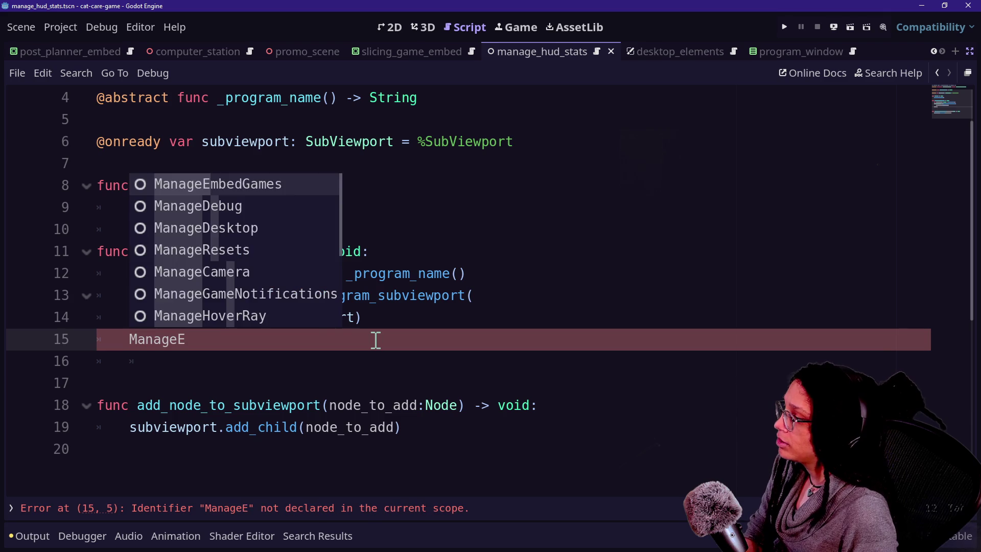
key(Return)
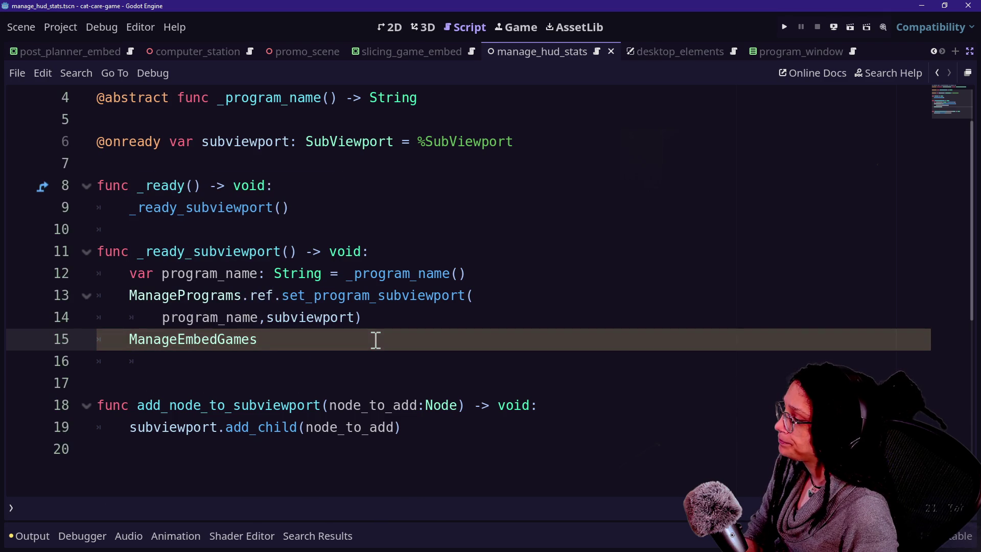
text(.ref.)
key(Return)
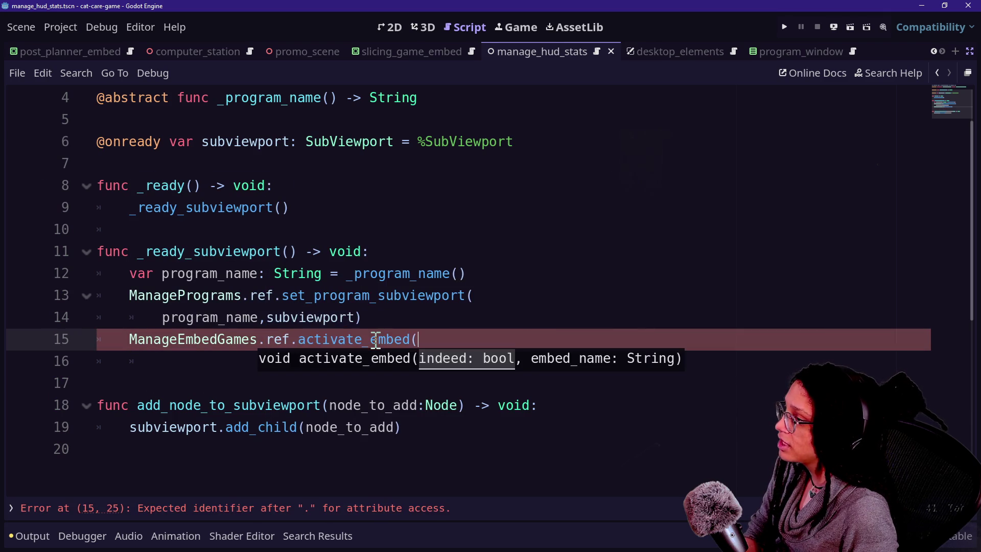
text(true,)
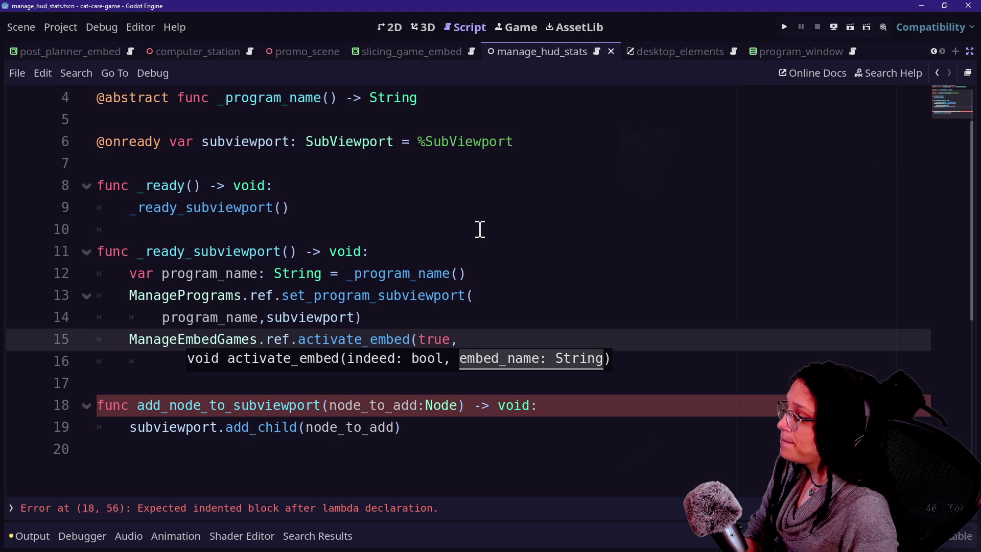
- Add var program_file_name = program_name.to_snake_case() below line 14
drag(465, 298, 459, 308)
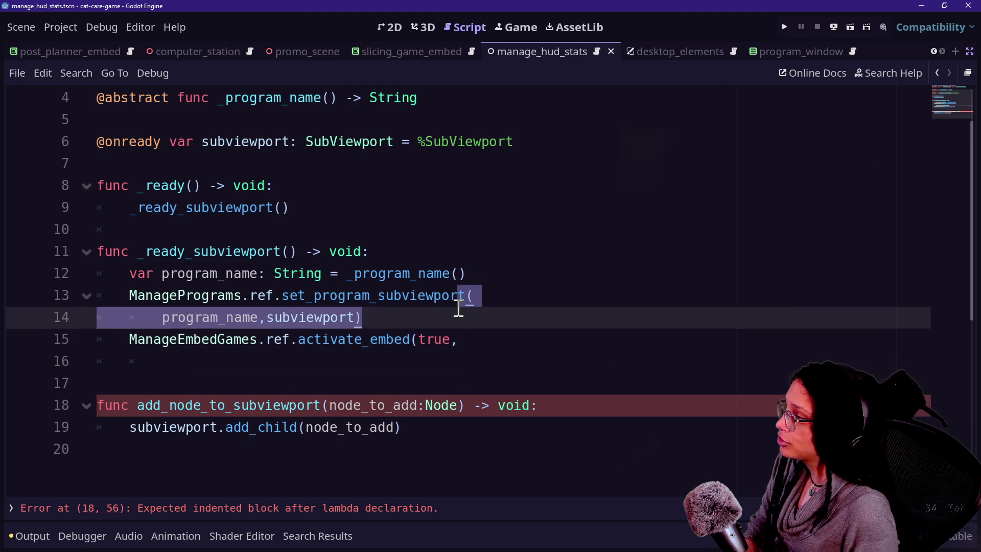
key(Up)
key(Up)
key(Down)
key(Down)
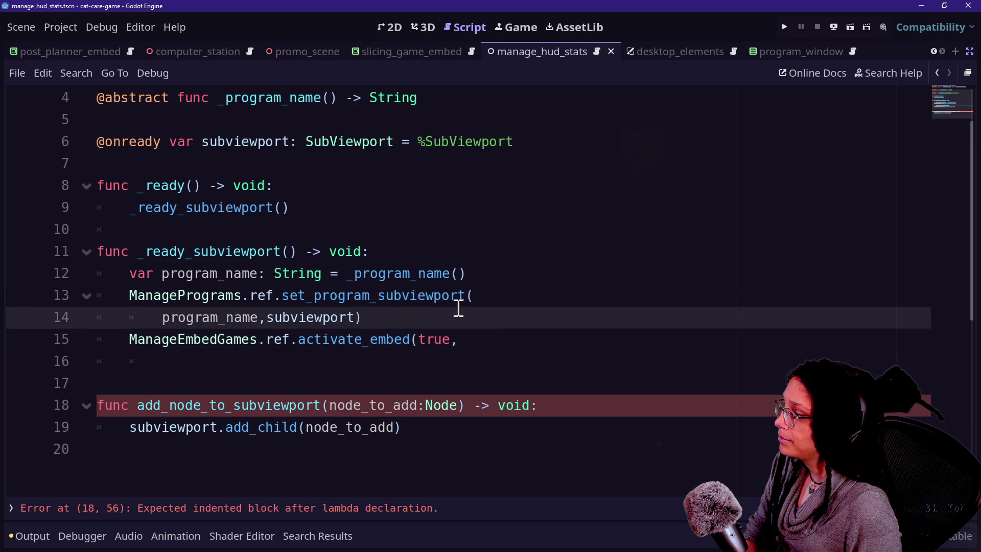
key(Return)
key(shift+Tab)
key(ctrl+z)
key(ctrl+z)
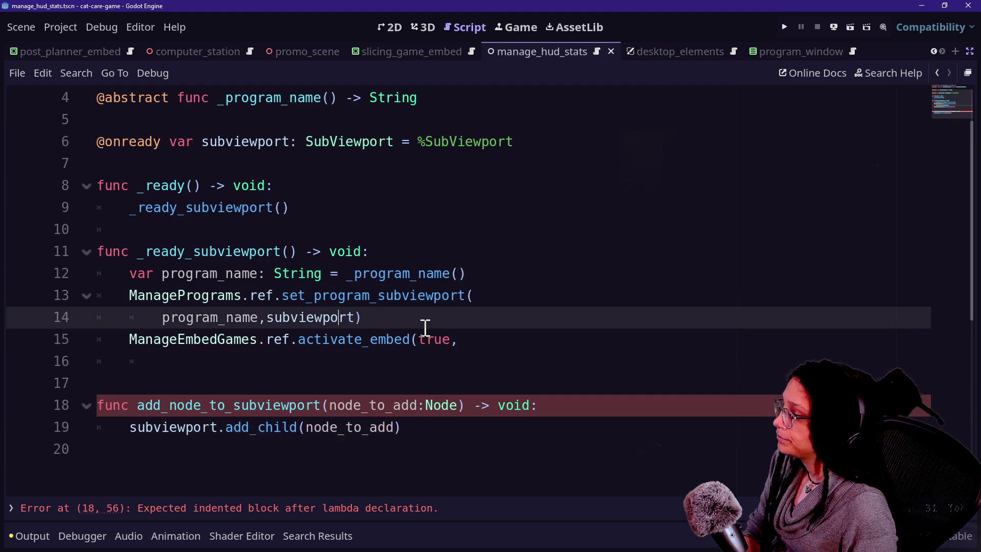
click(512, 272)
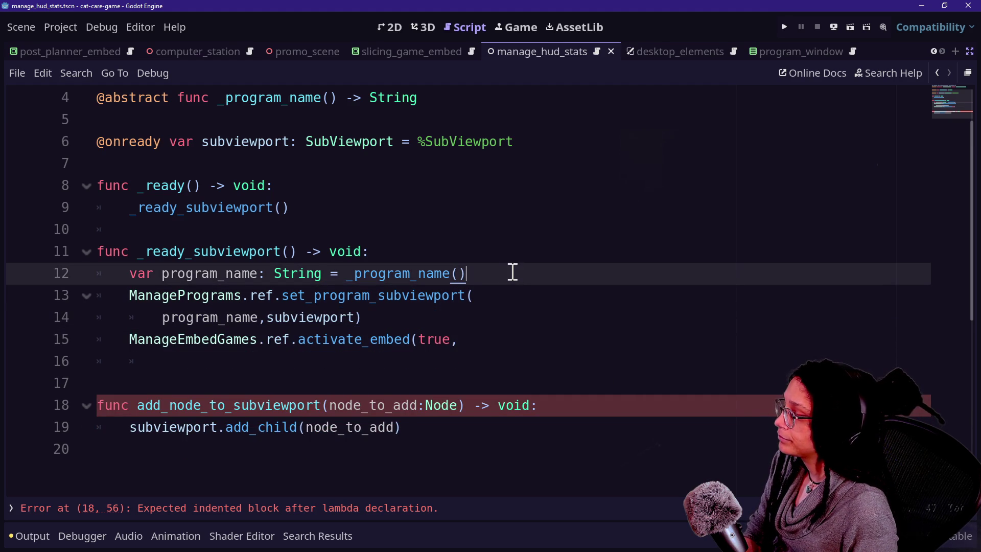
click(423, 317)
key(Return)
text(var program_path_name)
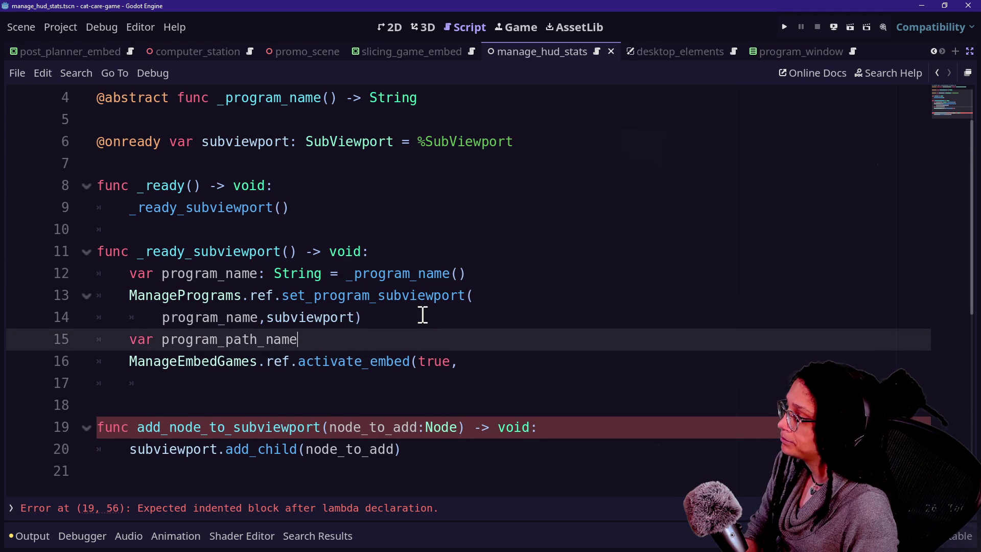
key(BackSpace)
key(BackSpace)
key(BackSpace)
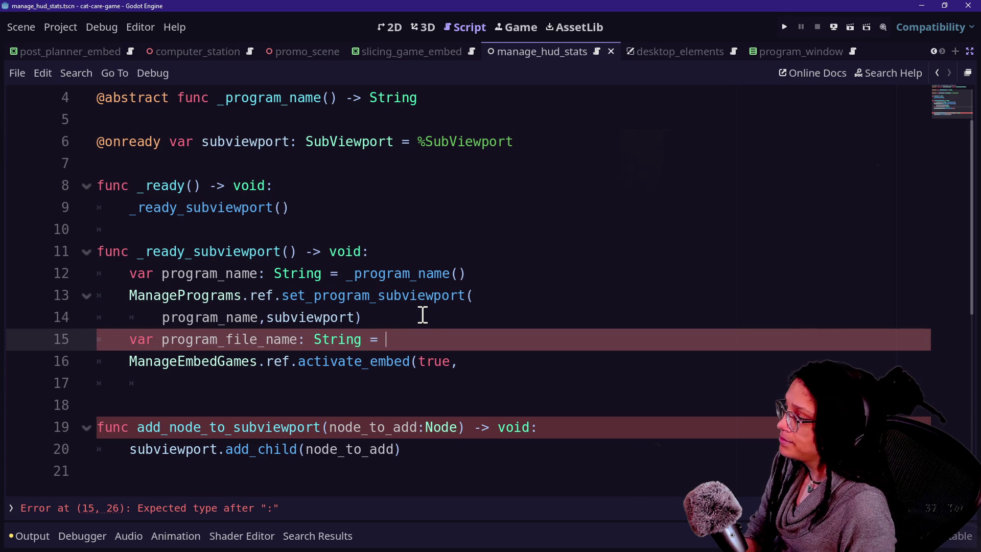
key(BackSpace)
key(BackSpace)
key(BackSpace)
text(rogram)
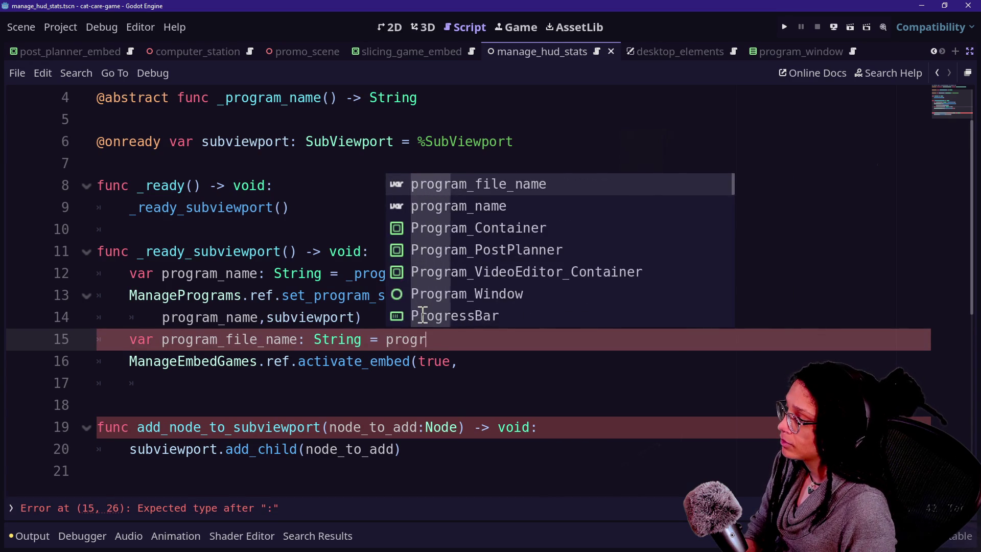
text(_name)
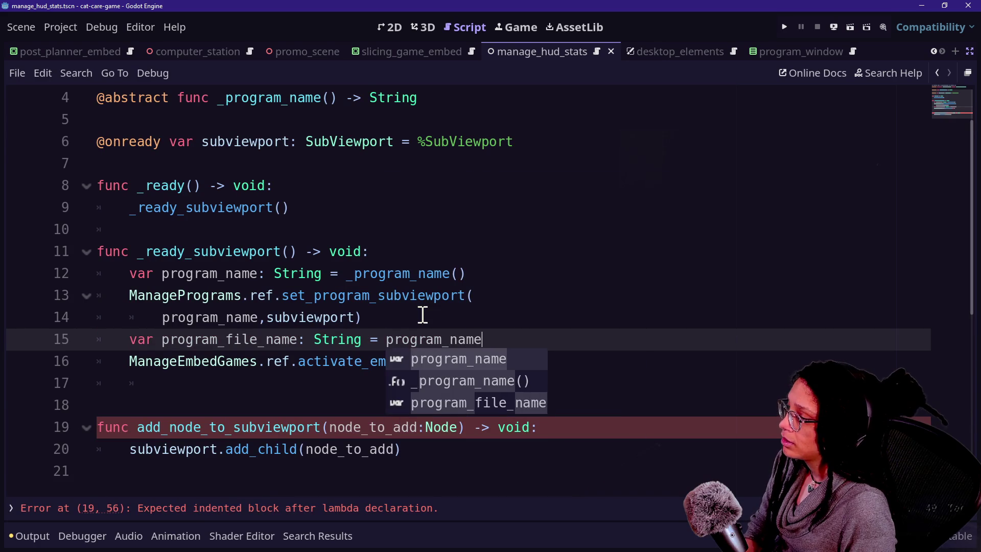
text(.to_sna)
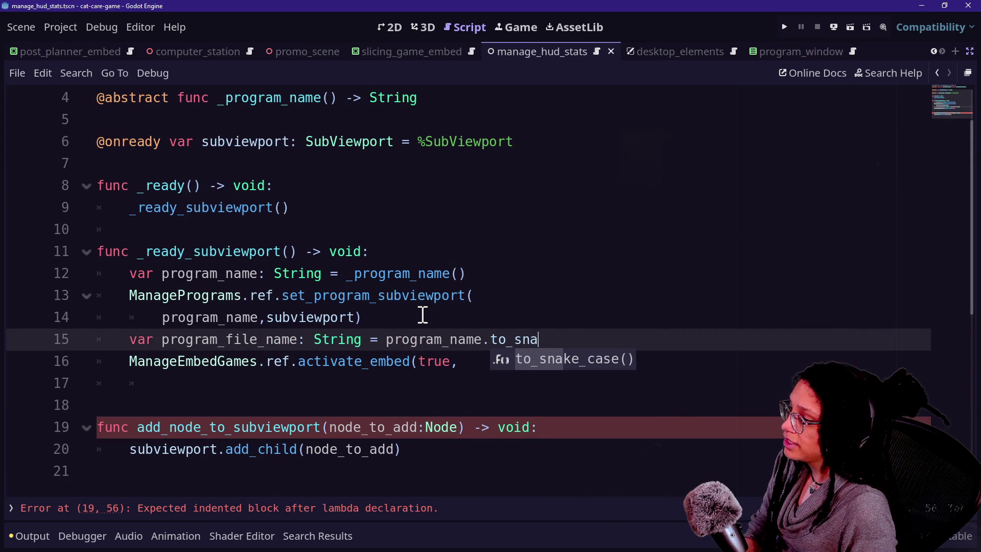
key(Return)
- Pass program_file_name after true in activate_embed and save the script
click(490, 370)
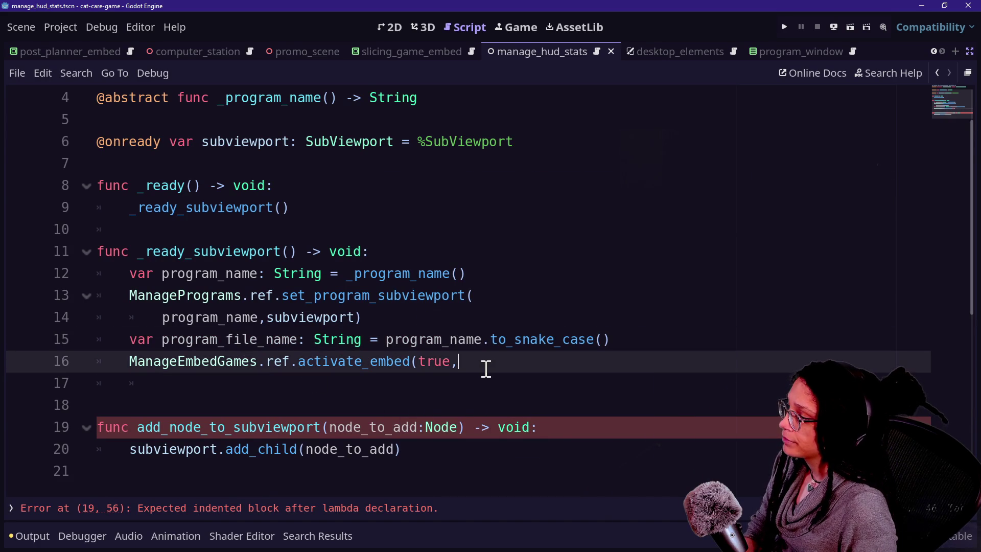
drag(413, 363, 409, 374)
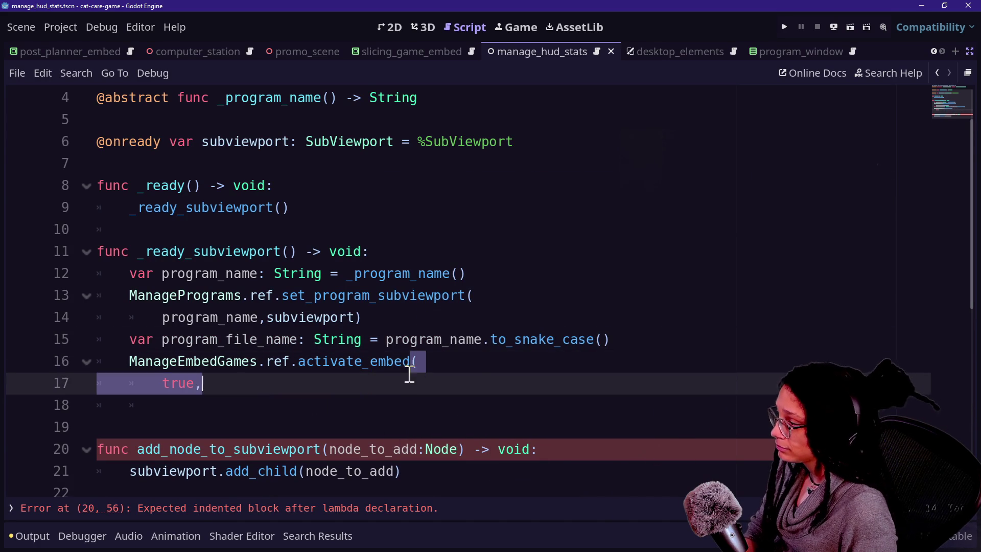
click(420, 381)
text(program_file_)
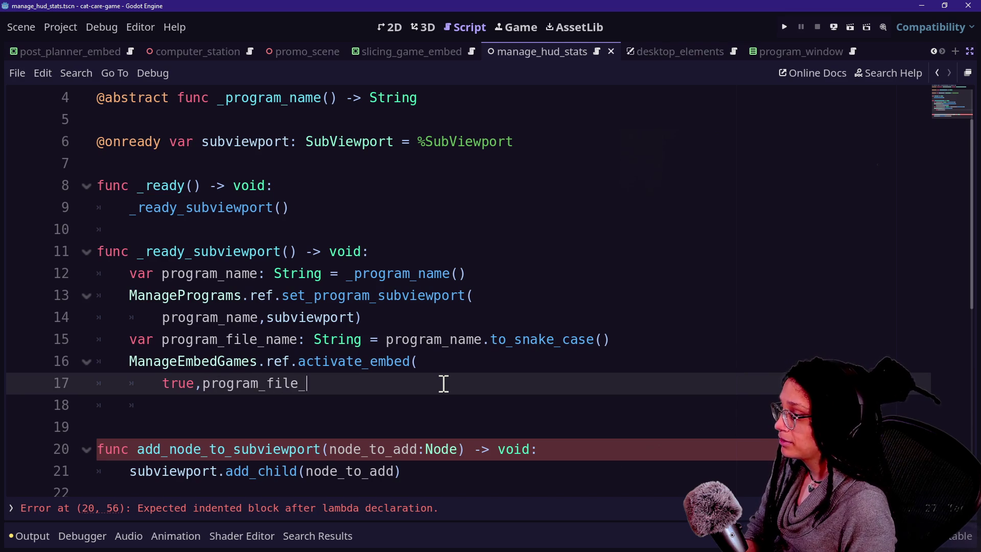
text(name)
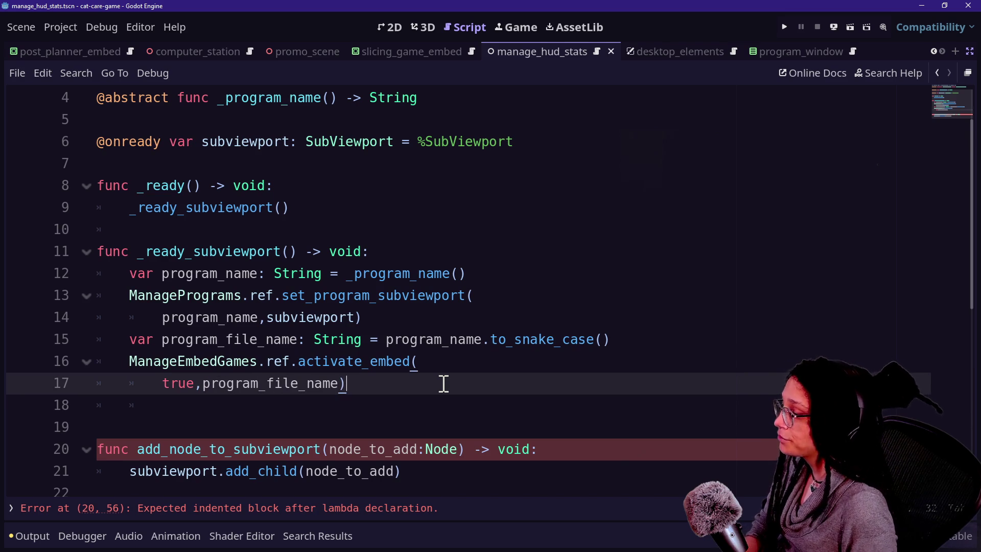
drag(163, 383, 368, 376)
click(401, 375)
key(ctrl+s)
- Add blank lines after lines 12 and 14, remove the trailing empty line, and save
click(472, 327)
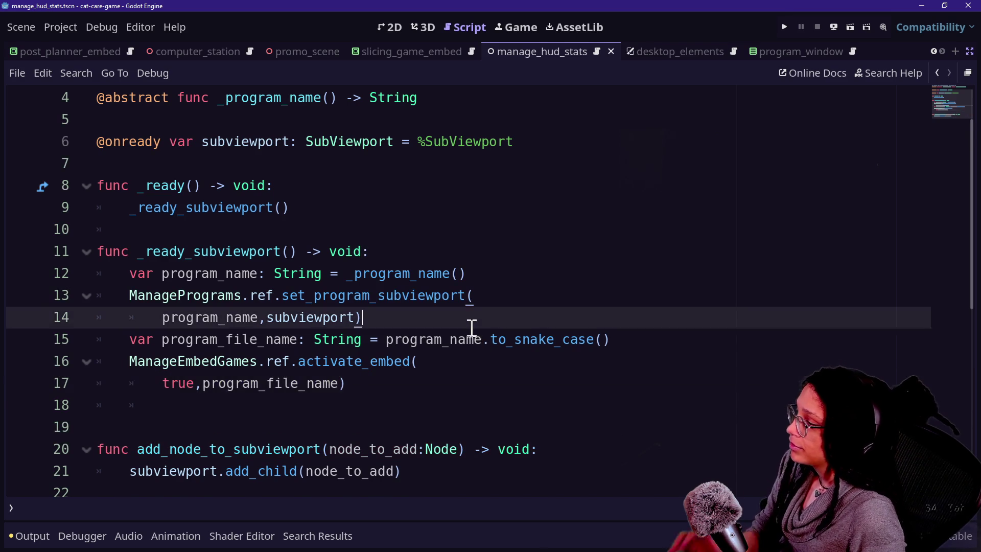
key(Return)
click(486, 277)
key(Return)
click(377, 420)
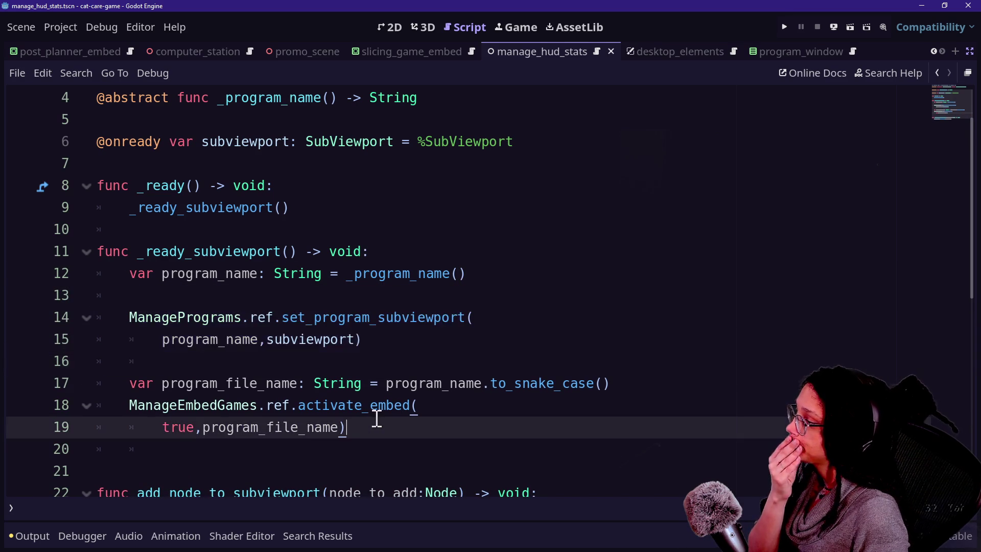
key(ctrl+s)
click(339, 466)
key(BackSpace)
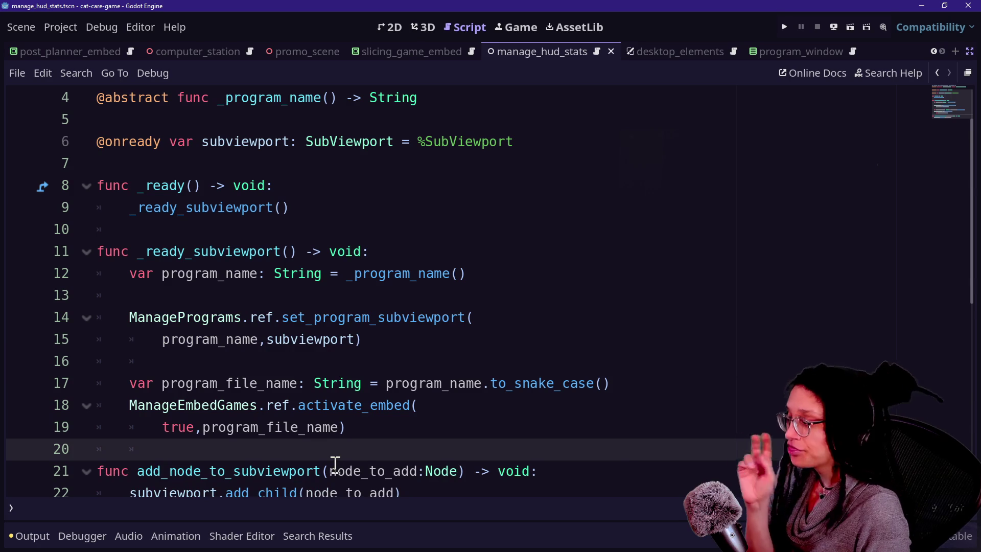
click(353, 447)
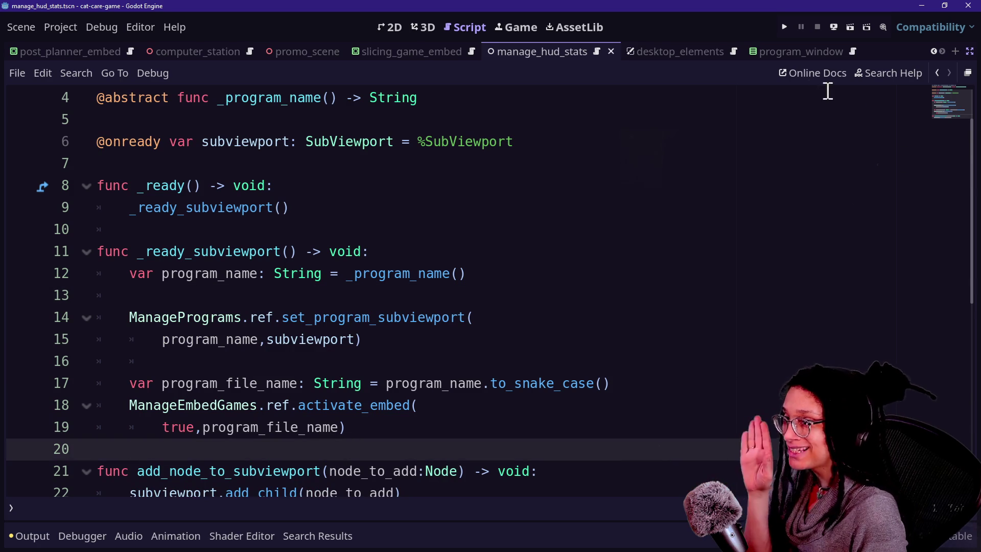
- Run the game, open Post Planner on the in-game computer, and locate the 'scene' key error on line 64
click(785, 27)
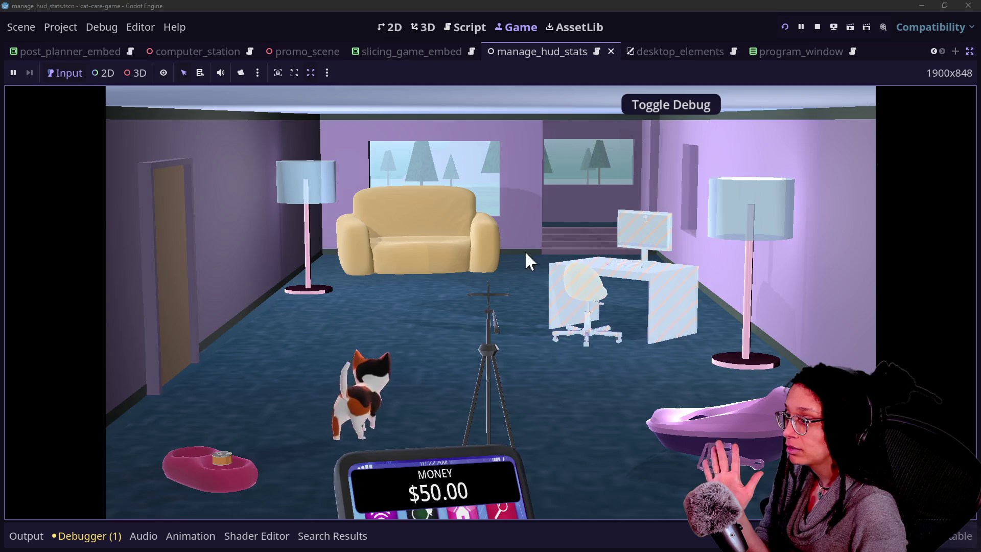
click(525, 251)
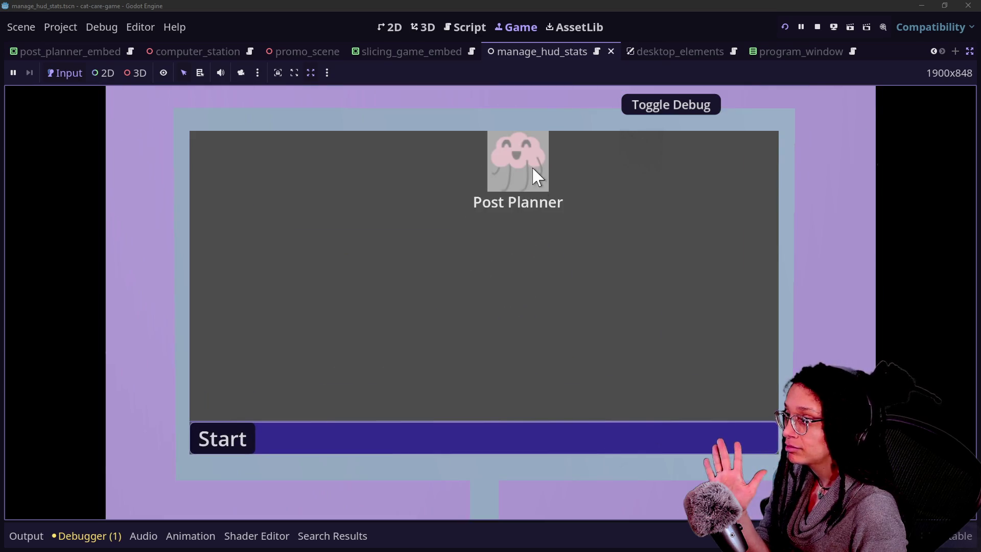
double_click(532, 175)
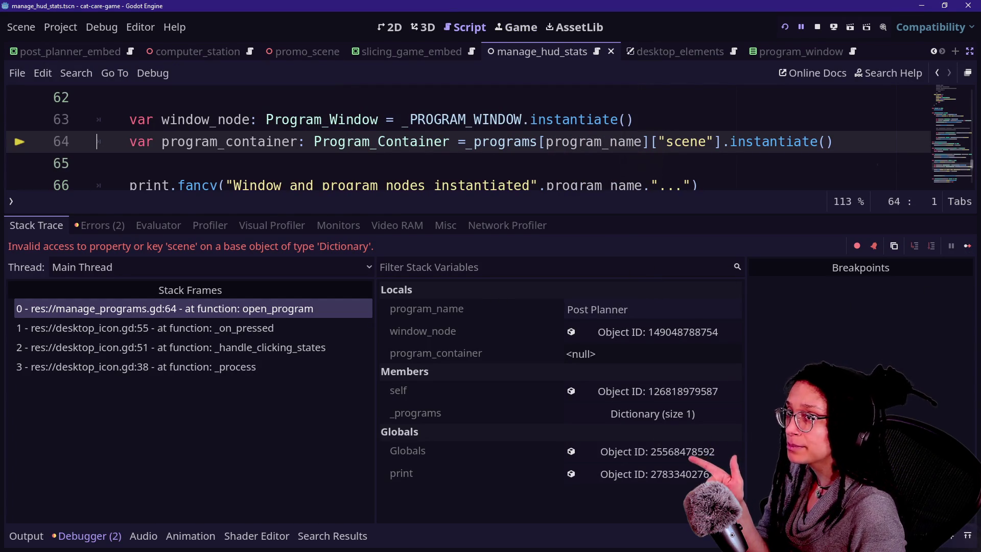
click(458, 185)
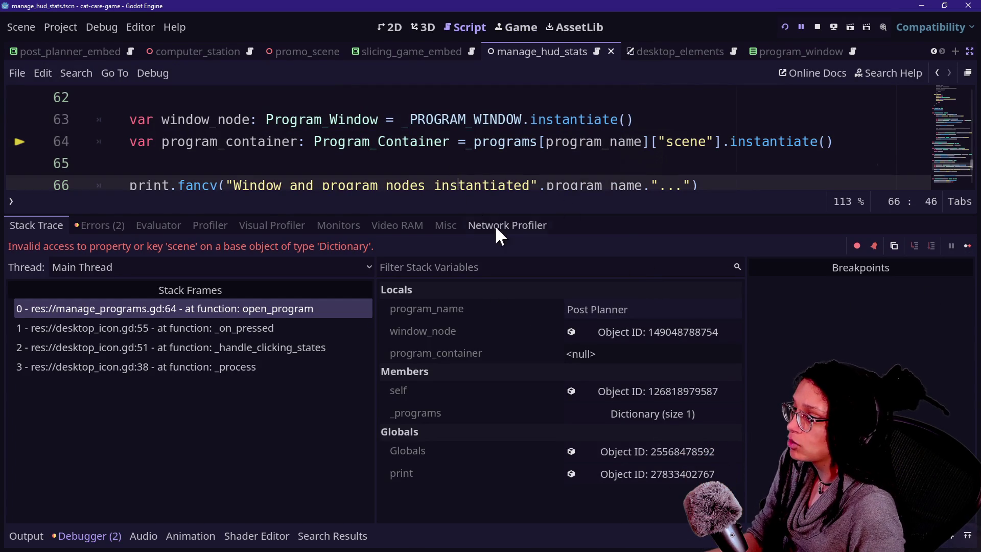
drag(494, 211, 493, 347)
click(426, 142)
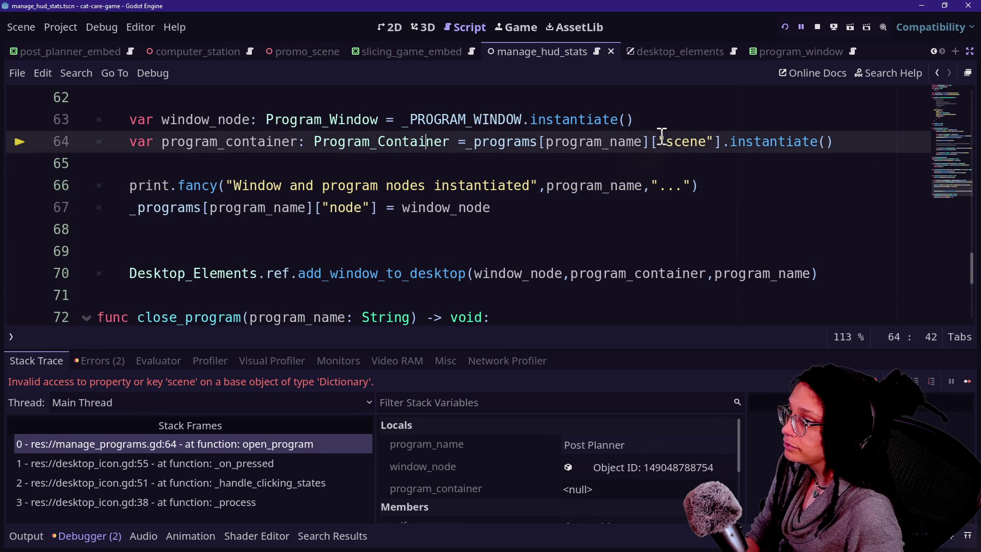
scroll(660, 135, up, 2)
- Stop the game and change the 'scene' key on line 64 to 'container'
drag(397, 210, 708, 206)
click(691, 212)
key(F8)
text(cont)
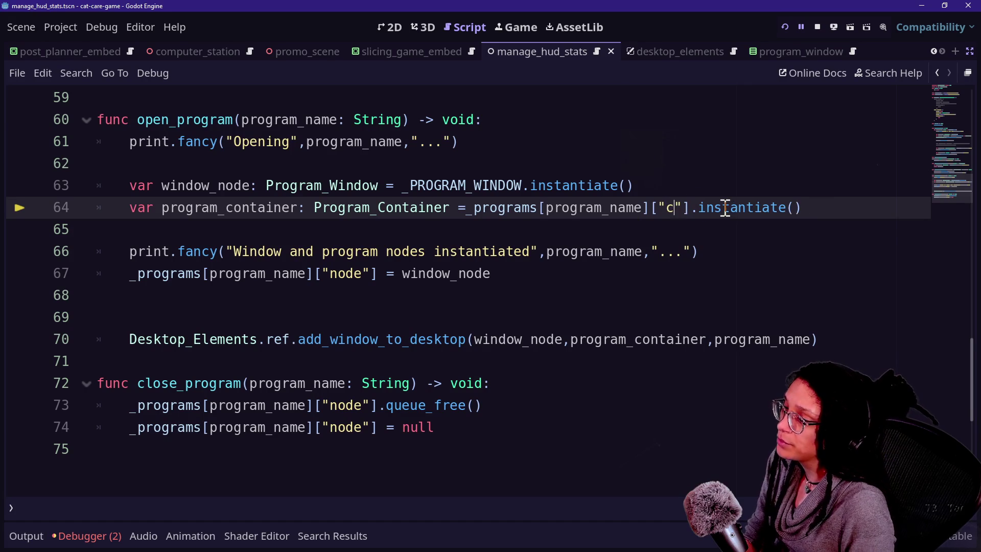
text(ainer)
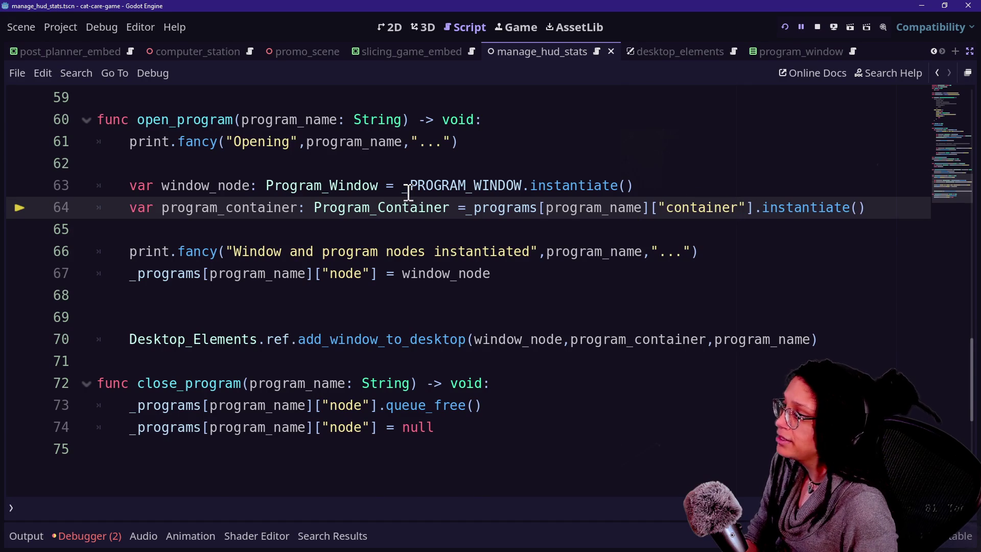
- Start a new quoted key line inside the Post Planner entry of the _programs dictionary
scroll(409, 193, up, 14)
scroll(409, 193, up, 3)
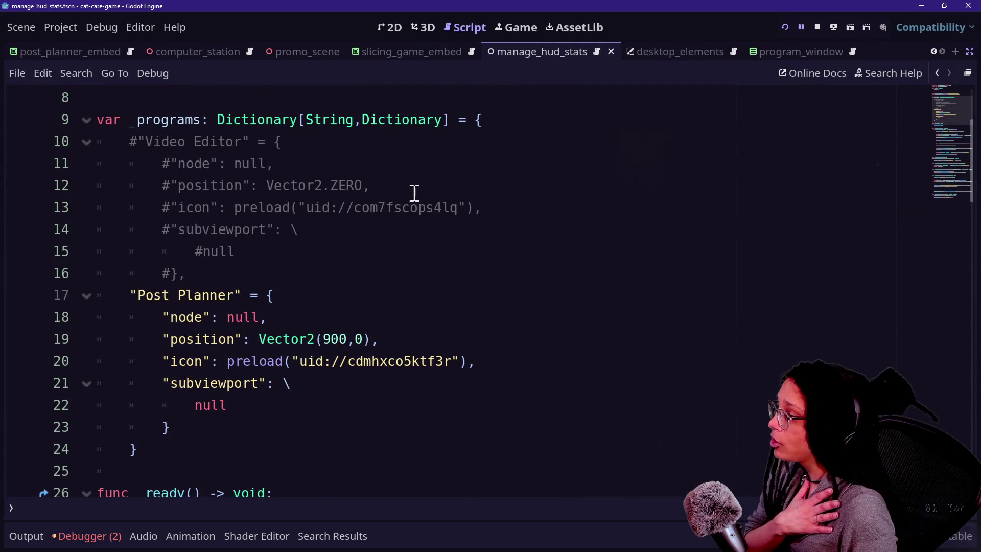
click(242, 163)
mouse_move(282, 261)
mouse_down()
mouse_move(281, 210)
mouse_move(297, 151)
mouse_up()
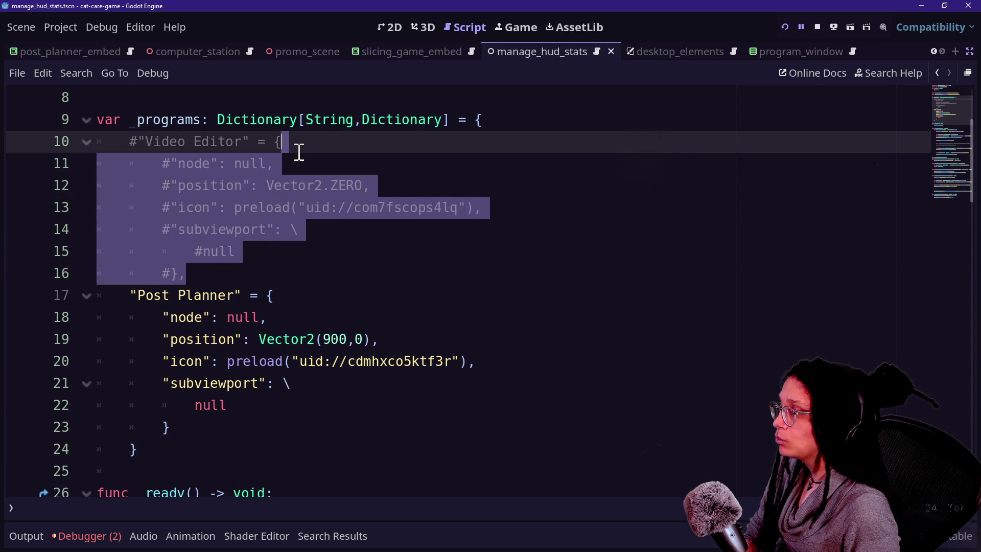
click(214, 141)
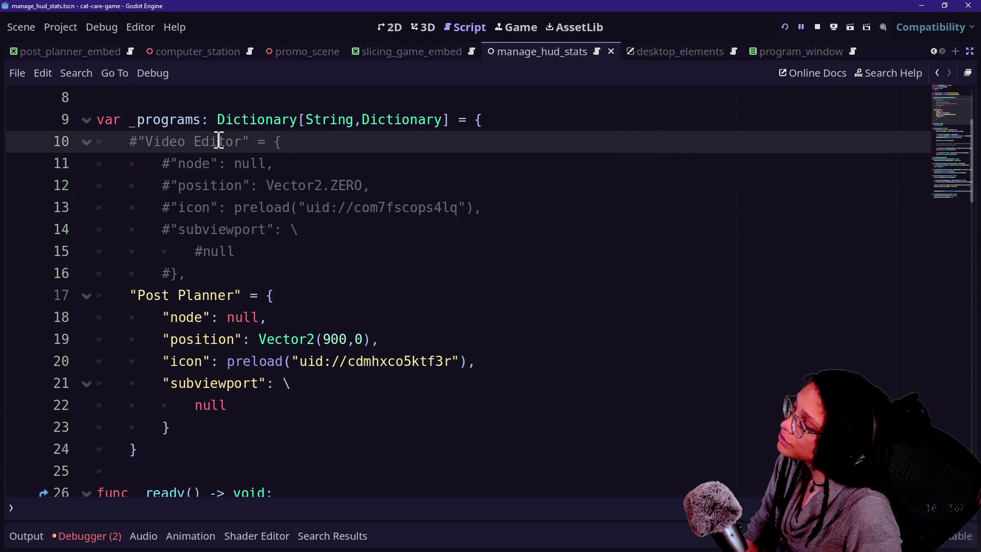
click(307, 270)
click(335, 295)
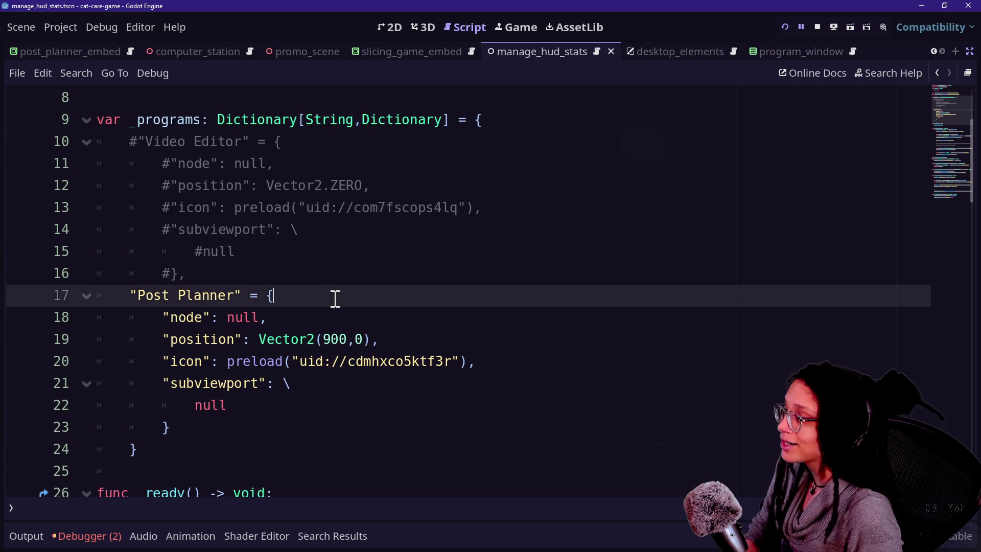
key(Return)
text(")
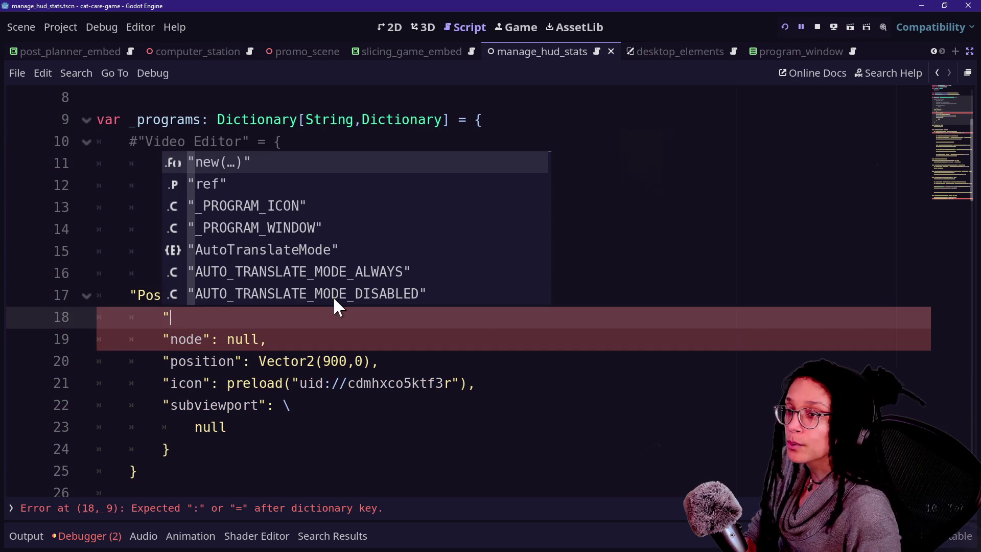
key(alt+Tab)
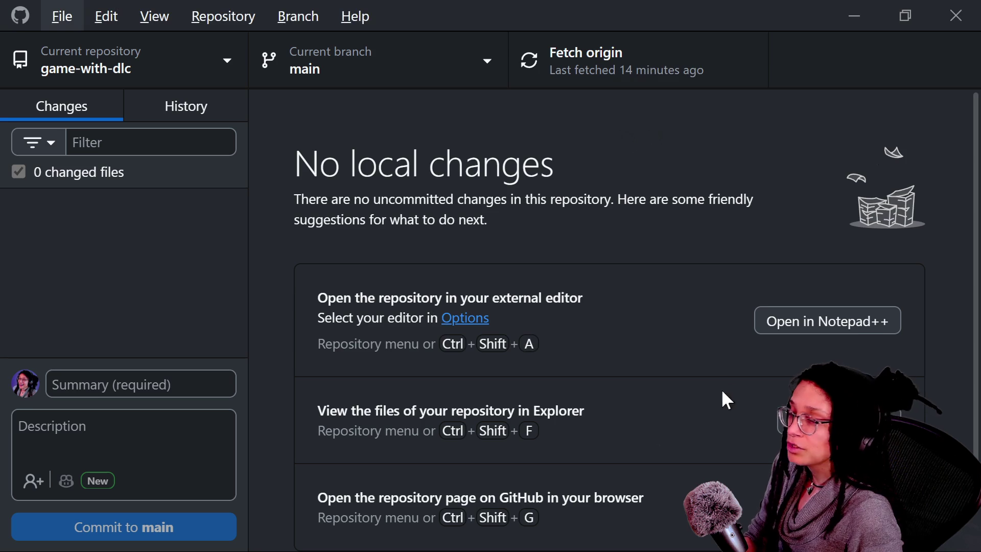
- Switch GitHub Desktop to the cat-care-game repository and widen the changed-files list
click(148, 78)
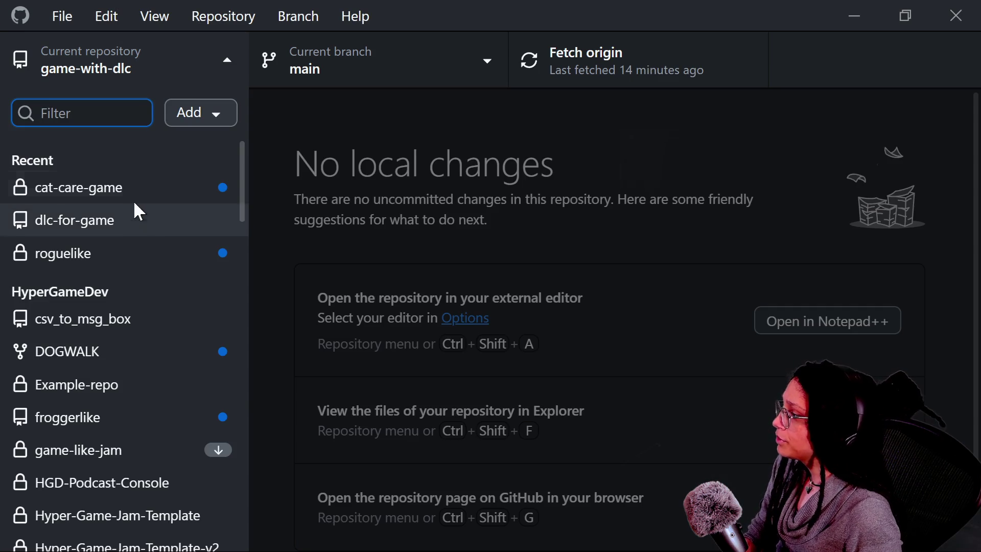
click(138, 188)
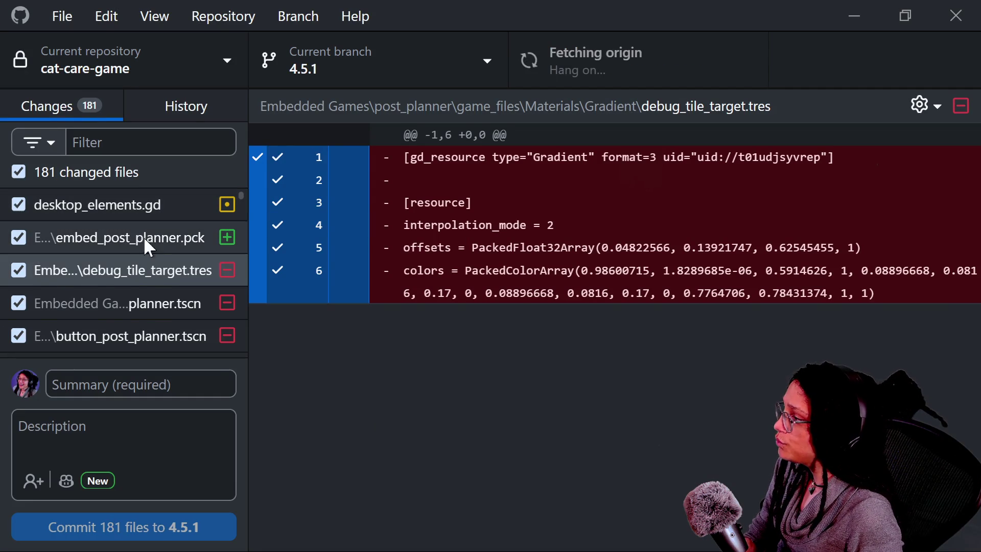
drag(246, 282, 401, 327)
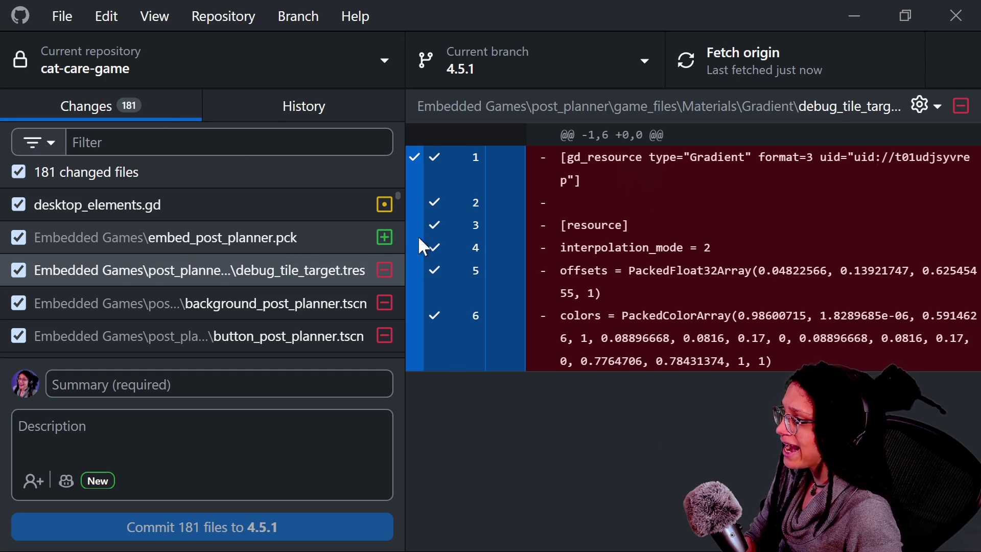
- Review the desktop_elements.gd diff among the 181 changed files
click(337, 204)
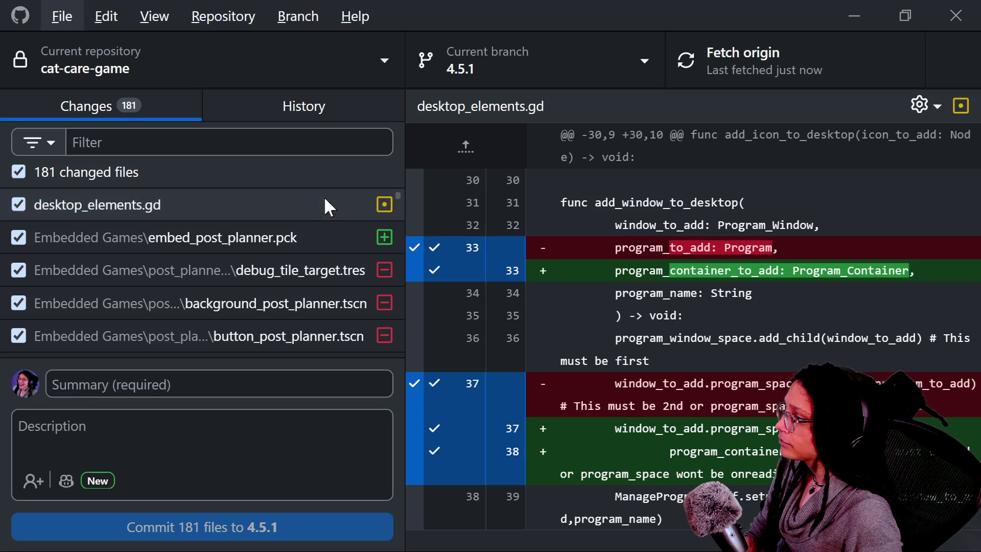
scroll(292, 250, down, 10)
scroll(290, 246, down, 15)
scroll(296, 241, up, 10)
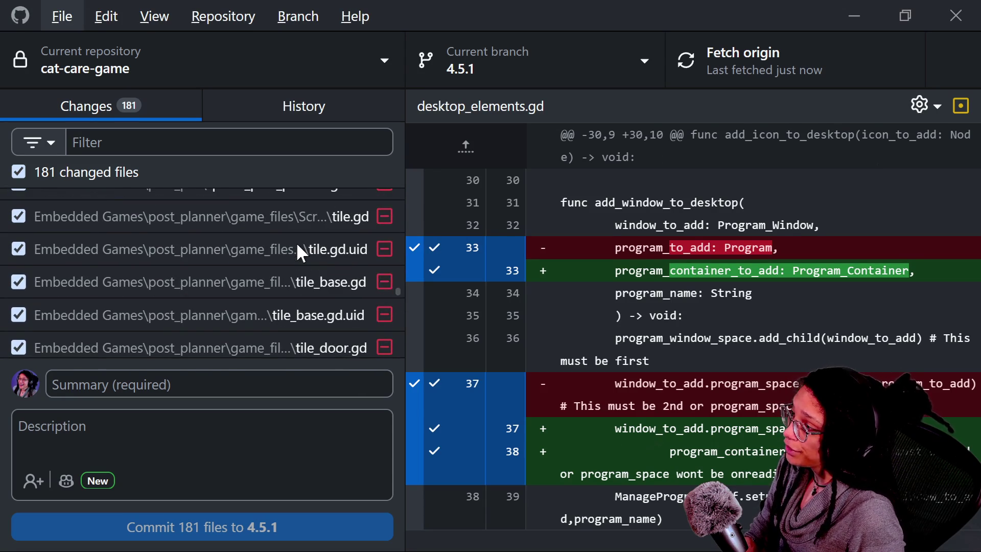
scroll(288, 252, up, 10)
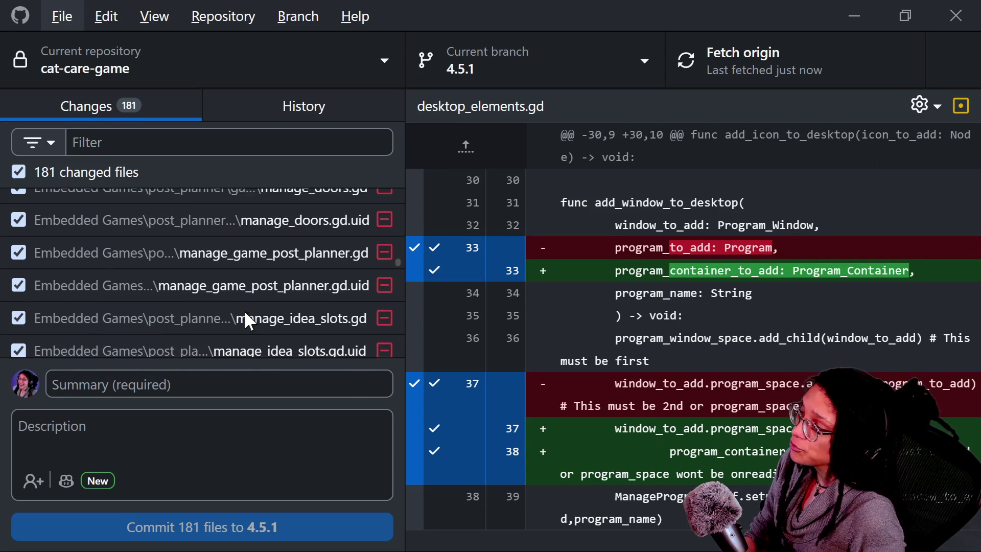
scroll(166, 276, up, 5)
scroll(164, 273, down, 15)
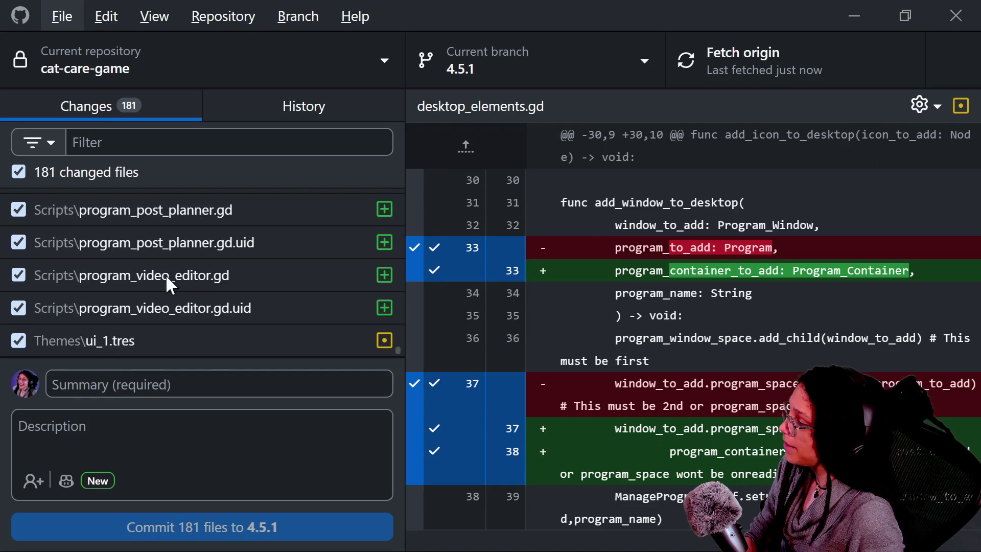
scroll(166, 275, up, 10)
scroll(165, 274, down, 5)
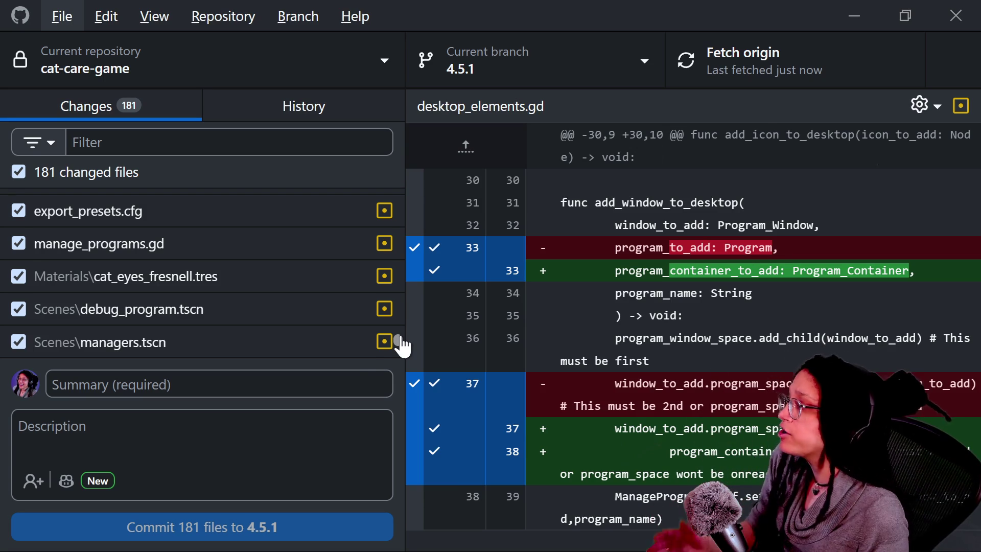
scroll(355, 335, down, 3)
scroll(342, 298, up, 5)
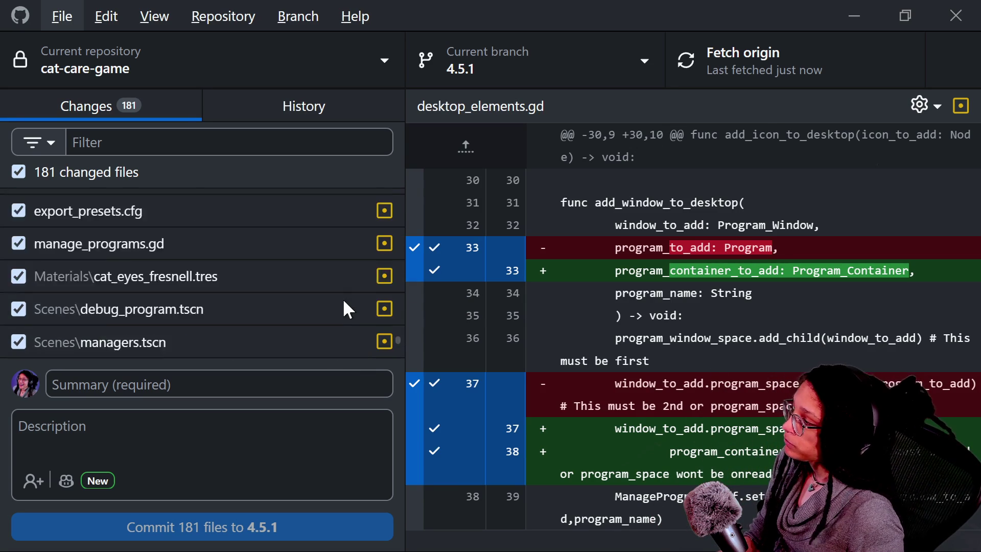
scroll(351, 268, down, 5)
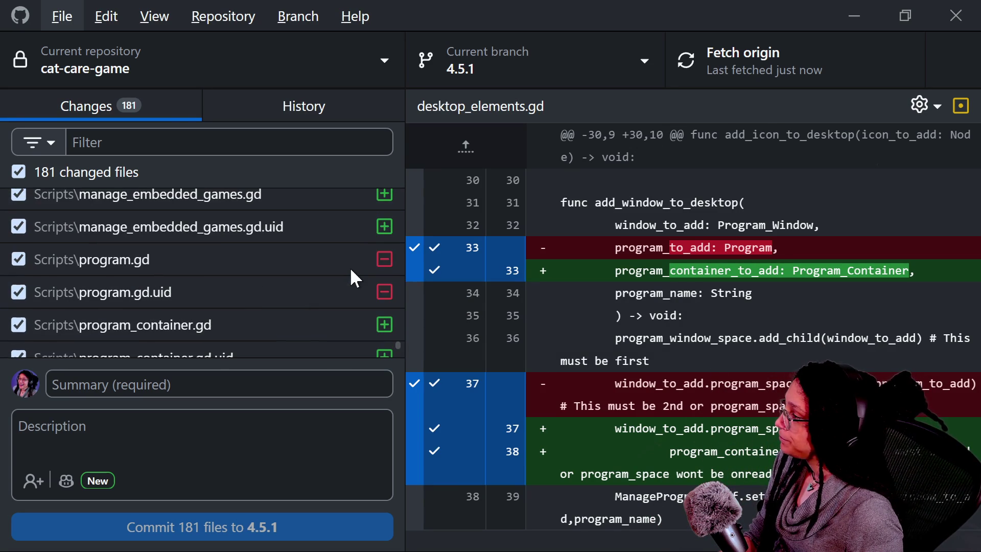
scroll(244, 279, up, 5)
scroll(239, 284, down, 3)
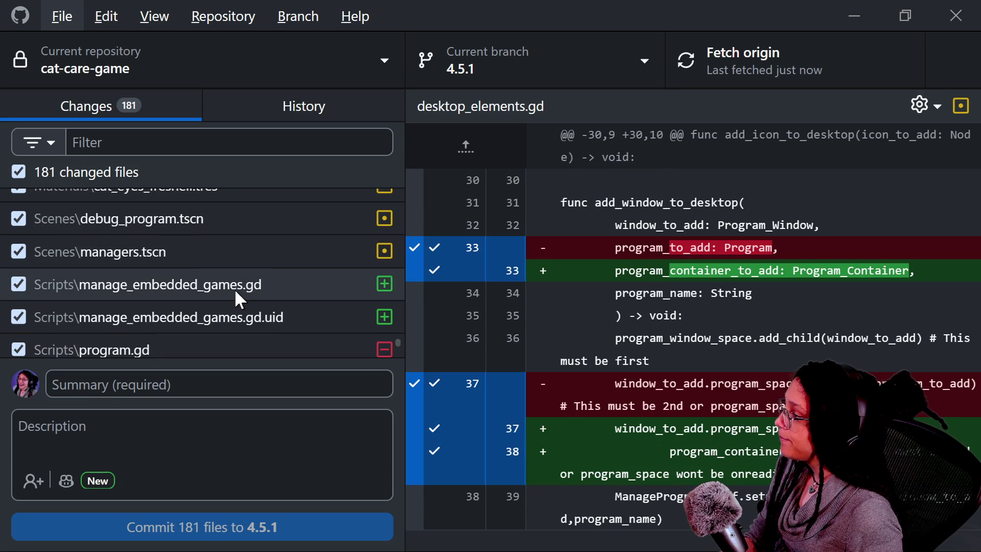
- Filter the changes to manage_programs.gd and copy its old Debug Program scene preload
click(203, 144)
text(manage_progra)
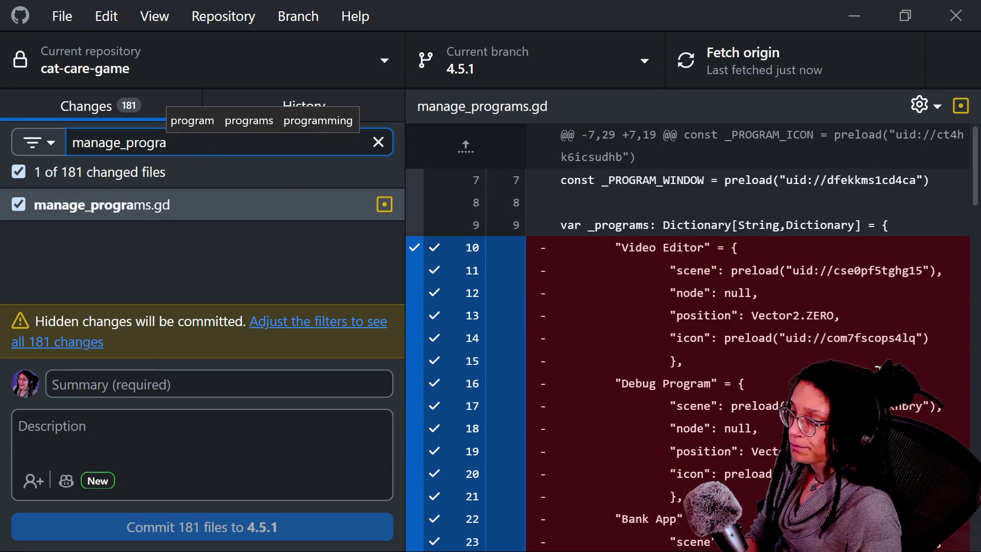
scroll(934, 256, down, 4)
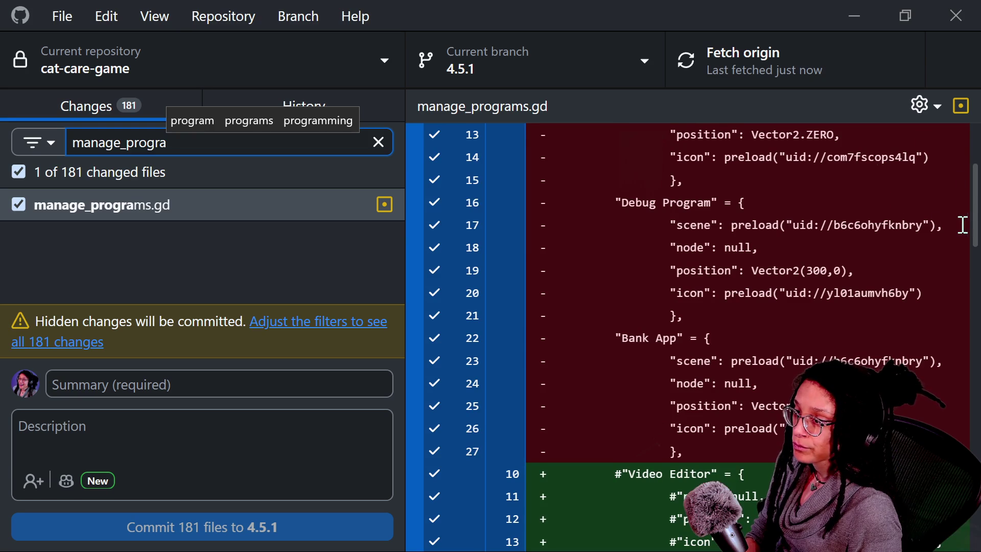
drag(937, 224, 729, 223)
key(ctrl+c)
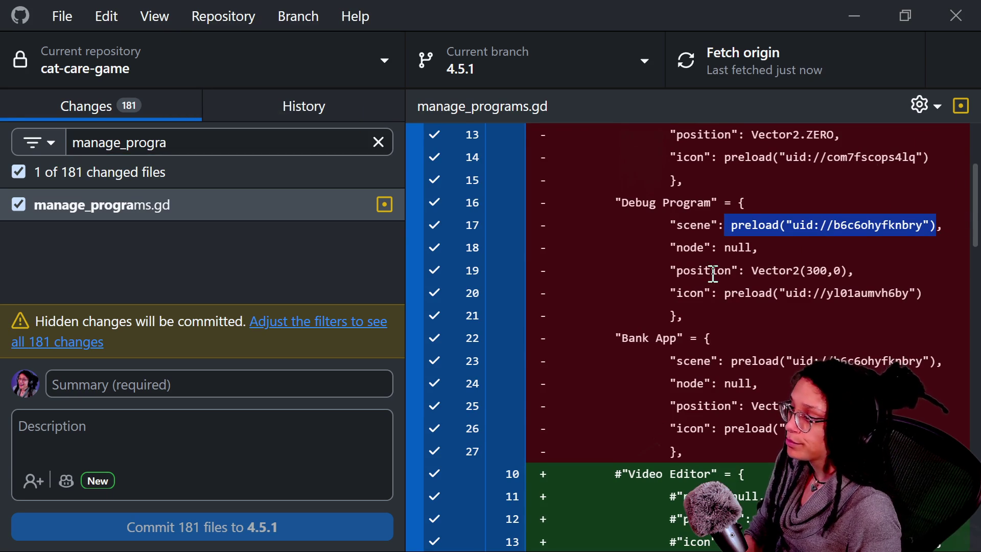
key(alt+Tab)
key(alt+Tab)
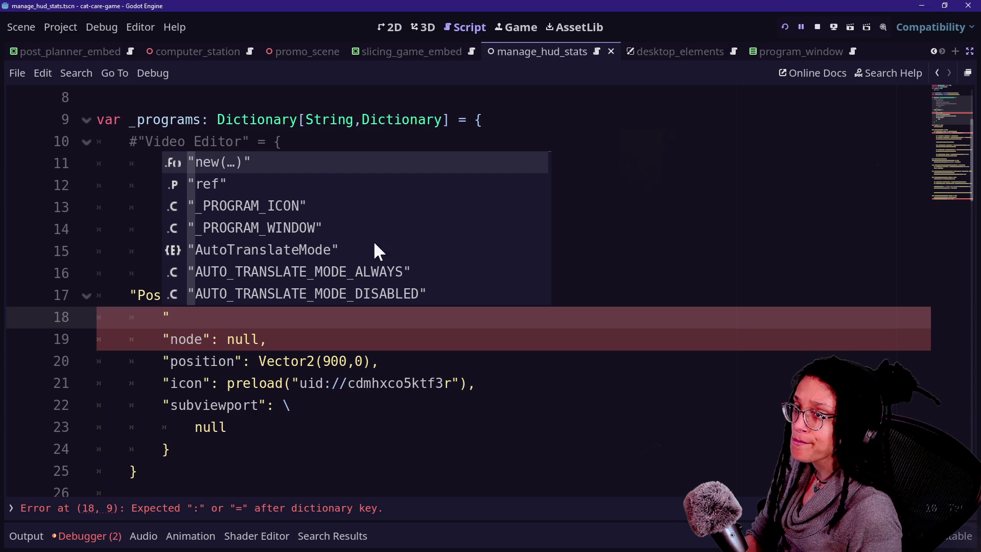
- Give Post Planner's line 18 a "container": key with the pasted preload, ending in a comma
click(313, 322)
text(c)
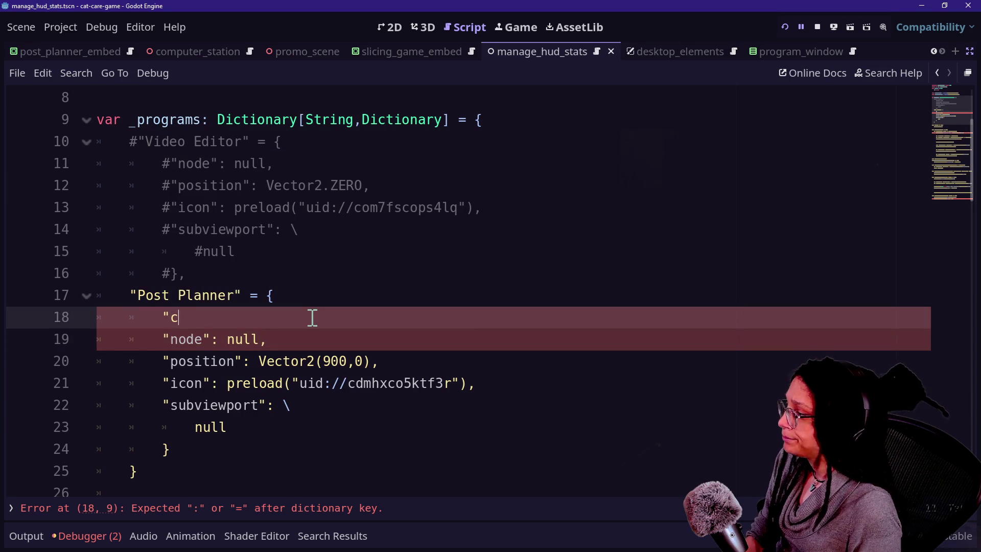
text(ontainer")
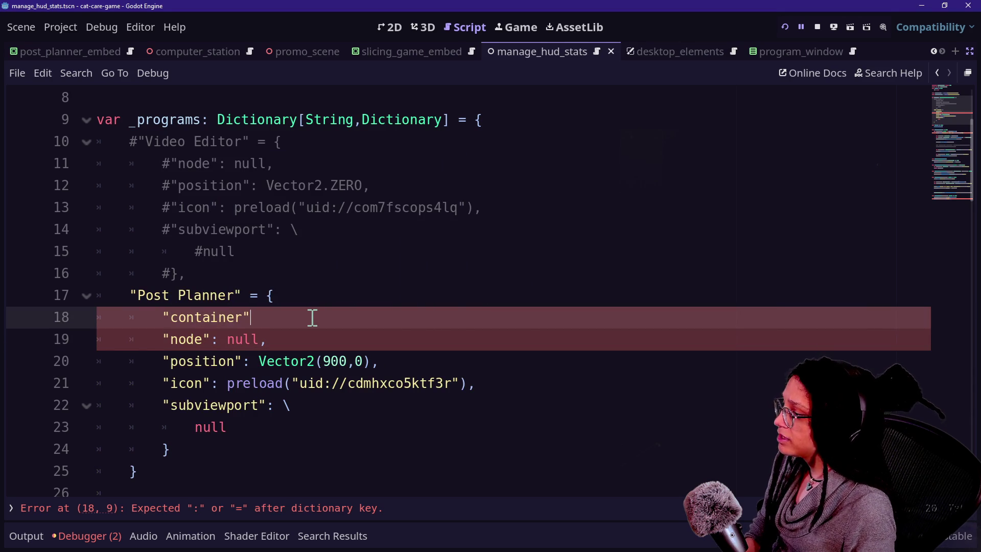
key(ctrl+v)
click(272, 317)
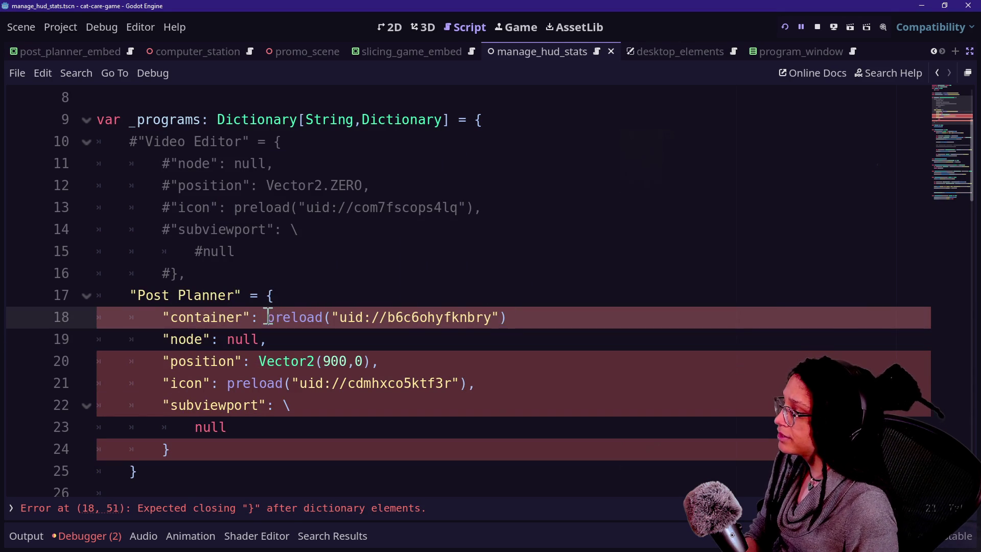
drag(269, 317, 508, 332)
click(528, 318)
text(.)
key(BackSpace)
text(,)
- Copy the old Video Editor scene preload from the manage_programs.gd diff
click(318, 208)
click(354, 158)
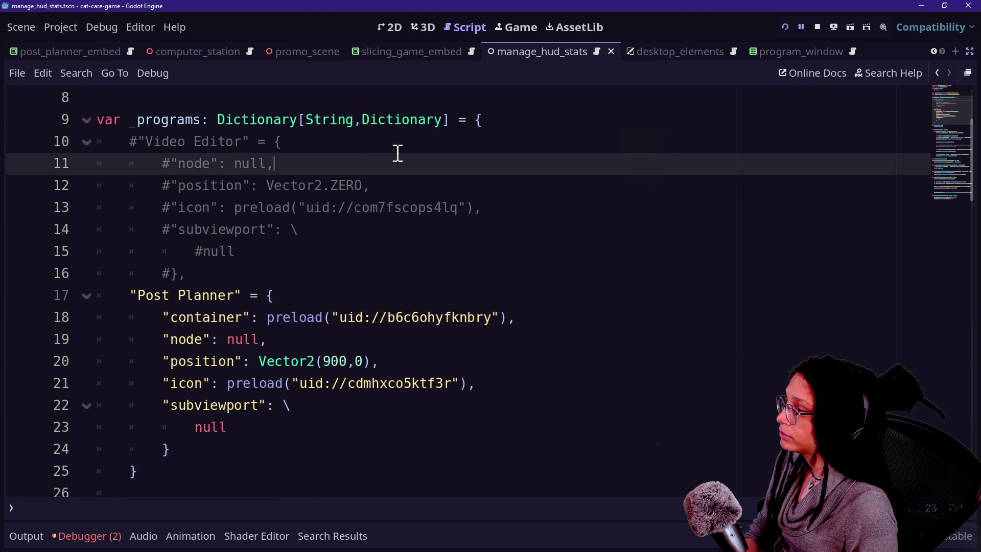
click(324, 135)
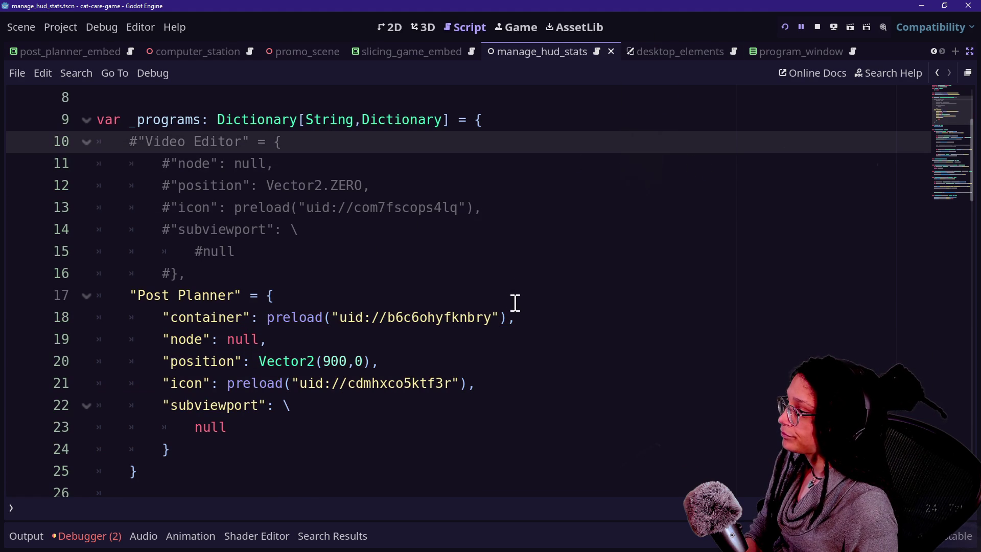
click(329, 185)
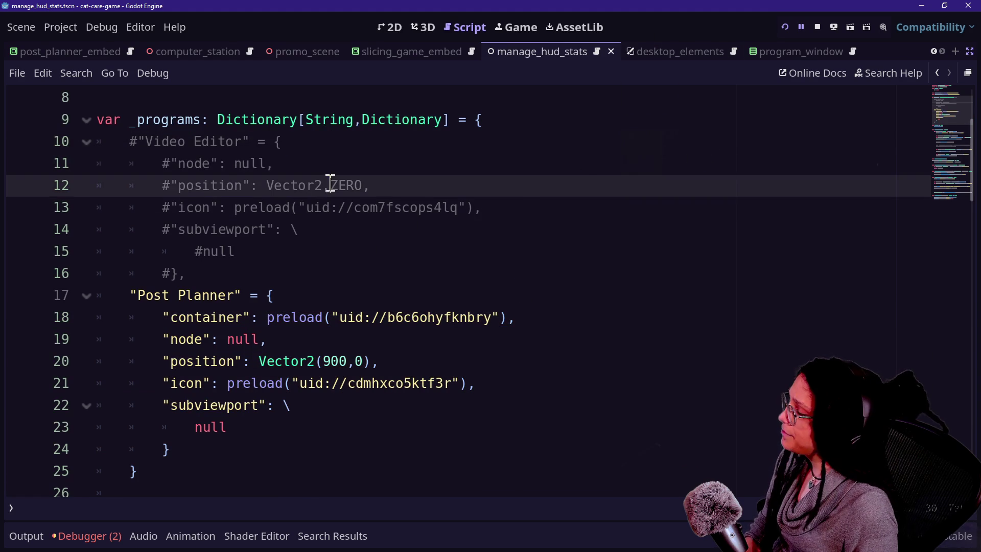
key(alt+Tab)
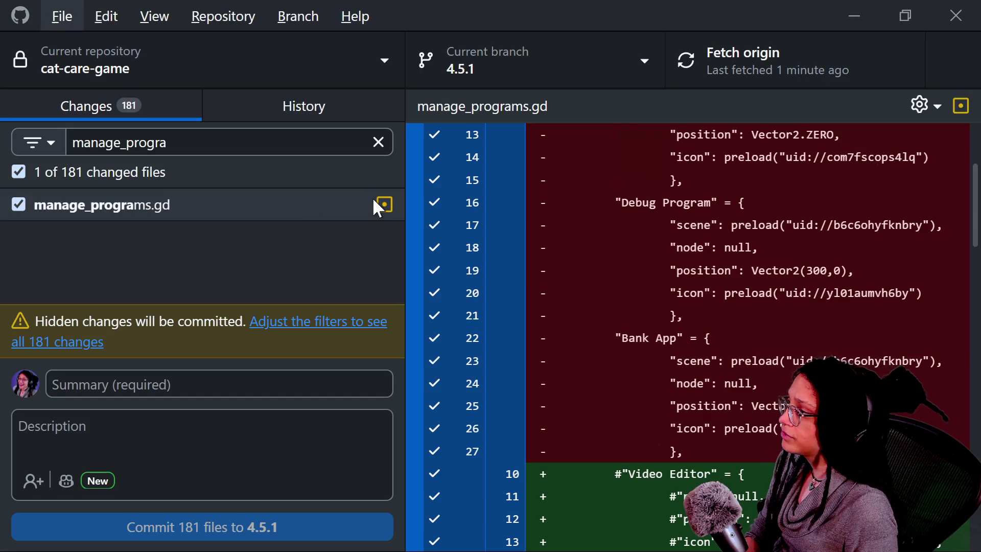
click(281, 203)
scroll(935, 217, up, 3)
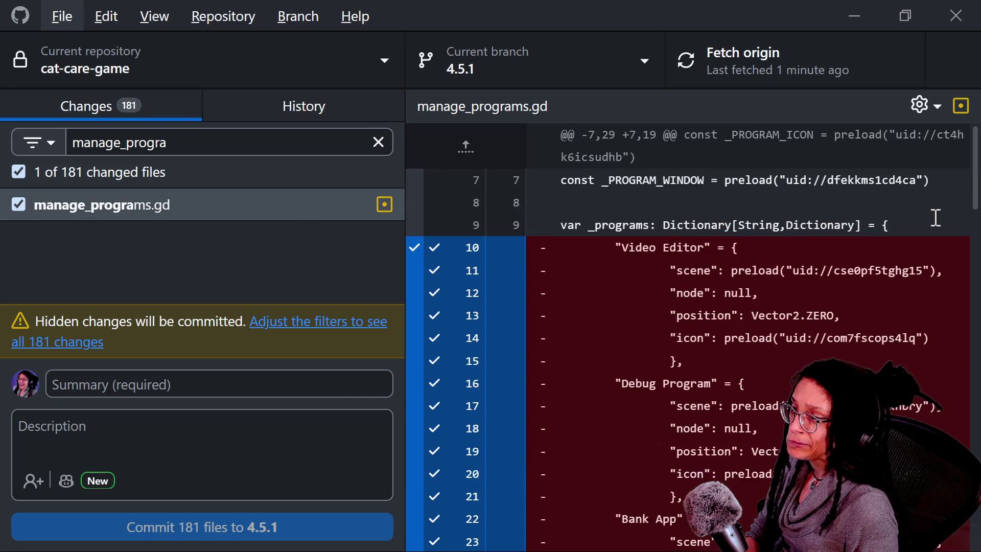
mouse_move(942, 271)
mouse_down()
mouse_move(646, 293)
mouse_move(732, 276)
mouse_up()
key(ctrl+c)
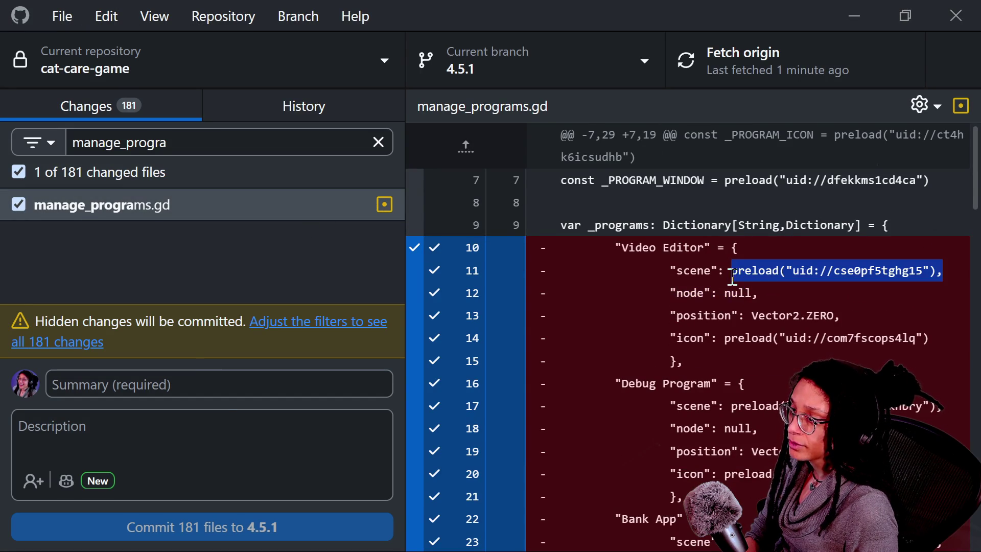
key(alt+Tab)
- Paste the Video Editor preload into a new commented line in the Video Editor entry
click(362, 161)
click(359, 149)
key(Return)
text(#"container":)
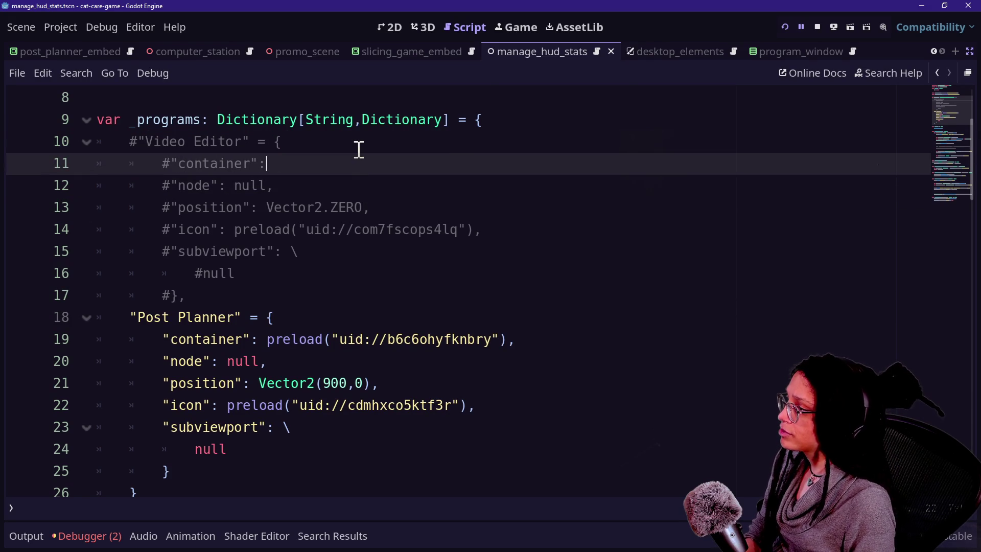
key(ctrl+v)
- Run the game and open Post Planner, which breaks at open_program line 66 with a Control type error
click(267, 164)
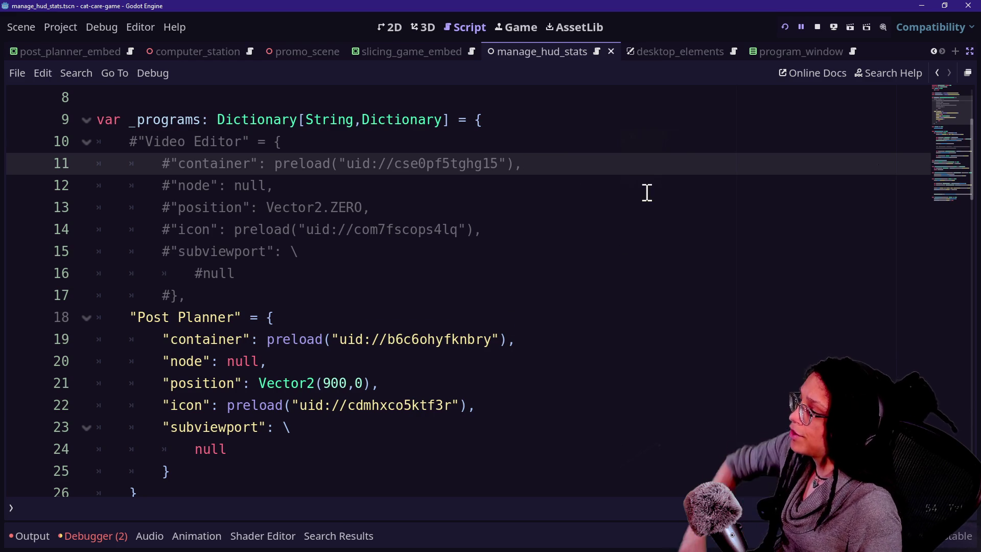
click(785, 28)
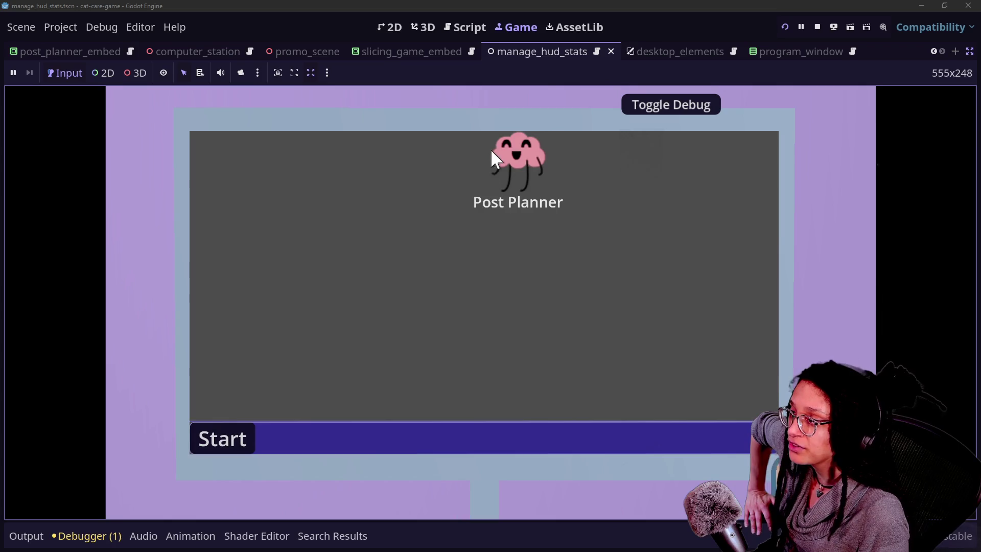
double_click(493, 153)
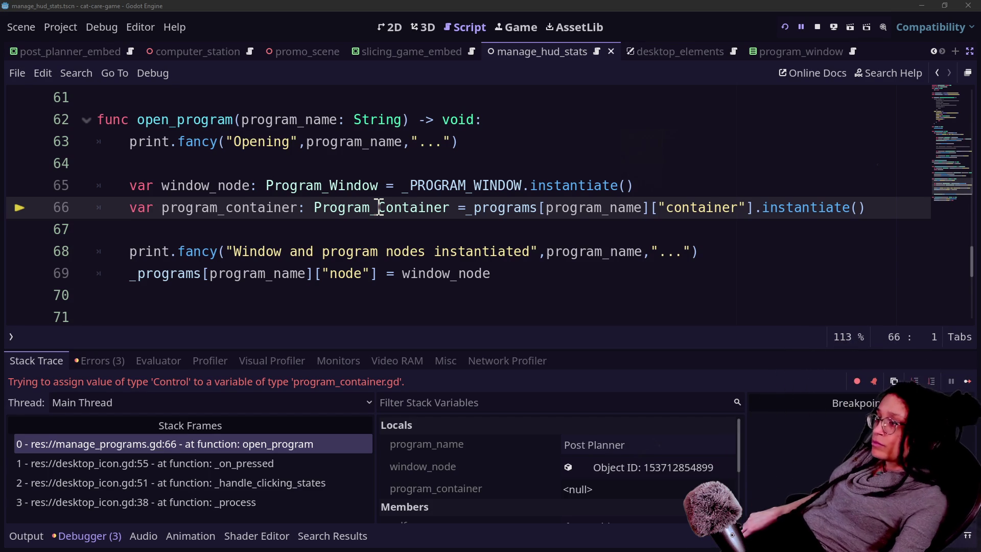
- Open the debug_program scene from Post Planner's container uid, restore the side panels and select its root
scroll(608, 250, up, 15)
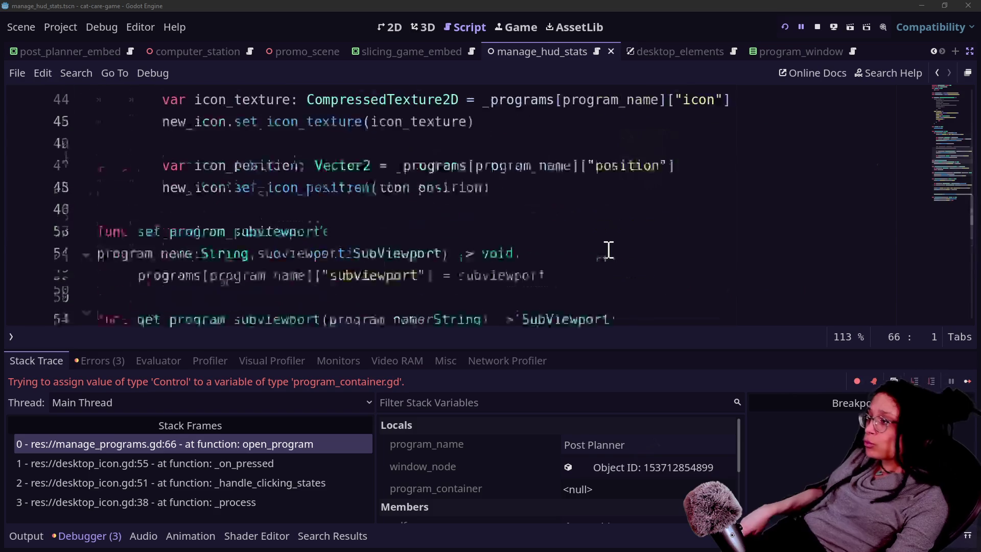
scroll(609, 249, up, 6)
scroll(608, 250, down, 3)
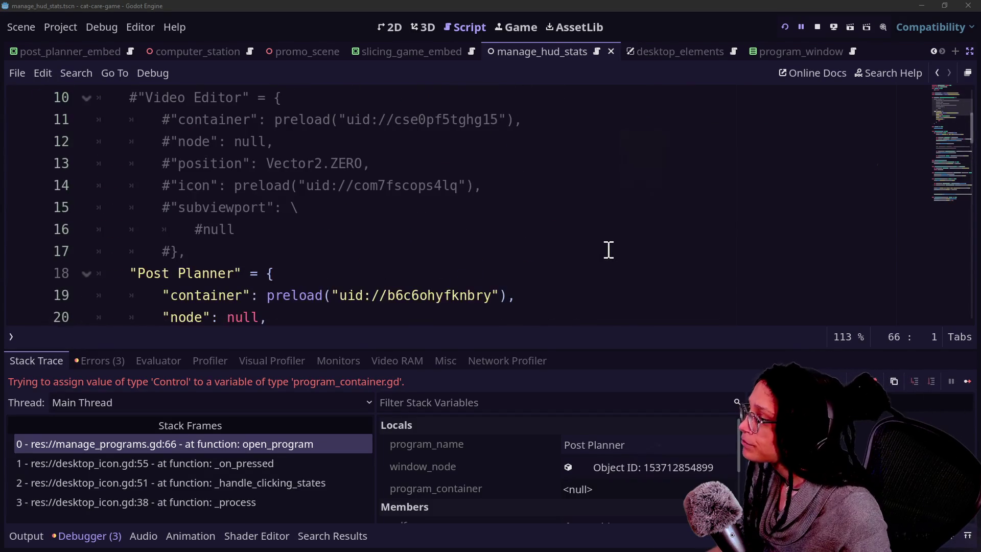
ctrl+click(417, 296)
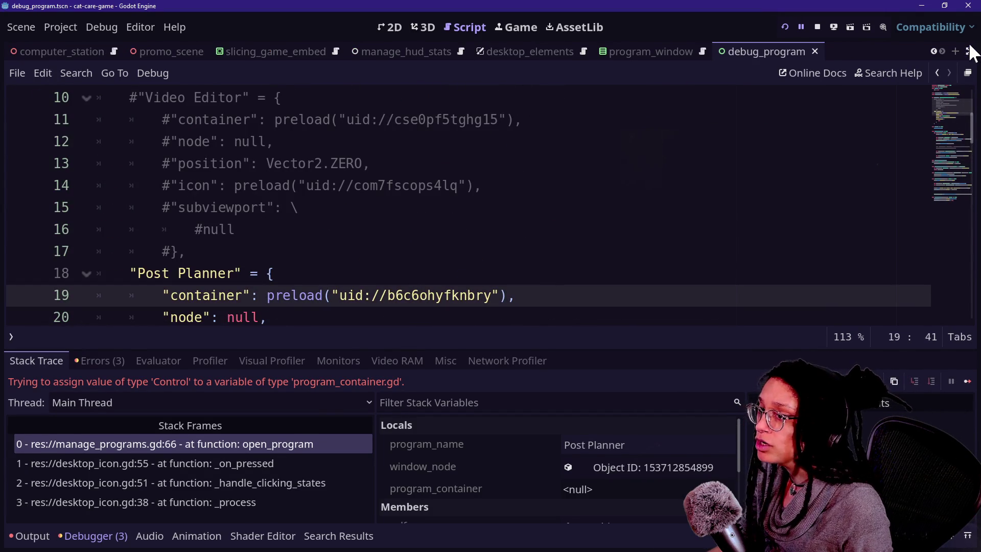
click(969, 51)
click(122, 118)
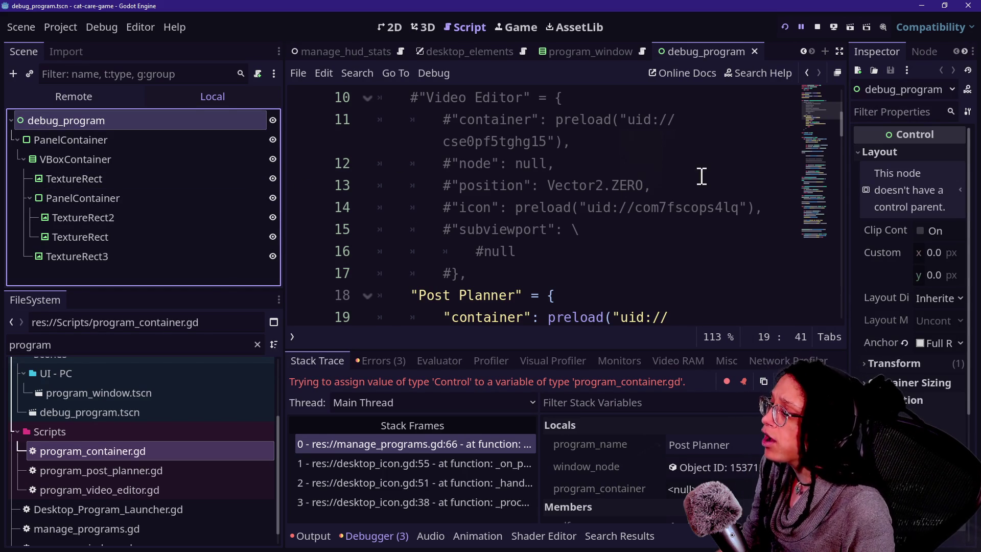
scroll(649, 246, down, 1)
click(648, 255)
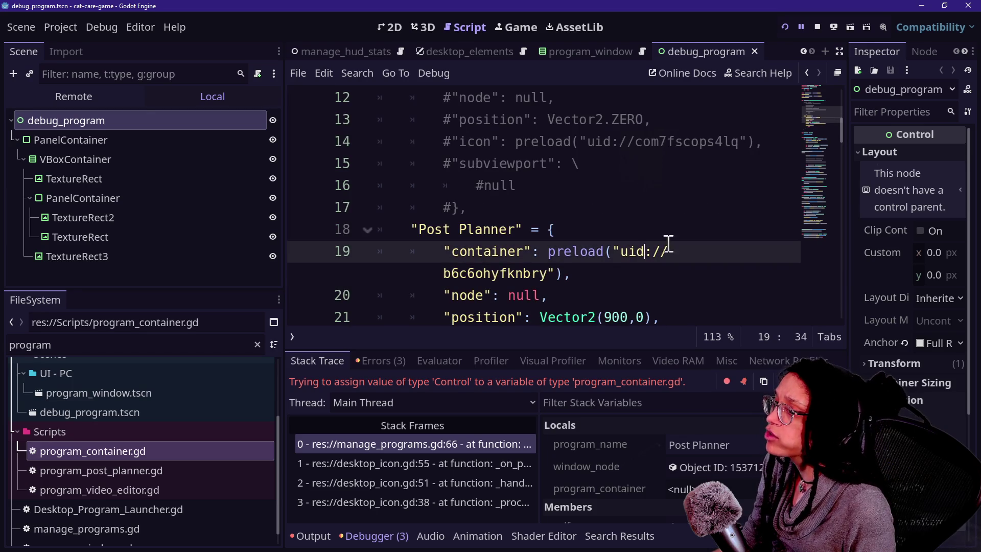
mouse_move(847, 173)
mouse_down()
mouse_move(635, 176)
mouse_move(770, 176)
mouse_up()
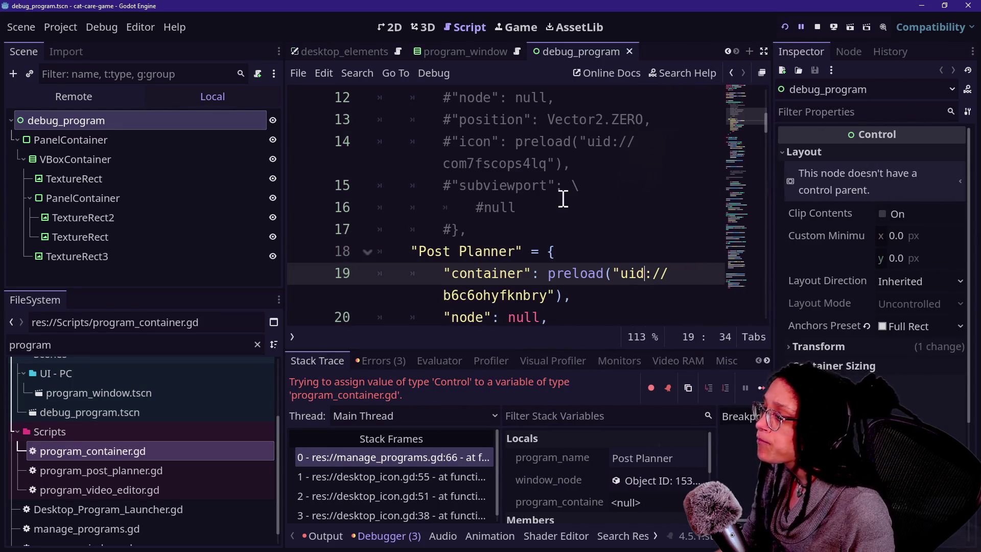
scroll(564, 197, down, 2)
key(alt+Tab)
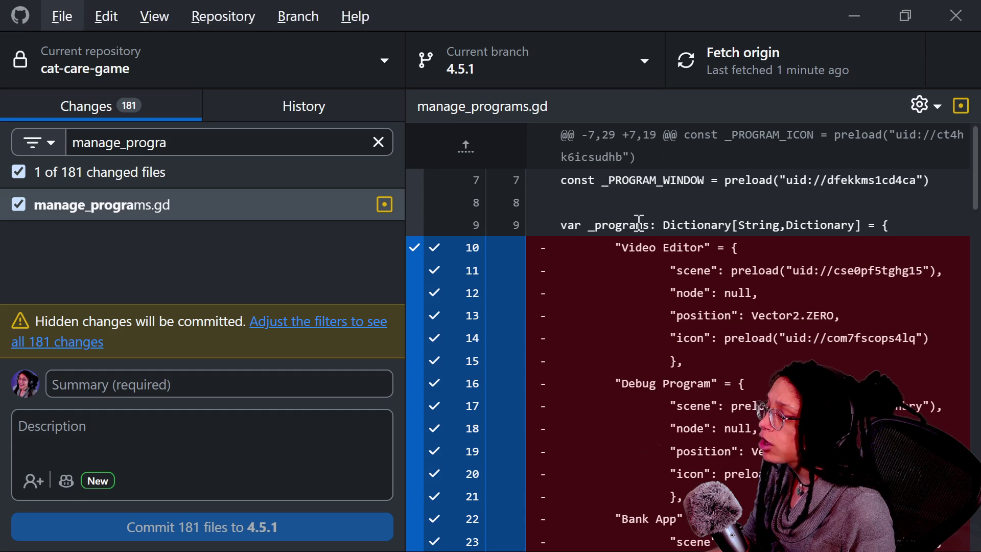
- Copy Post Planner's original preload of uid dq5hn7glw2fmx from the manage_programs.gd diff
scroll(773, 377, down, 3)
scroll(773, 377, down, 2)
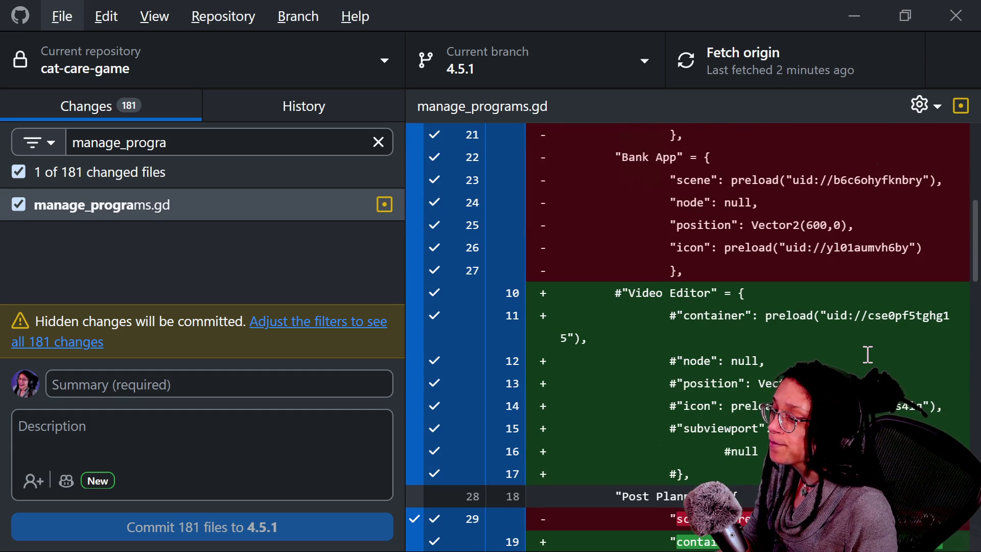
scroll(868, 354, down, 3)
drag(923, 338, 813, 339)
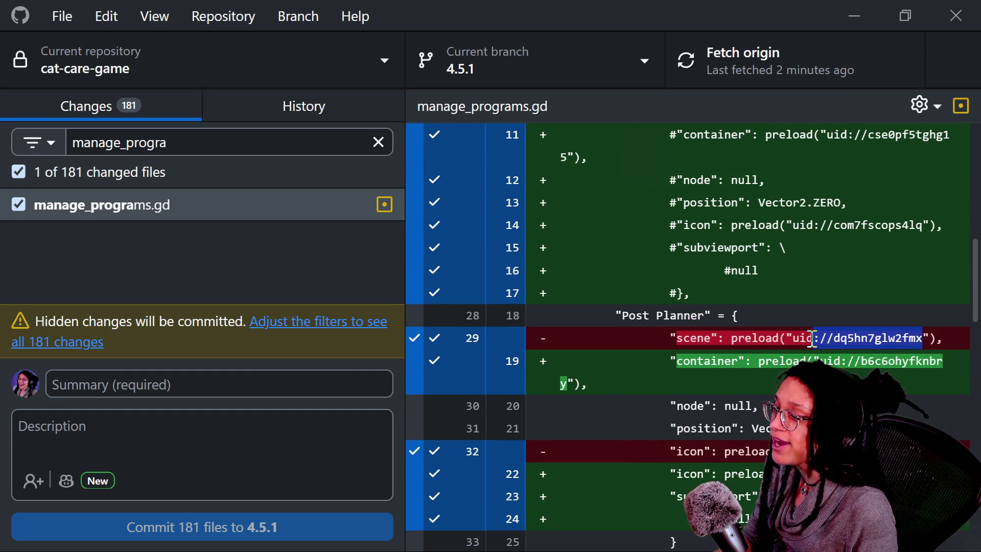
drag(731, 338, 957, 341)
key(ctrl+c)
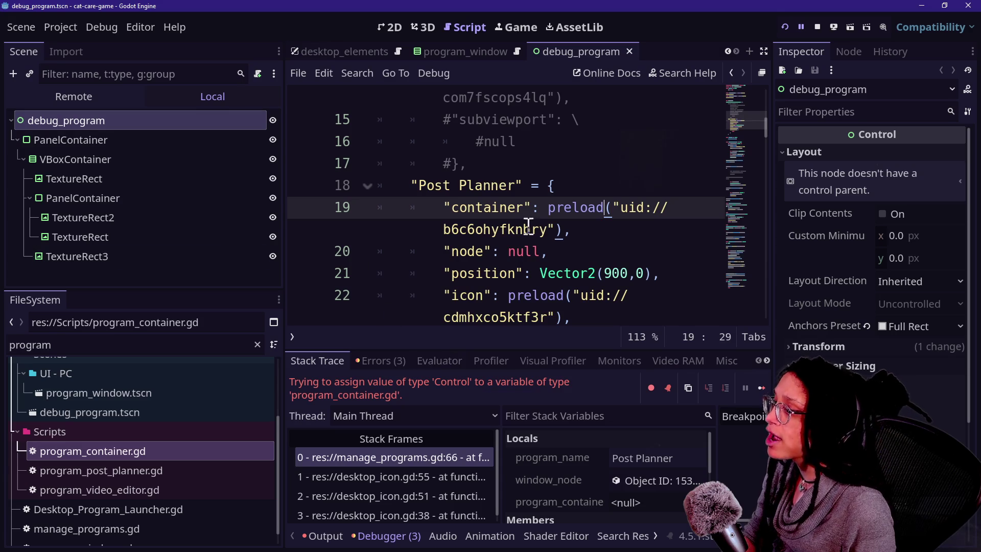
- Replace line 19's preload with the dq5hn7glw2fmx one, rerun the game and open Post Planner
drag(547, 207, 562, 229)
key(ctrl+v)
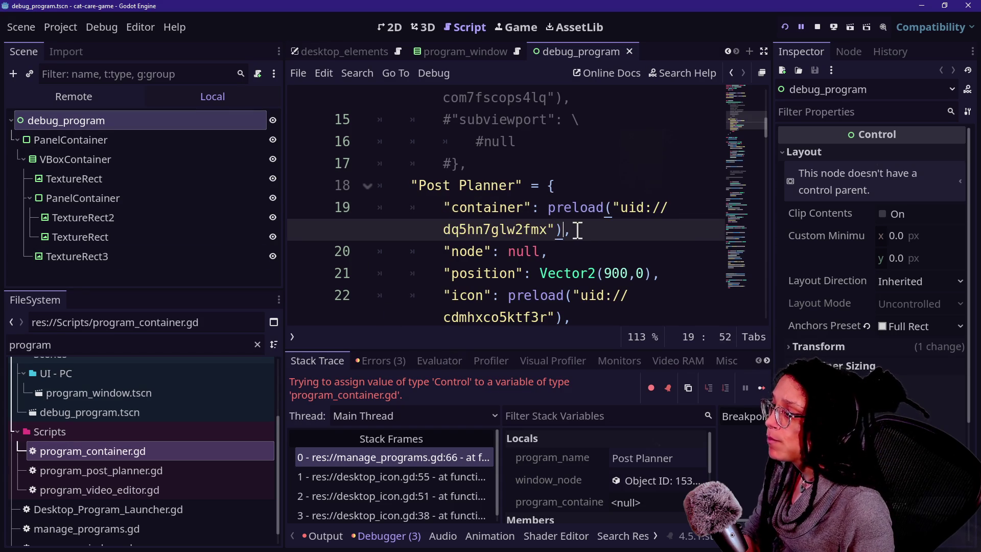
click(784, 27)
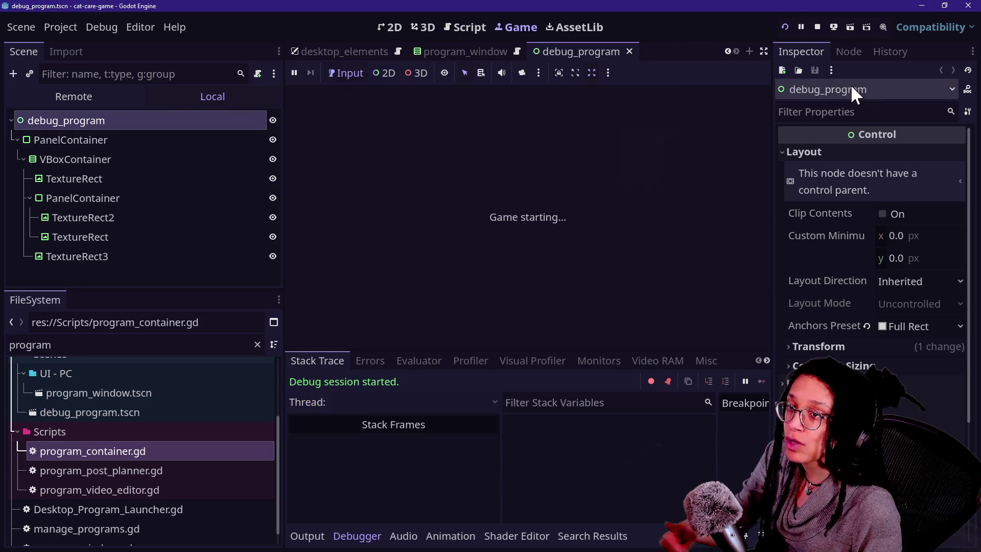
click(763, 51)
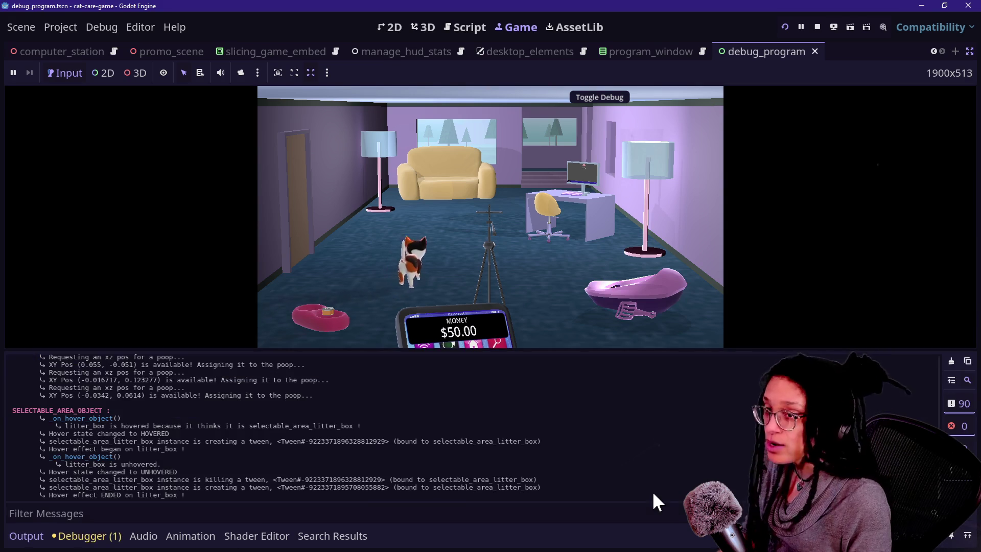
key(ctrl+j)
click(645, 258)
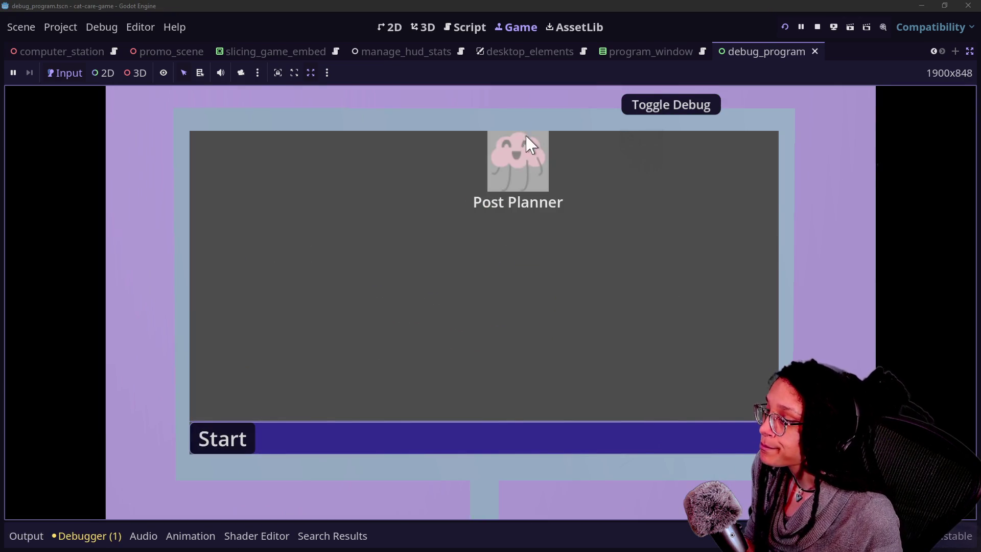
double_click(530, 145)
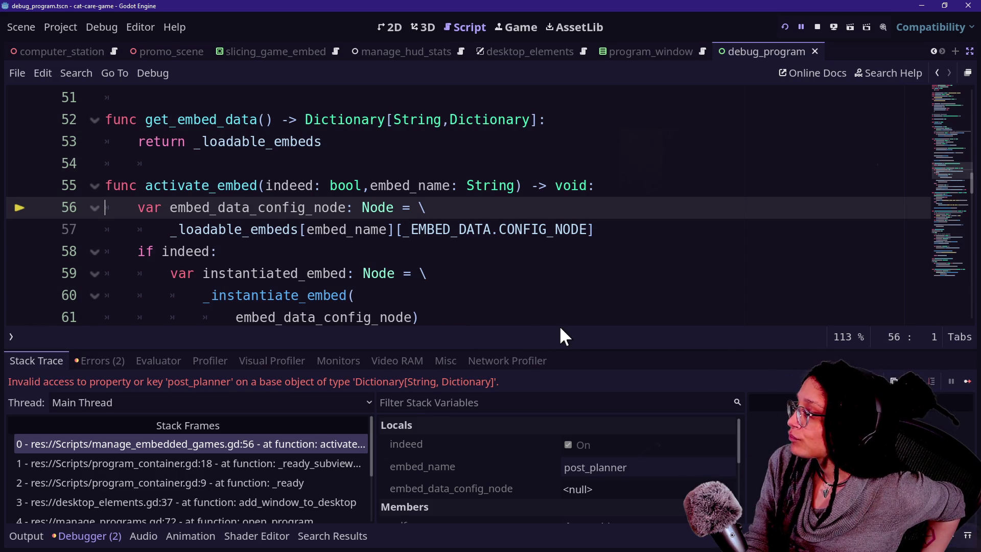
- Return to the debugger's Stack Trace and enlarge the debugger panel
click(459, 355)
click(50, 360)
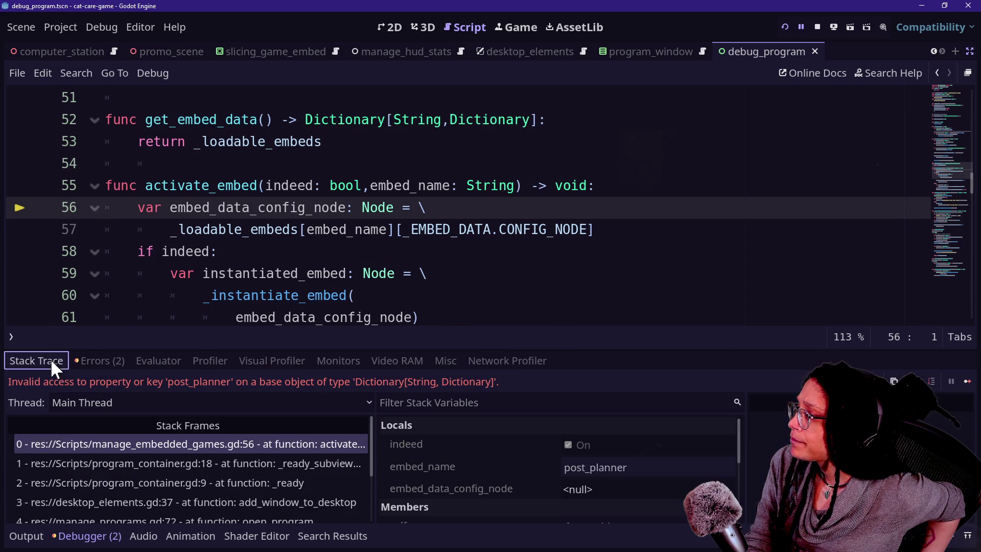
click(210, 360)
click(55, 360)
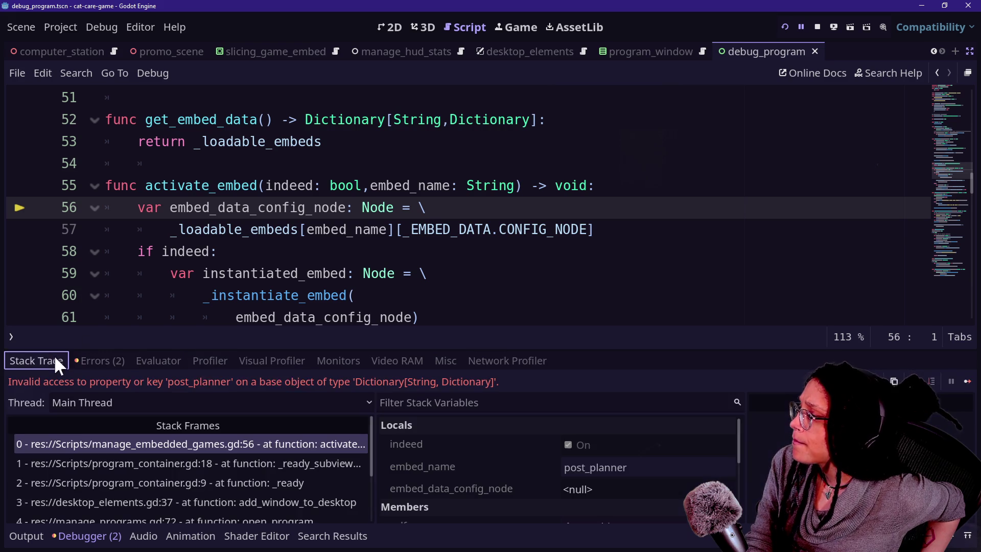
drag(328, 350, 328, 278)
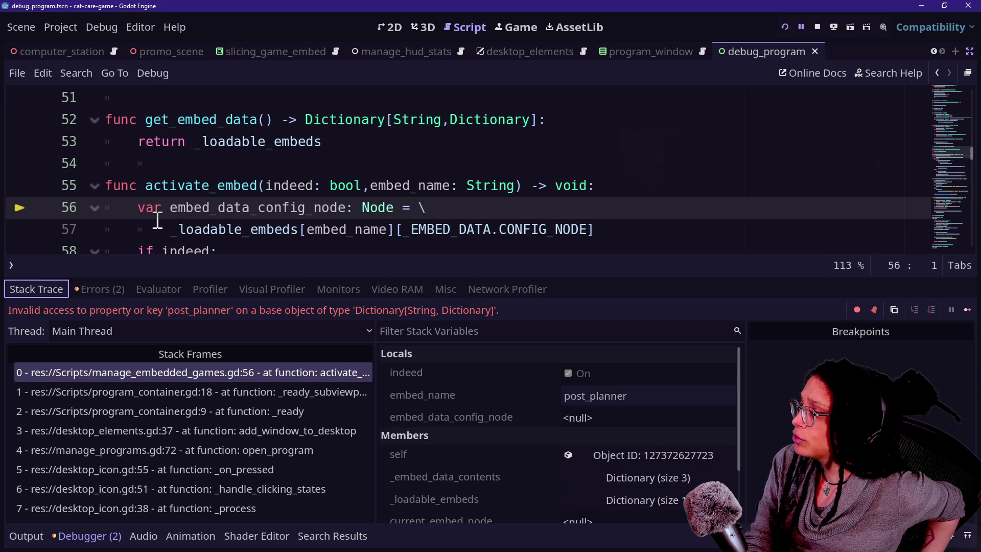
- Expand _loadable_embeds in Stack Variables to reveal its only key, embed_post_planner
mouse_move(158, 221)
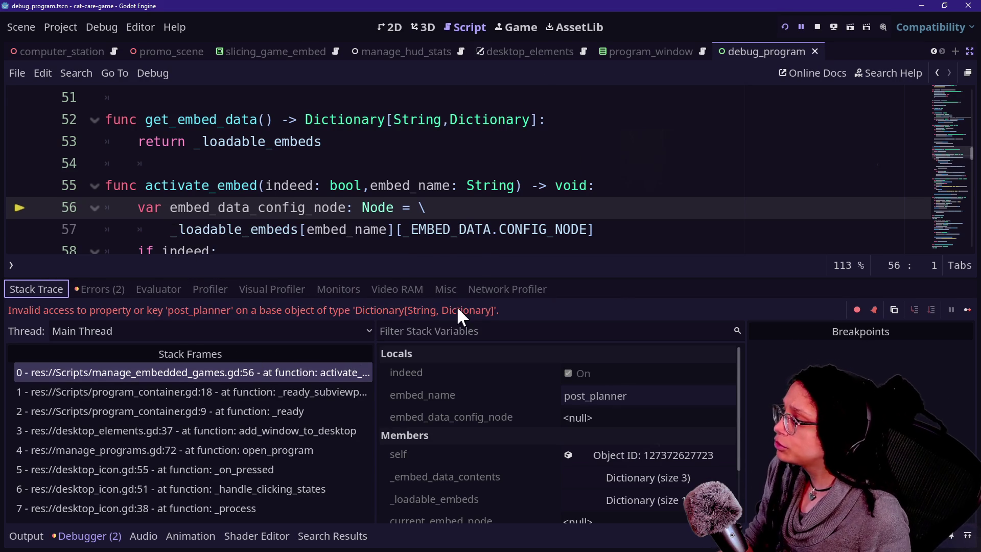
scroll(485, 431, down, 3)
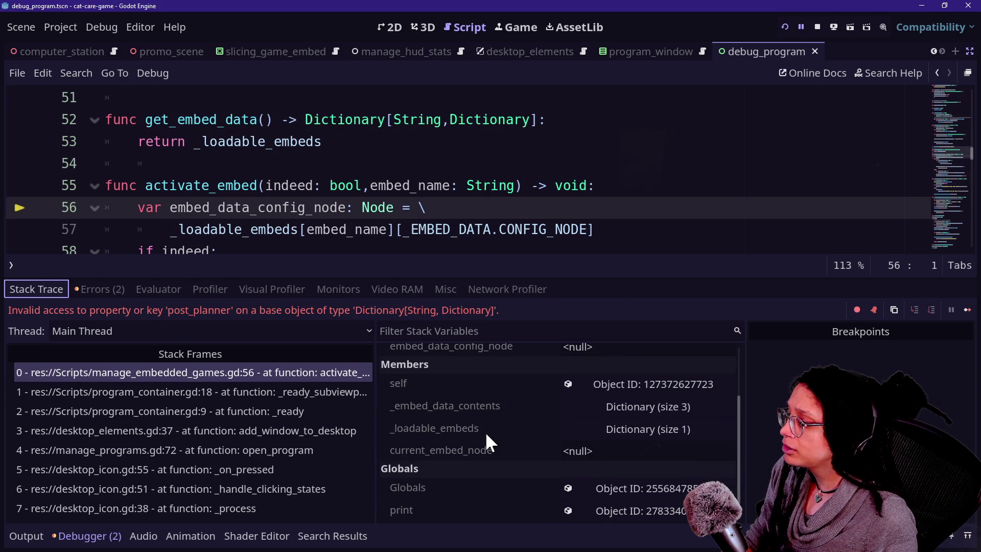
click(633, 431)
click(596, 451)
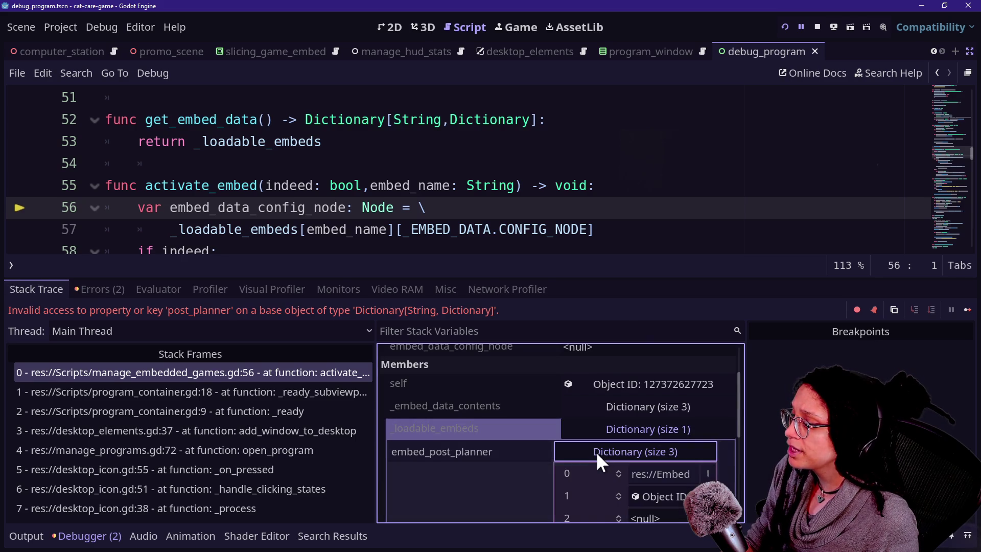
scroll(542, 455, down, 1)
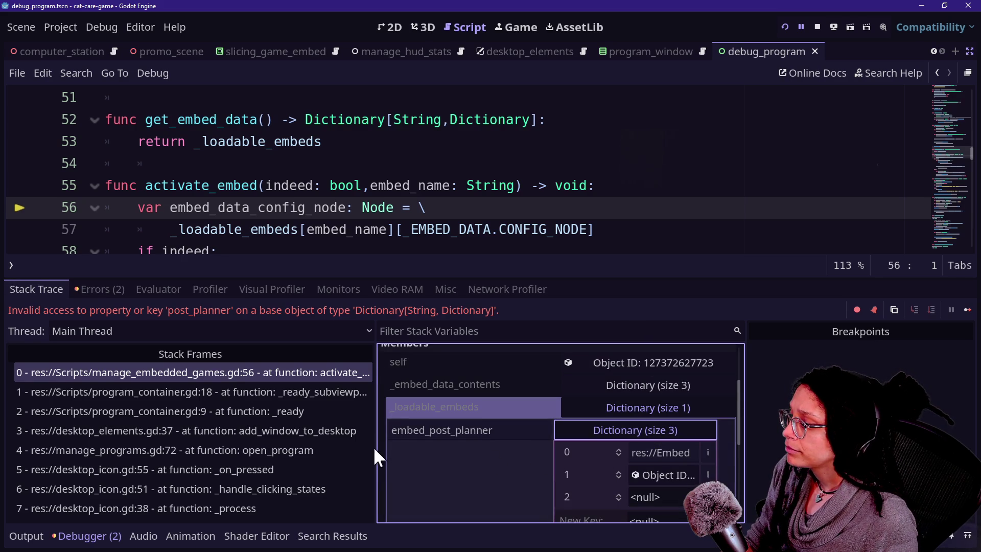
drag(376, 449, 136, 465)
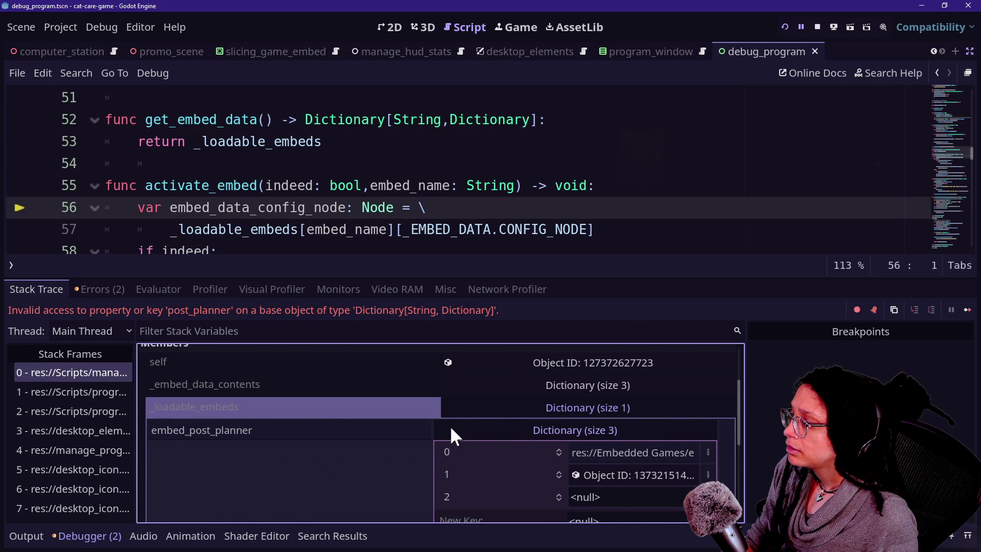
drag(136, 429, 223, 429)
click(237, 430)
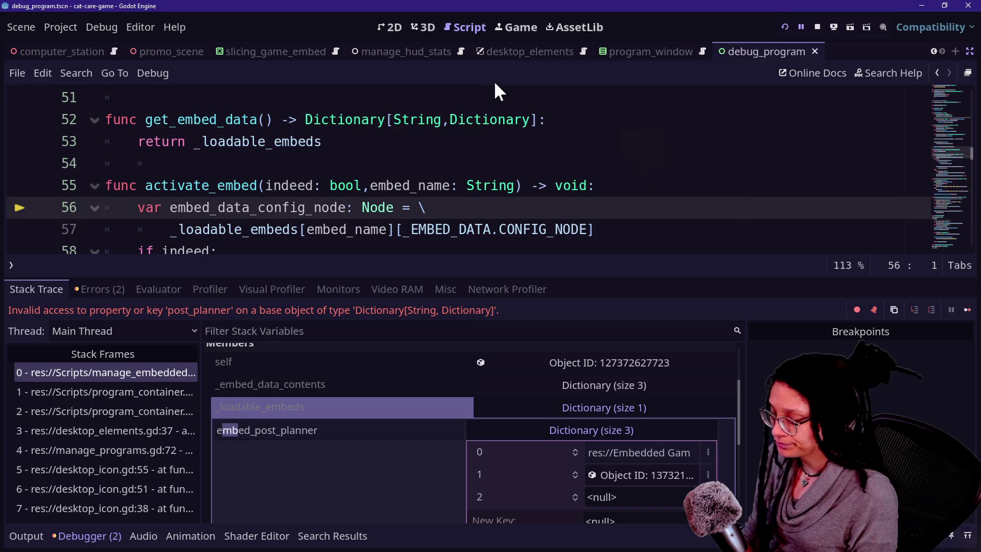
key(alt+o)
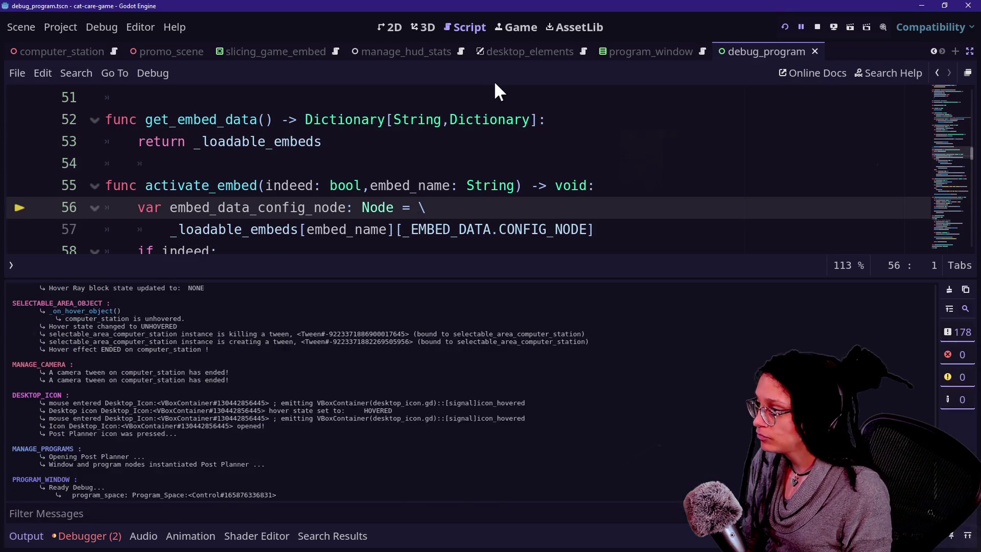
- Open program_container.gd through the quick file search using 'container'
key(alt+o)
key(shift+alt+o)
key(Down)
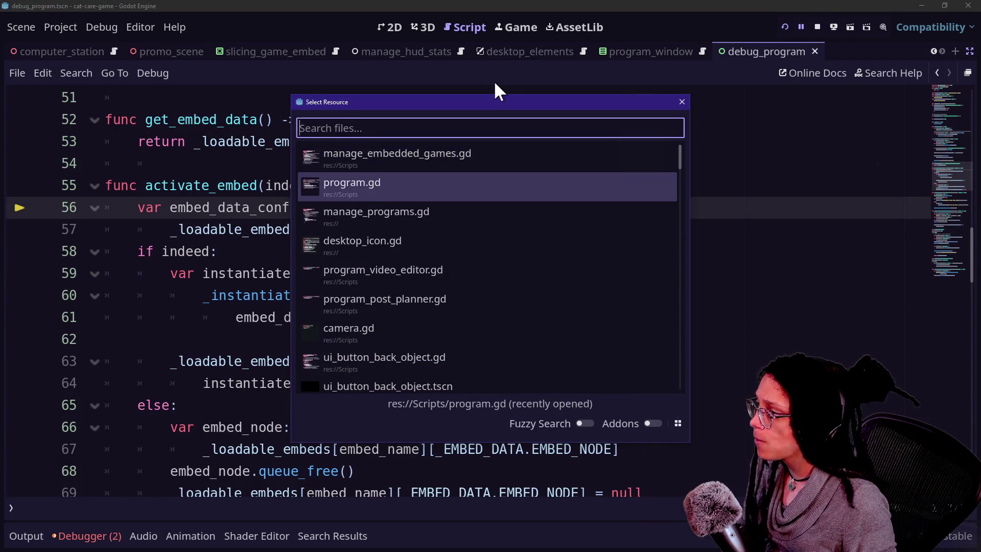
key(Escape)
key(shift+alt+o)
text(icon)
key(BackSpace)
key(BackSpace)
key(BackSpace)
text(container)
key(Return)
- Prefix program_name with "embed" + on line 17 and run the game
scroll(281, 313, down, 1)
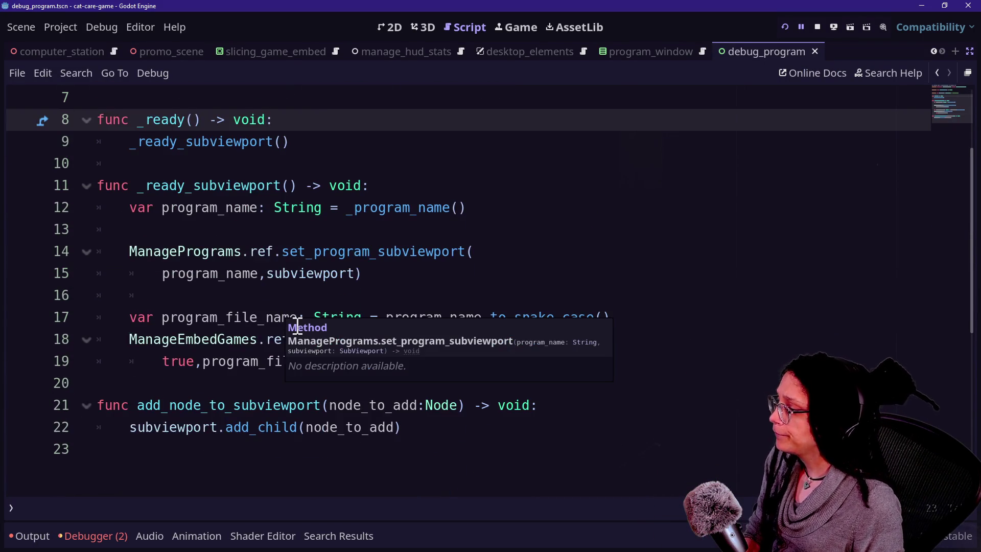
click(356, 455)
click(279, 358)
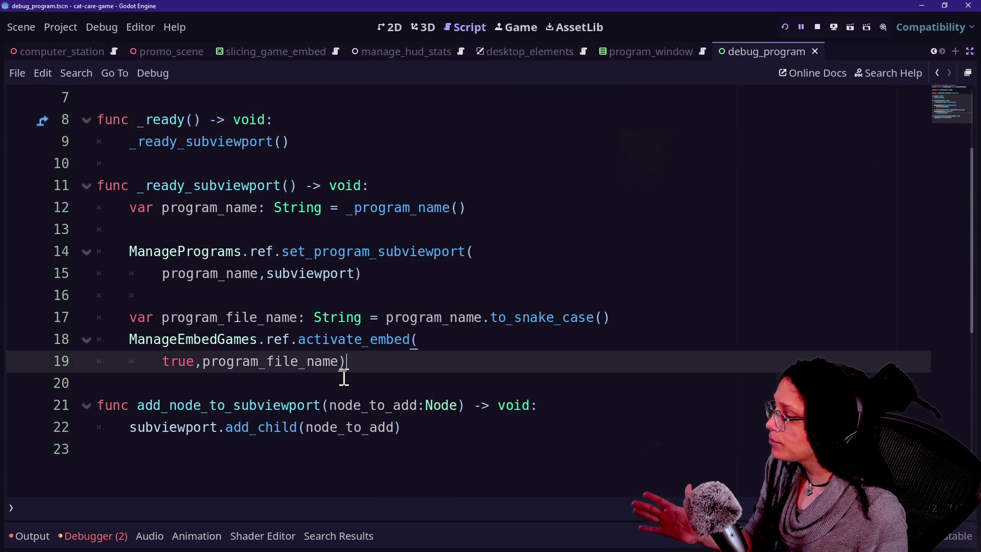
click(449, 383)
scroll(415, 361, up, 1)
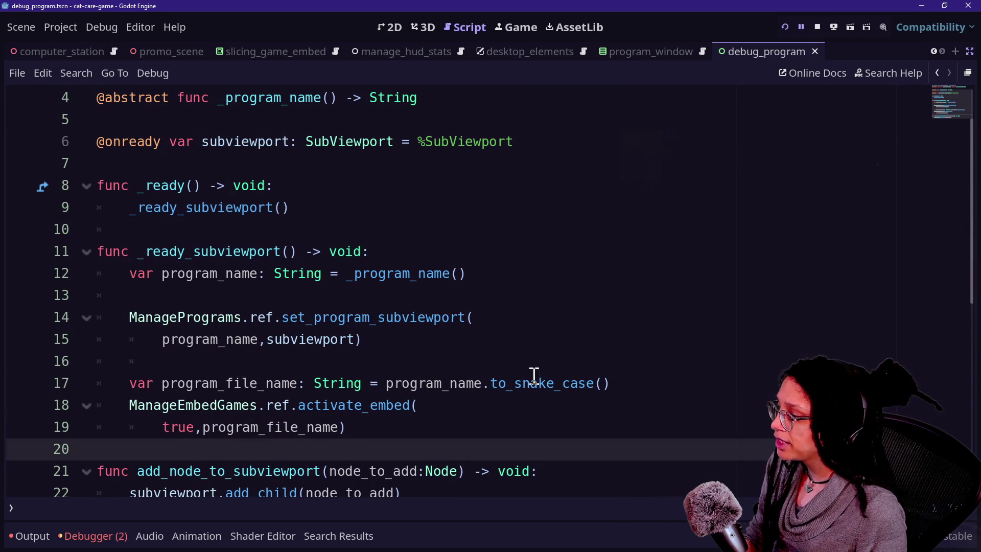
click(384, 384)
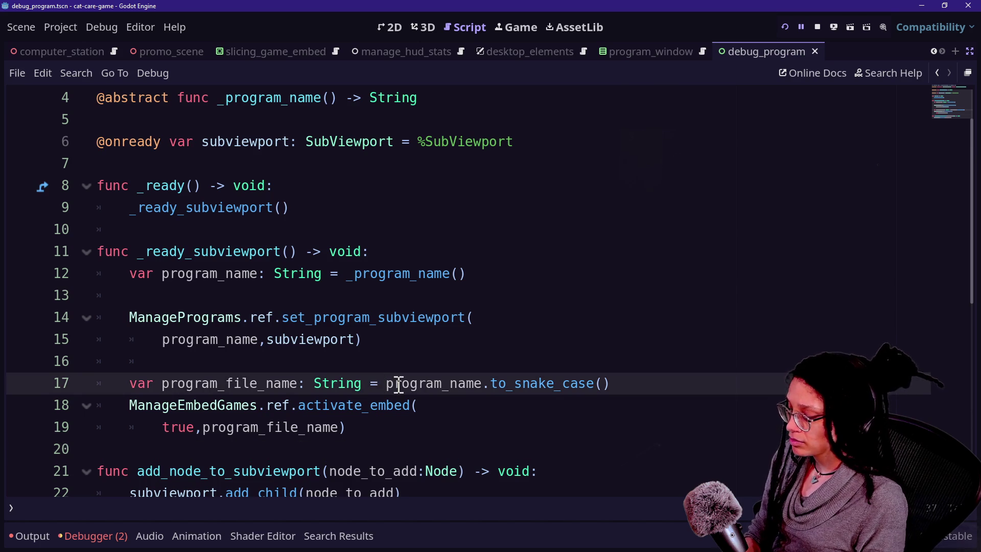
text("embed" +)
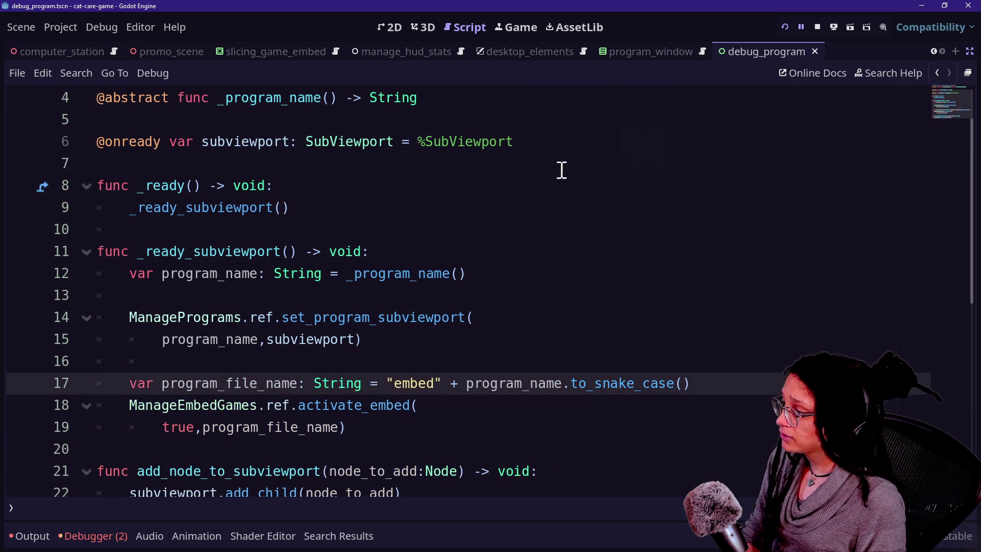
click(787, 18)
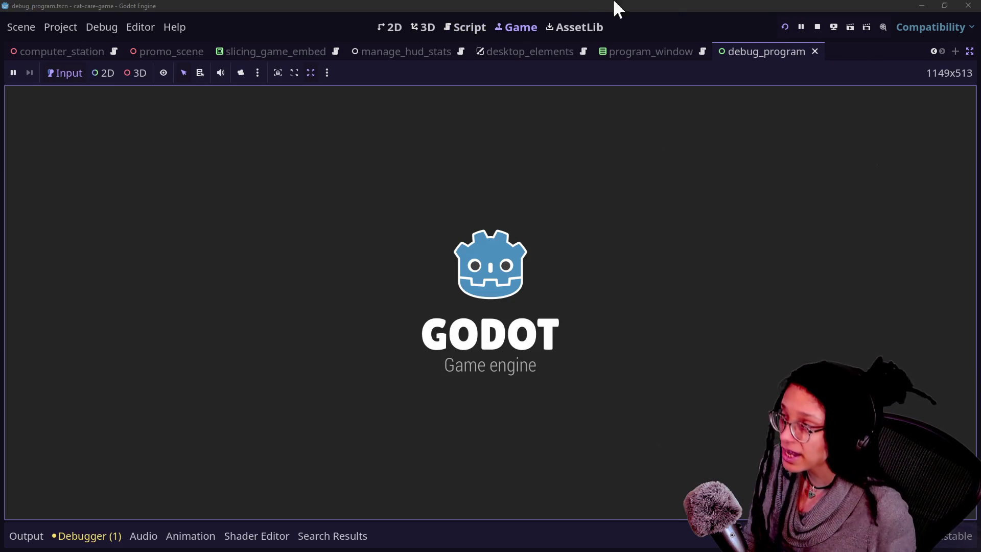
- Change the prefix to "embed_", rerun and open Post Planner, hitting a missing-preload parser error
click(815, 26)
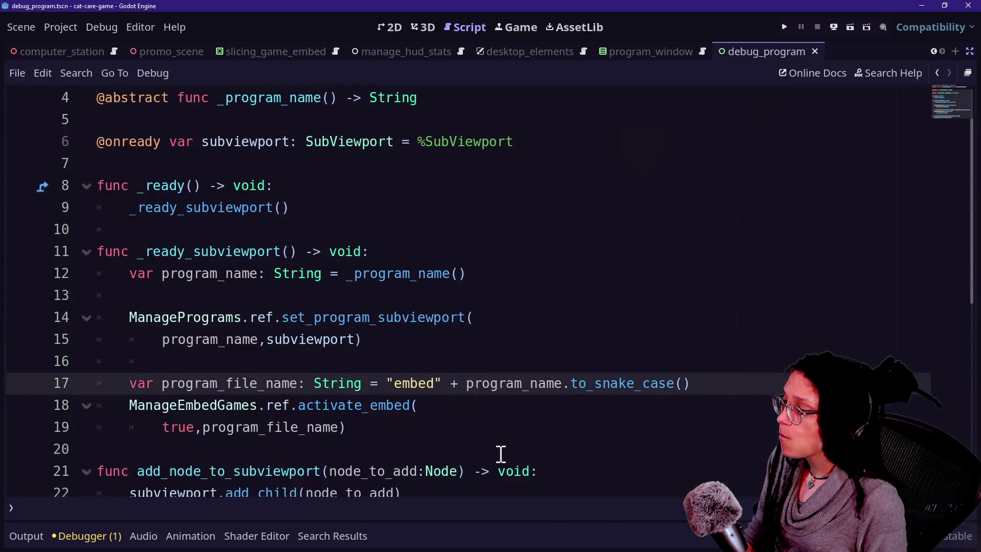
click(438, 384)
text(_)
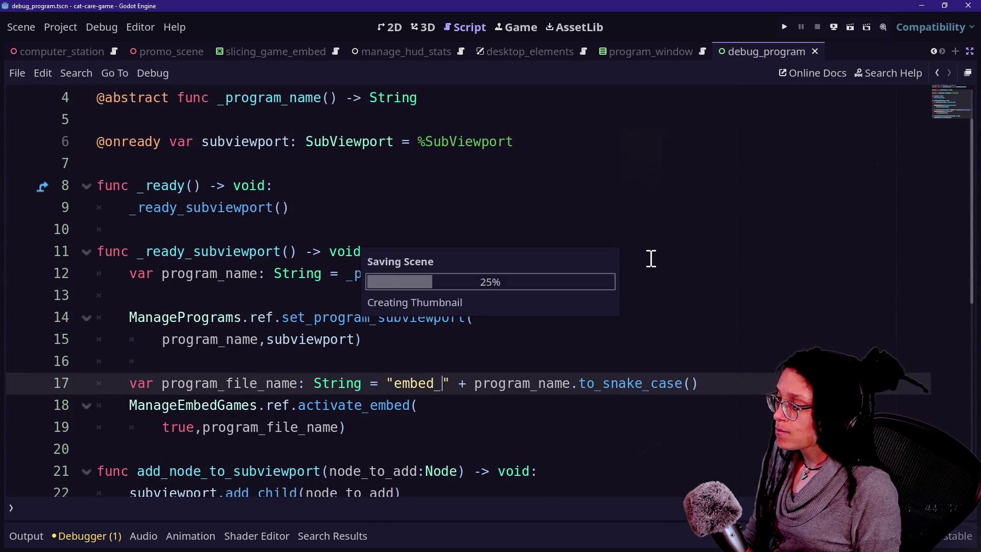
click(779, 27)
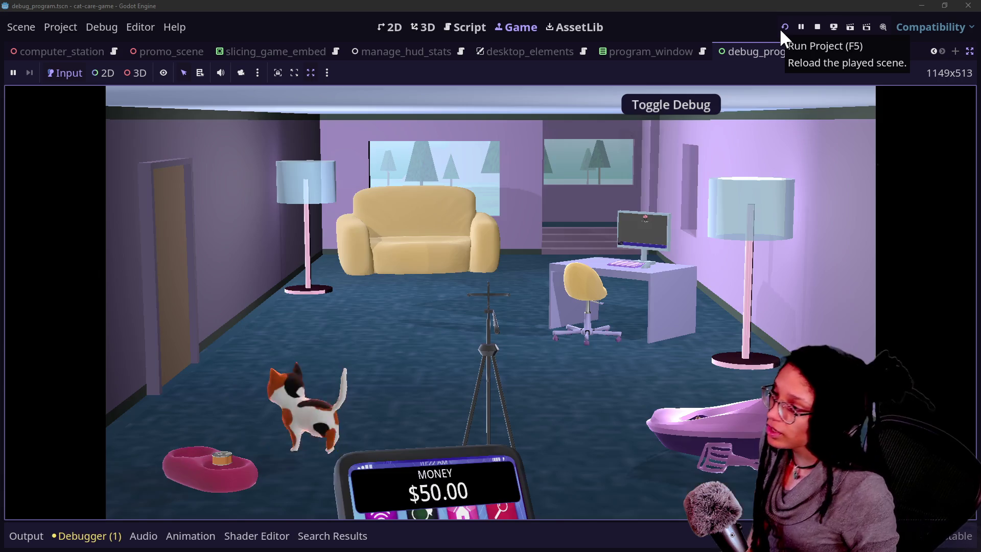
click(687, 271)
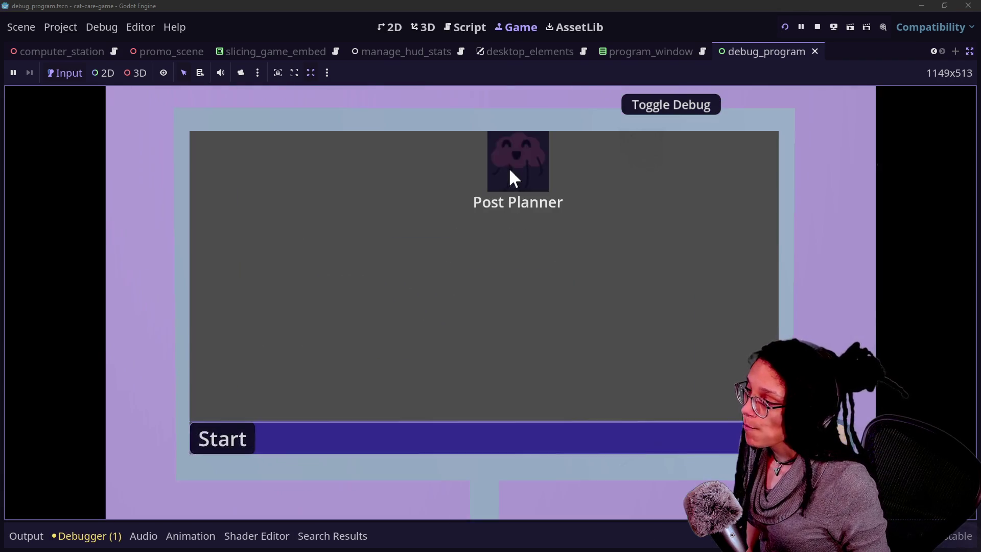
double_click(509, 170)
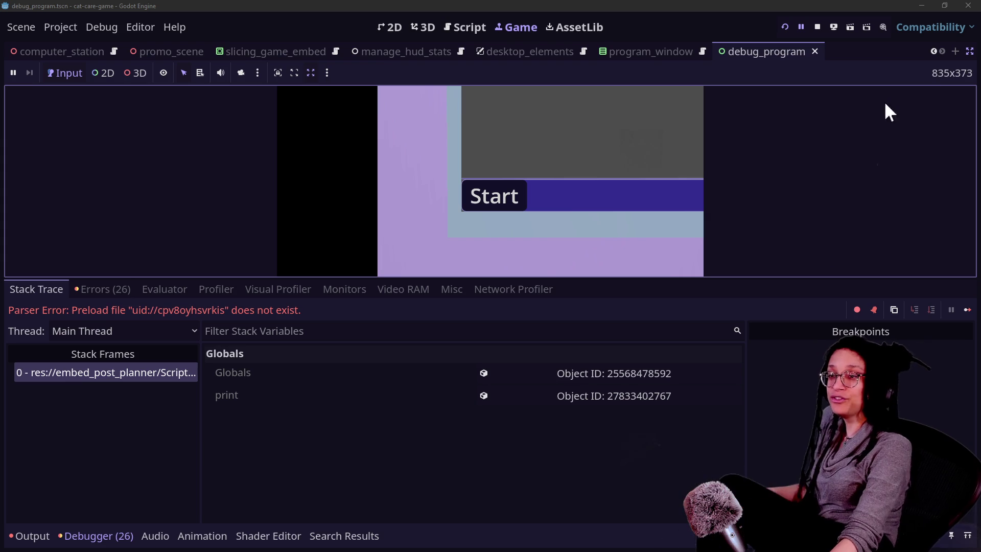
- Restore the side panels and clear the FileSystem filter text
click(968, 51)
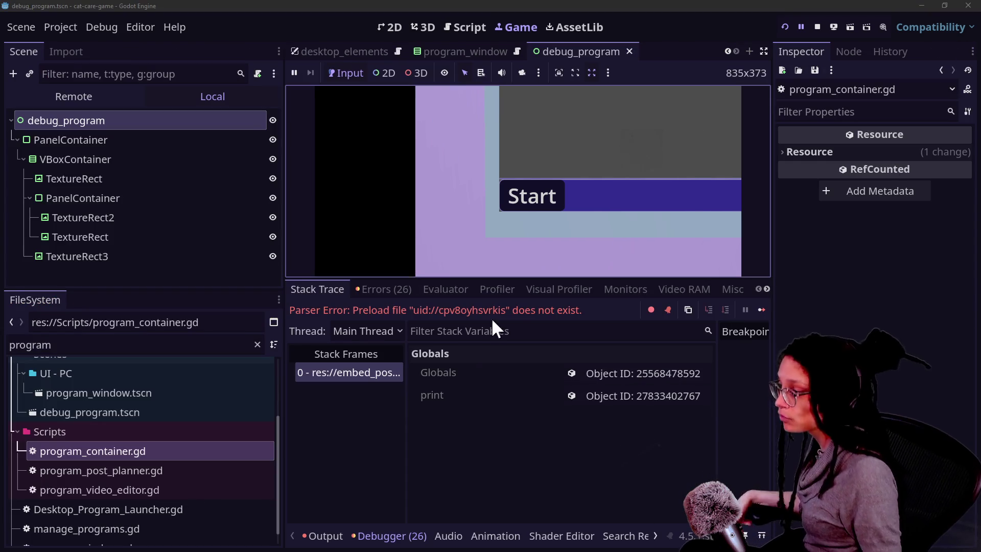
scroll(155, 409, up, 3)
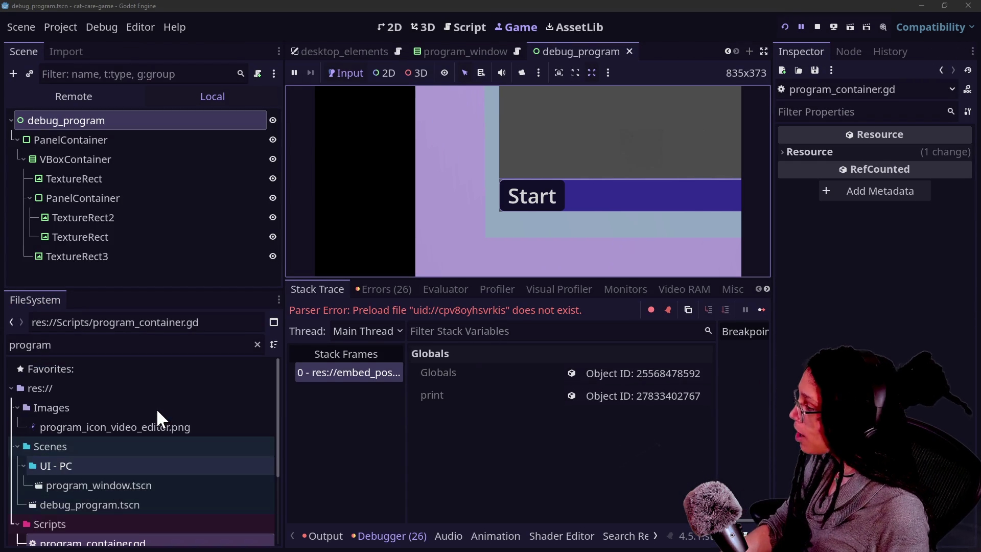
double_click(114, 340)
key(BackSpace)
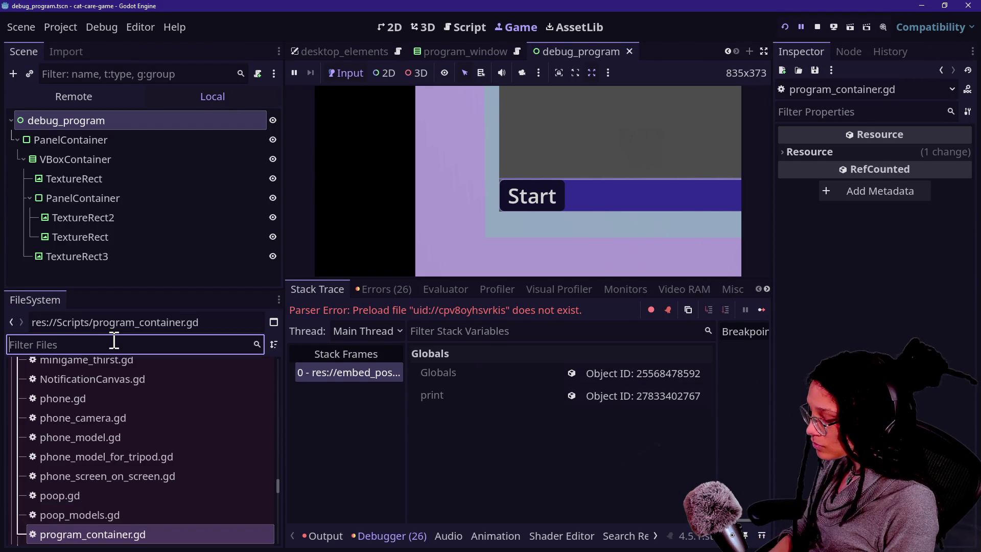
text(p)
key(BackSpace)
- Filter FileSystem for post_ and copy the UID of post_planner_embed.tscn
text(post_)
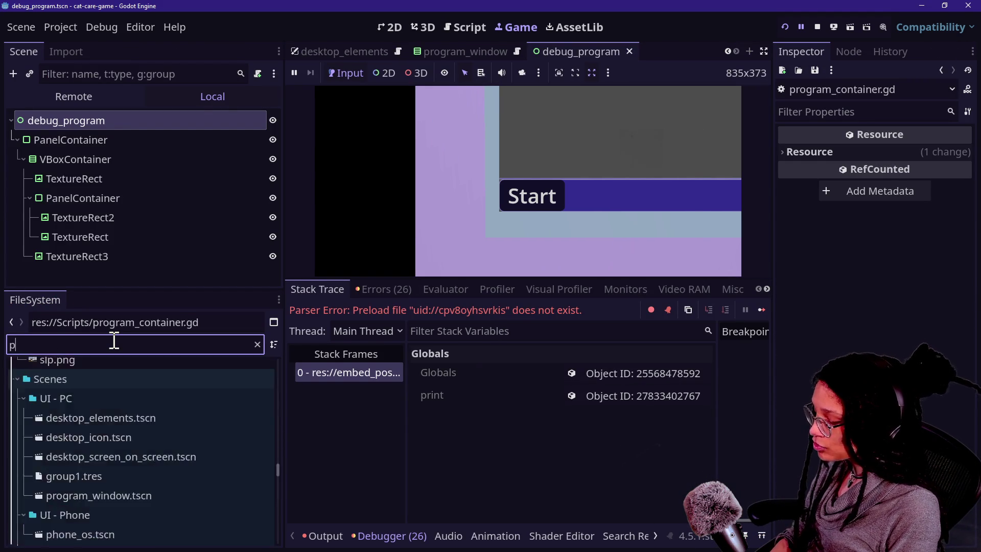
click(130, 446)
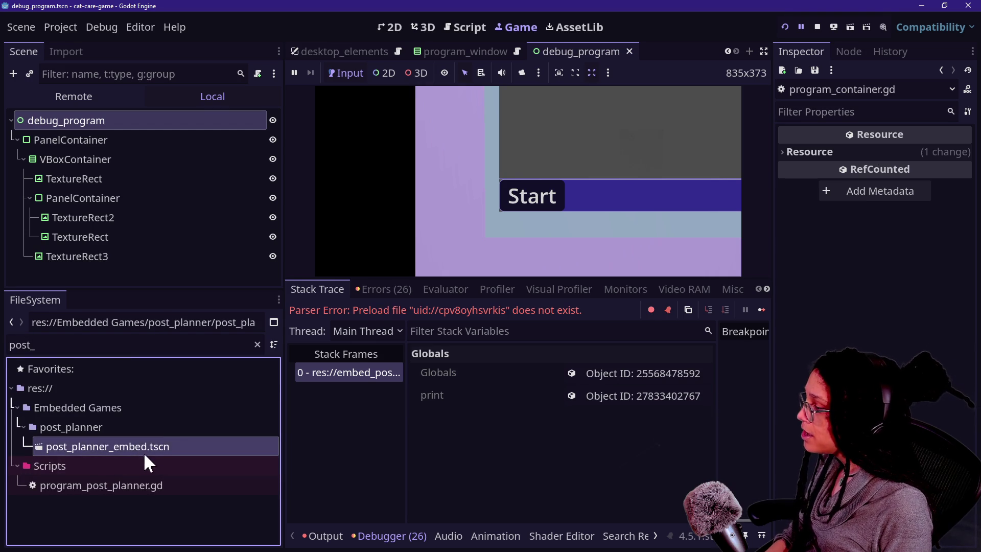
right_click(139, 447)
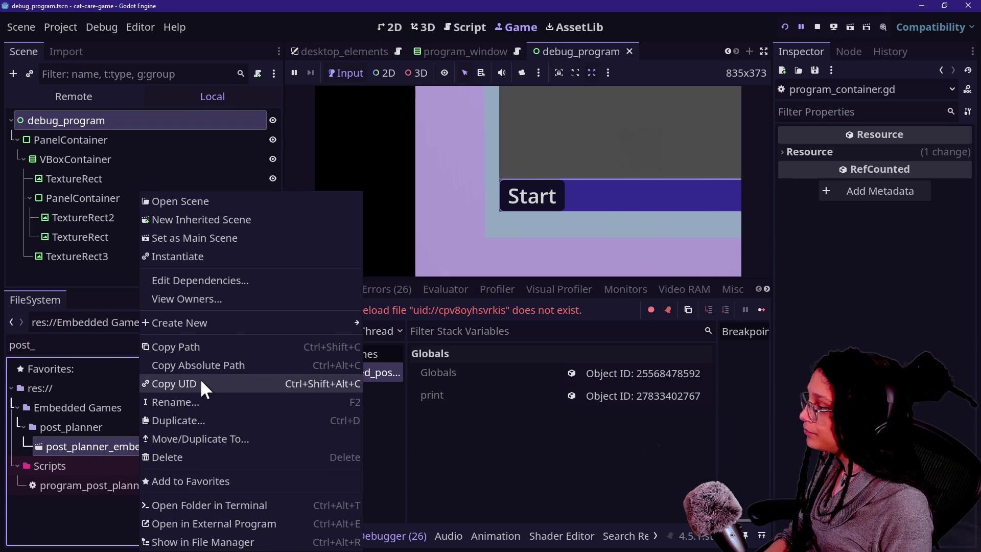
click(201, 384)
- Hide the debugger and side panels and quick-open manage_programs.gd
click(458, 29)
drag(591, 252, 592, 248)
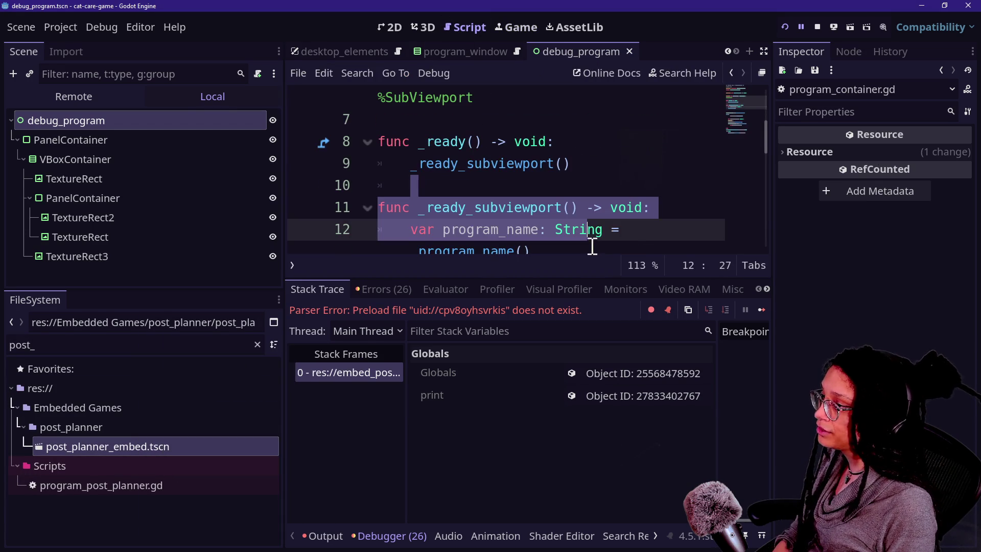
key(ctrl+j)
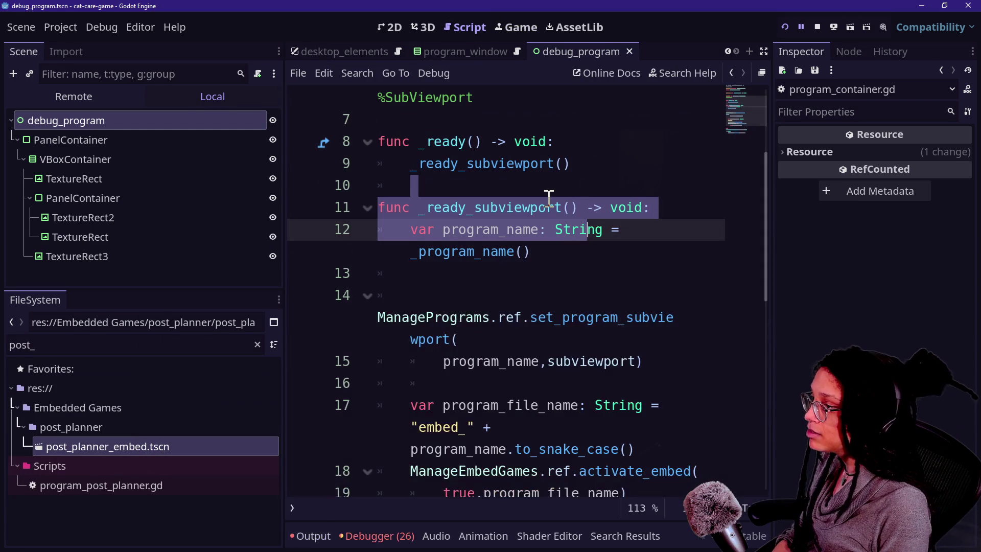
key(ctrl+shift+F11)
scroll(475, 251, up, 3)
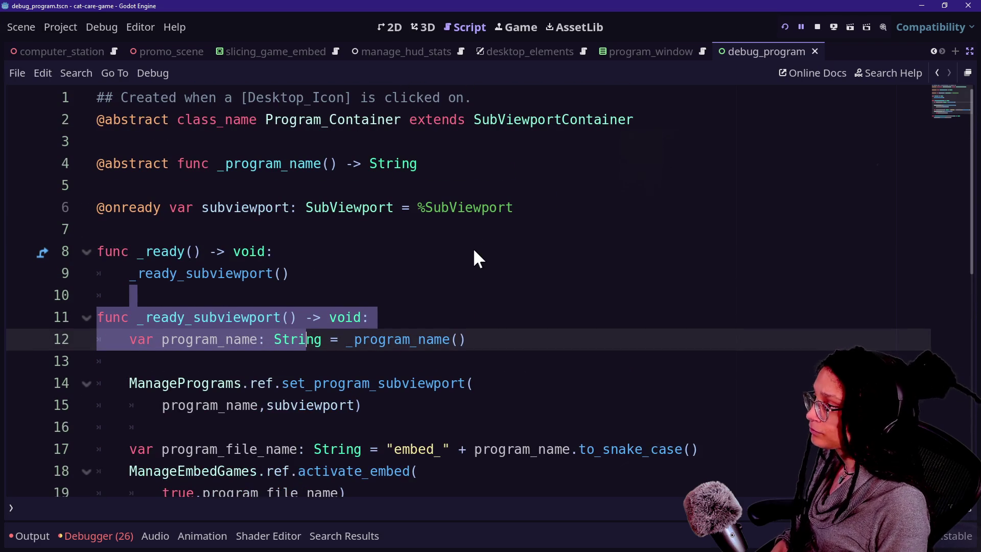
click(476, 250)
key(shift+alt+o)
text(manag)
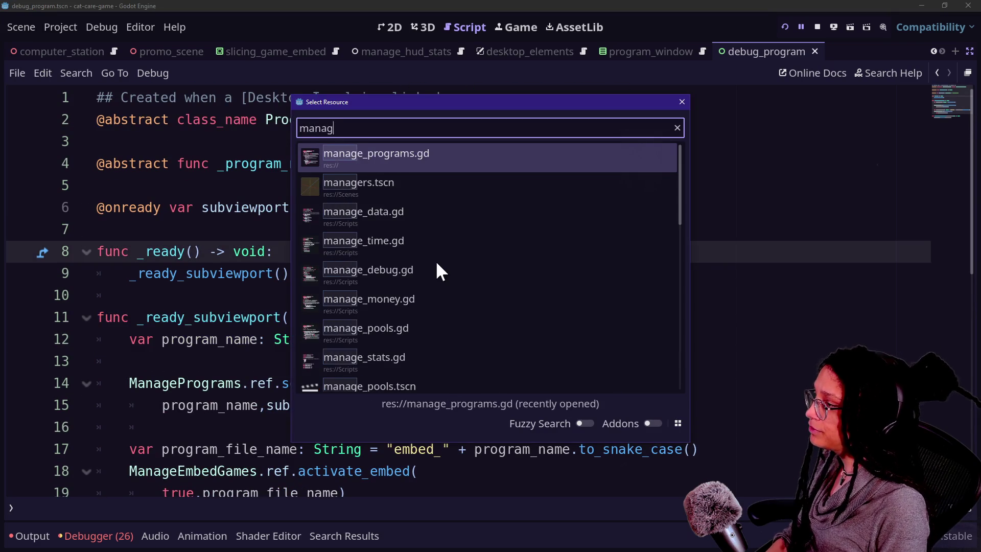
key(Escape)
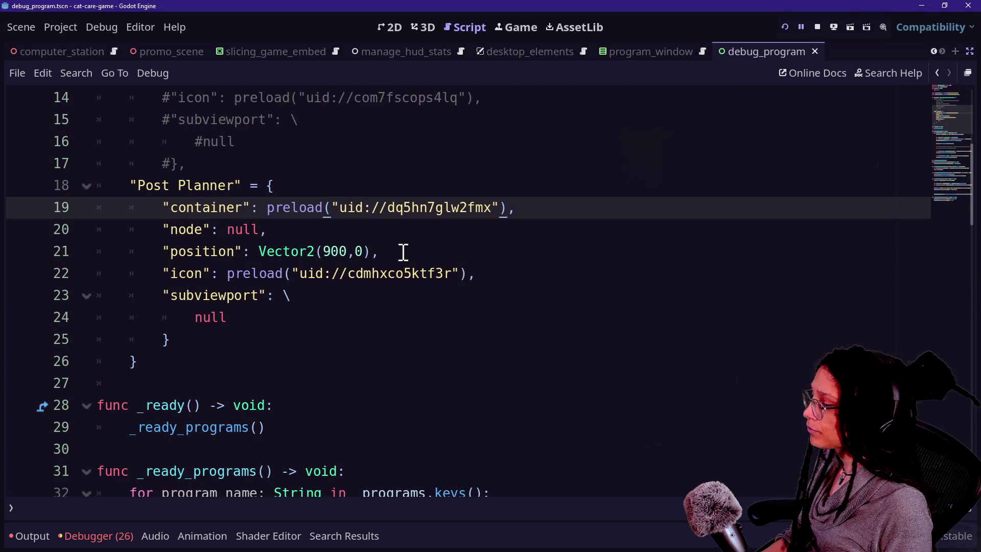
- Search the script, then all project files, for the missing preload UID, finding 0 matches
click(74, 536)
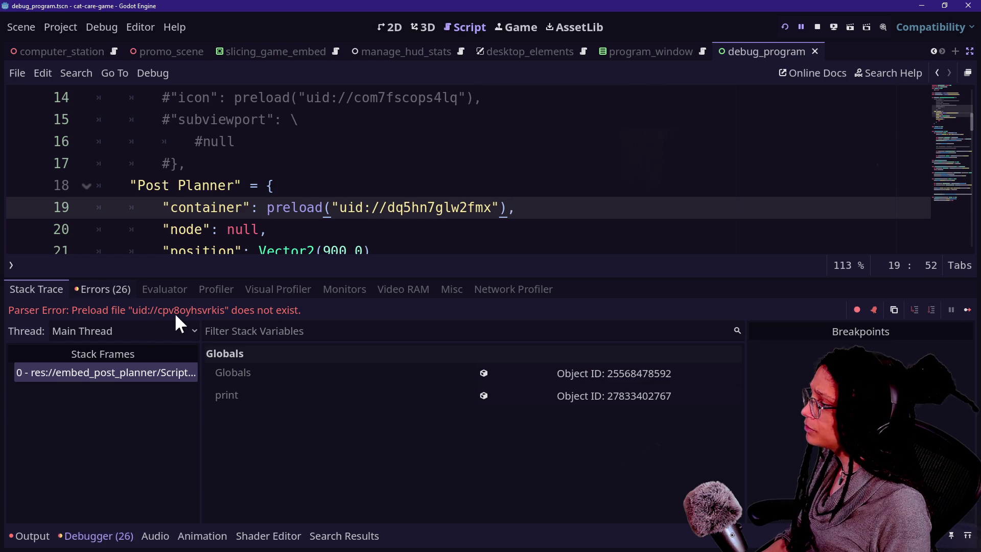
click(370, 227)
key(ctrl+f)
text(cpb)
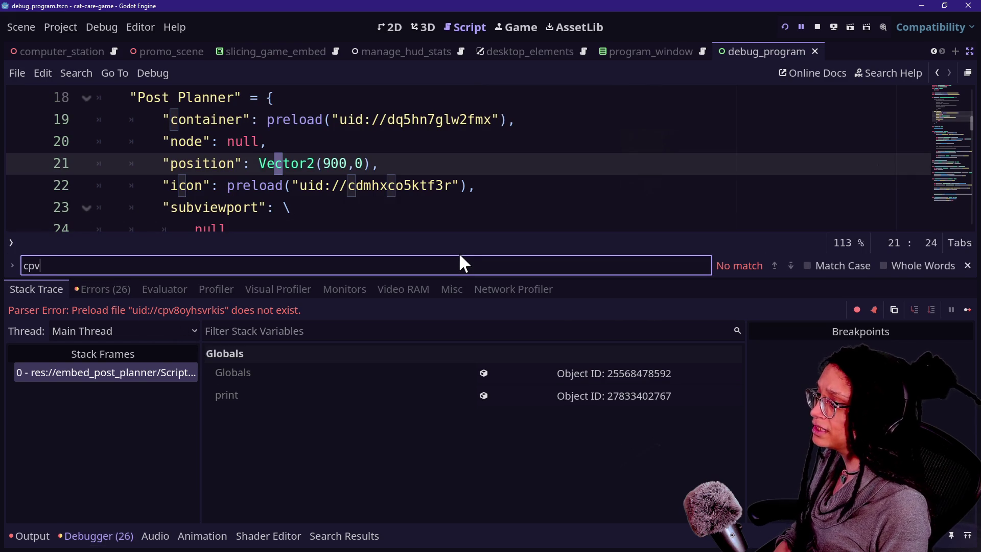
click(334, 146)
key(ctrl+shift+f)
text(cpv8)
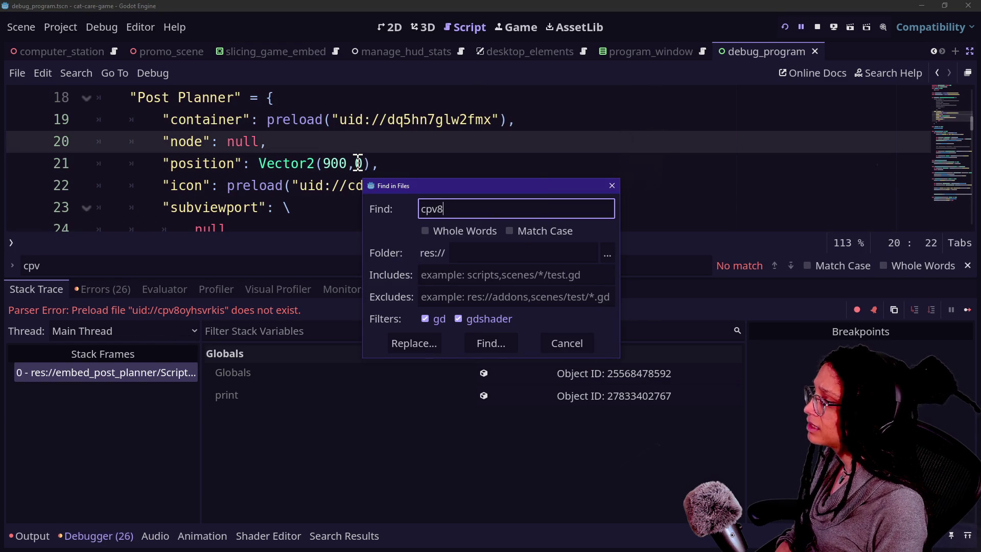
key(Return)
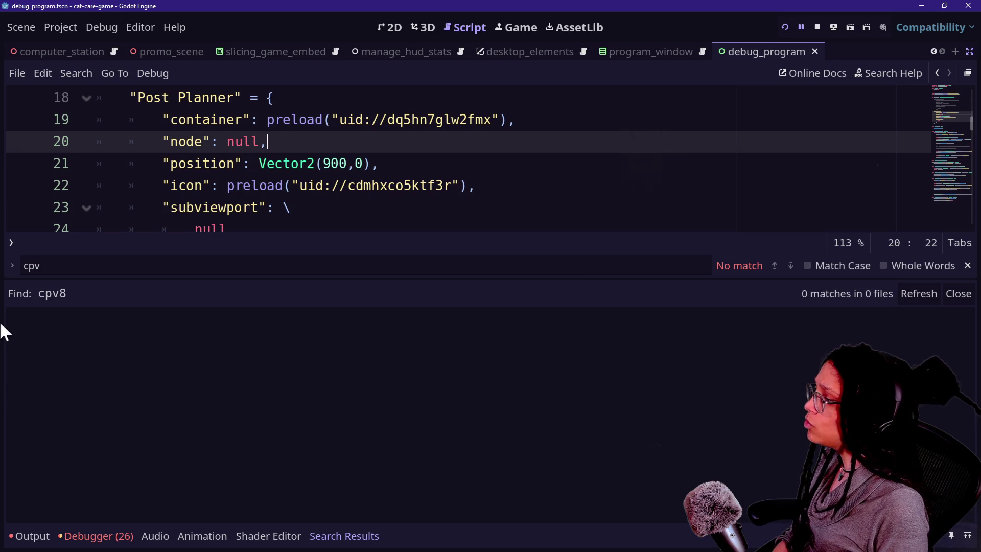
click(69, 540)
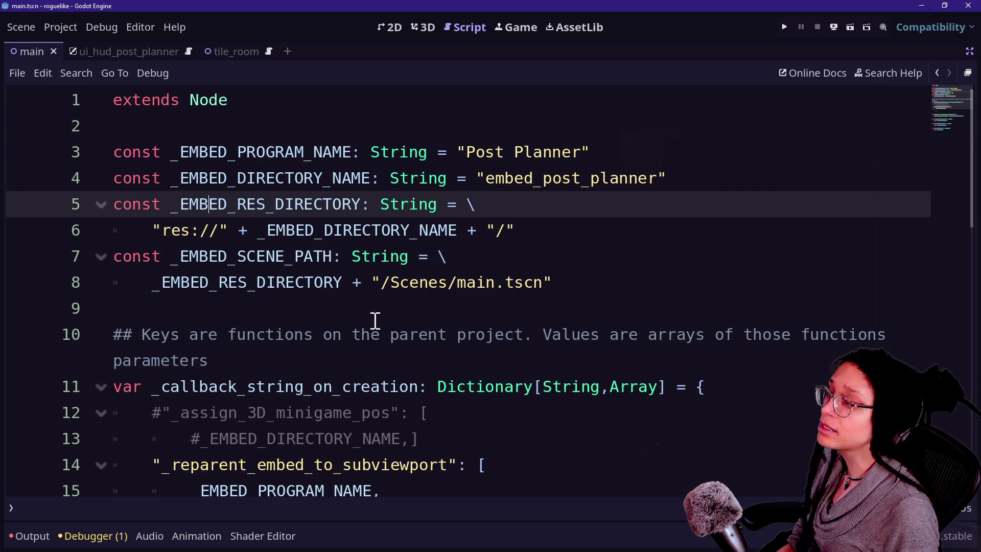
- Search the project for 'cpv' and open manage_debug_post_planner.gd at the line 8 uid match
click(375, 250)
key(ctrl+shift+f)
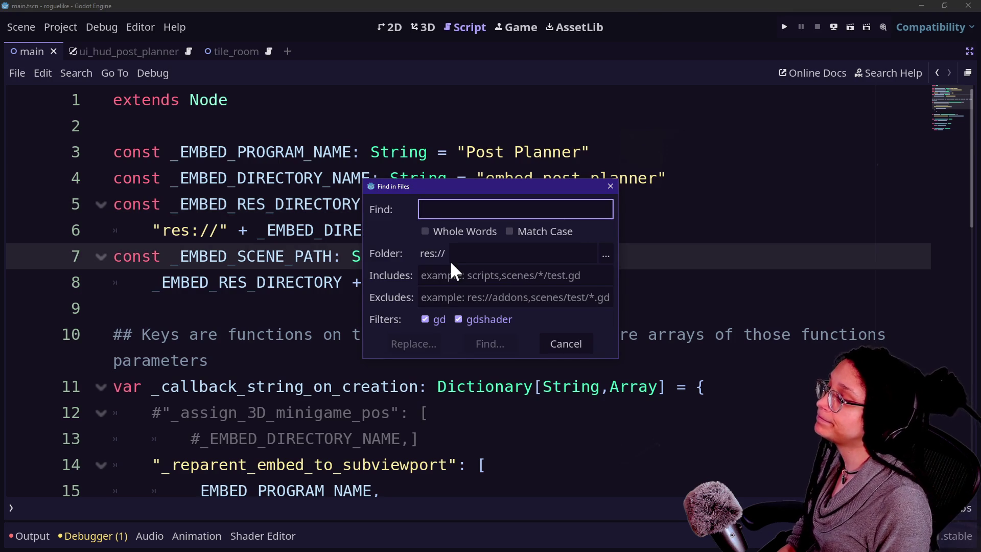
text(_)
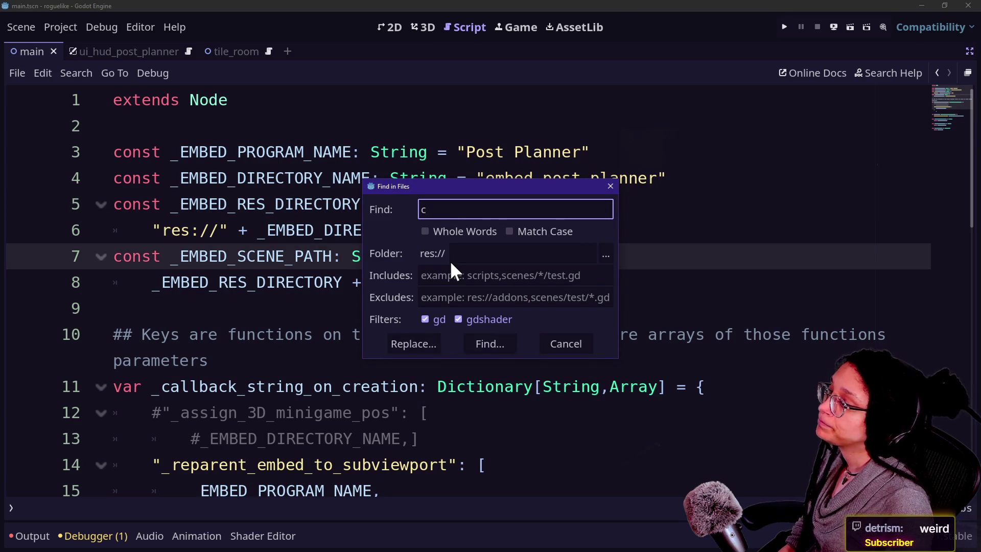
key(BackSpace)
text(cpv)
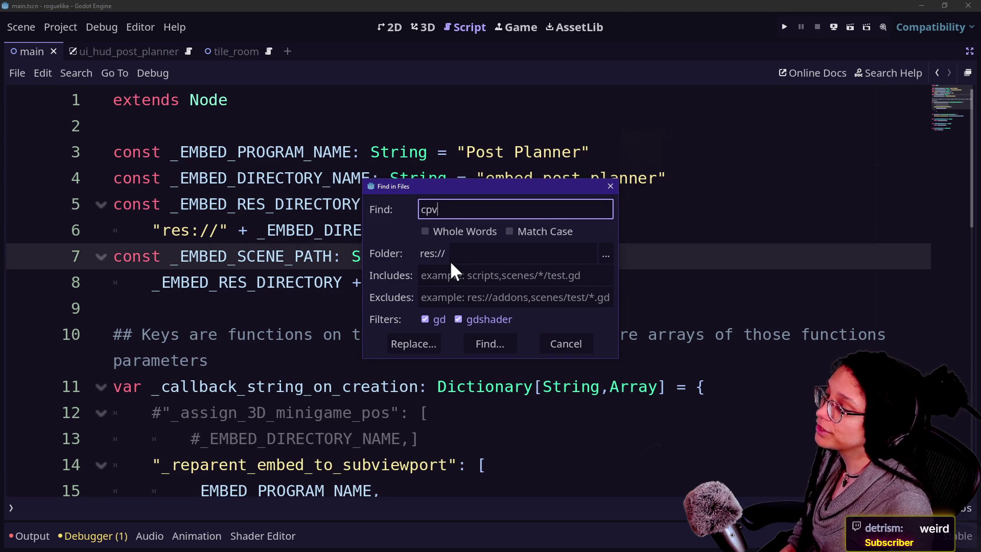
click(493, 347)
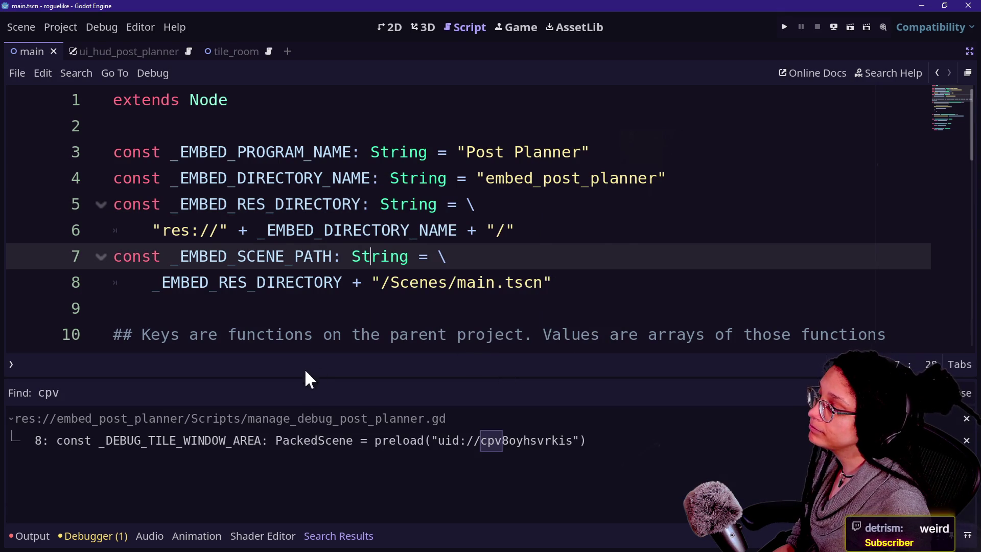
click(219, 427)
click(219, 428)
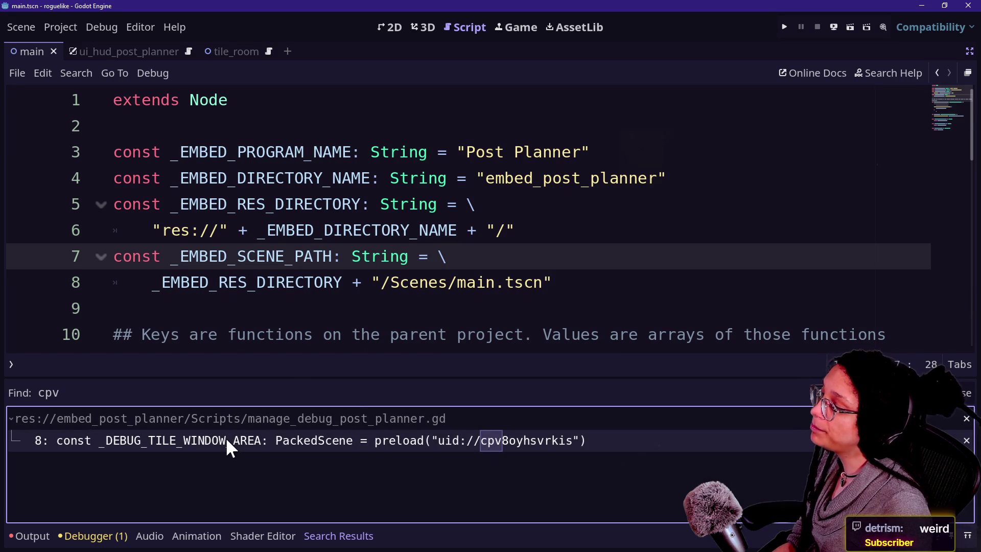
key(Down)
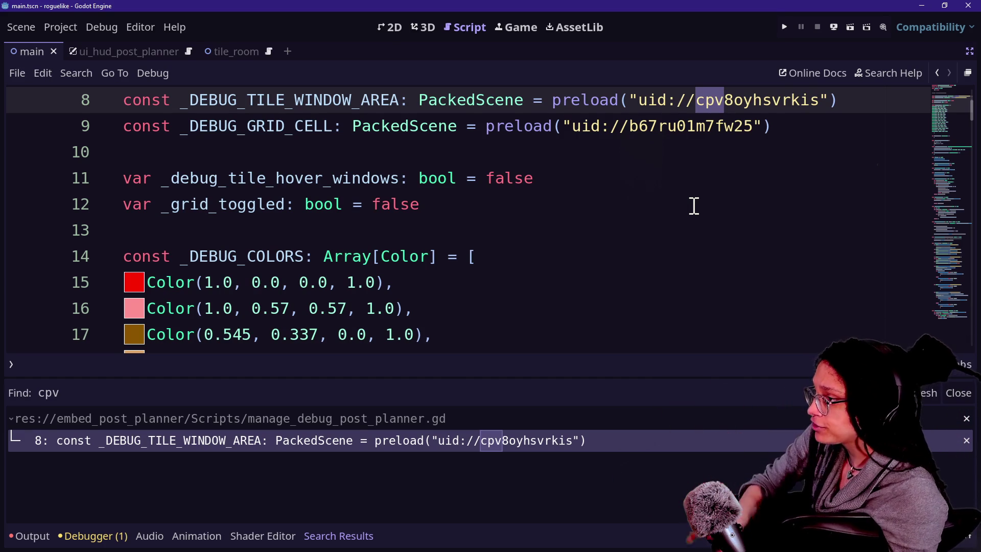
key(Down)
key(Down)
key(Down)
key(Up)
key(Up)
key(Up)
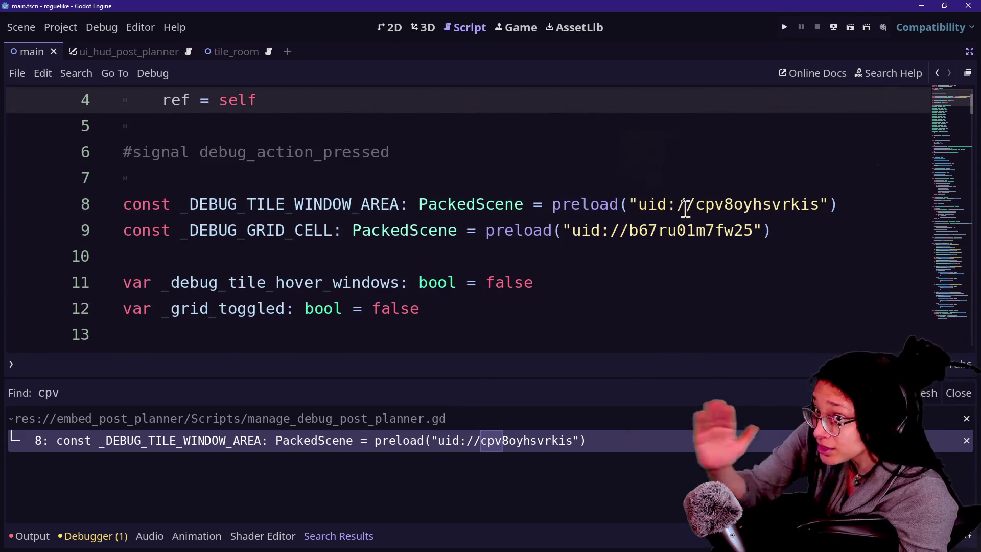
click(629, 205)
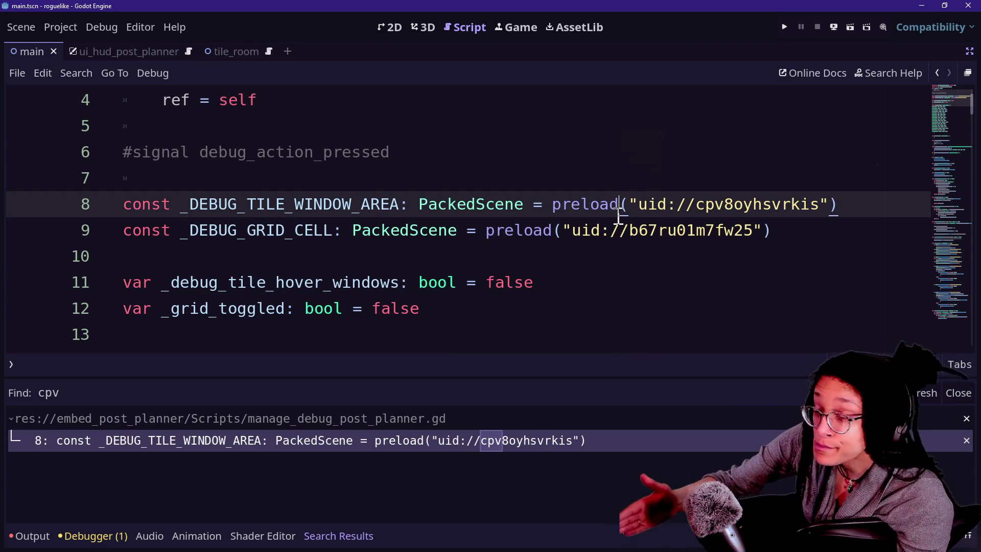
key(Down)
key(Up)
key(Up)
key(Up)
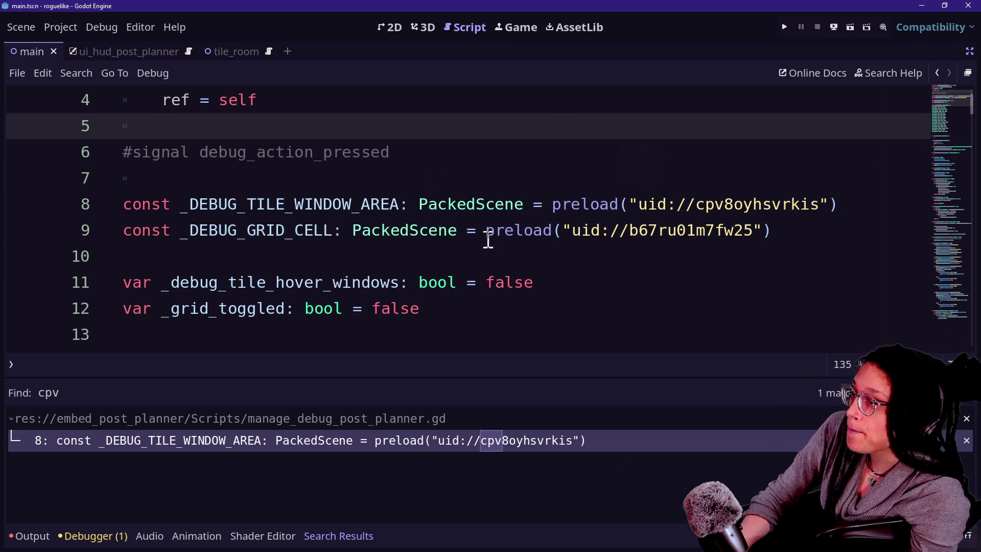
- Add a _ready_packed_scenes() call as the first line of _ready
click(495, 225)
scroll(494, 224, down, 3)
scroll(496, 223, down, 10)
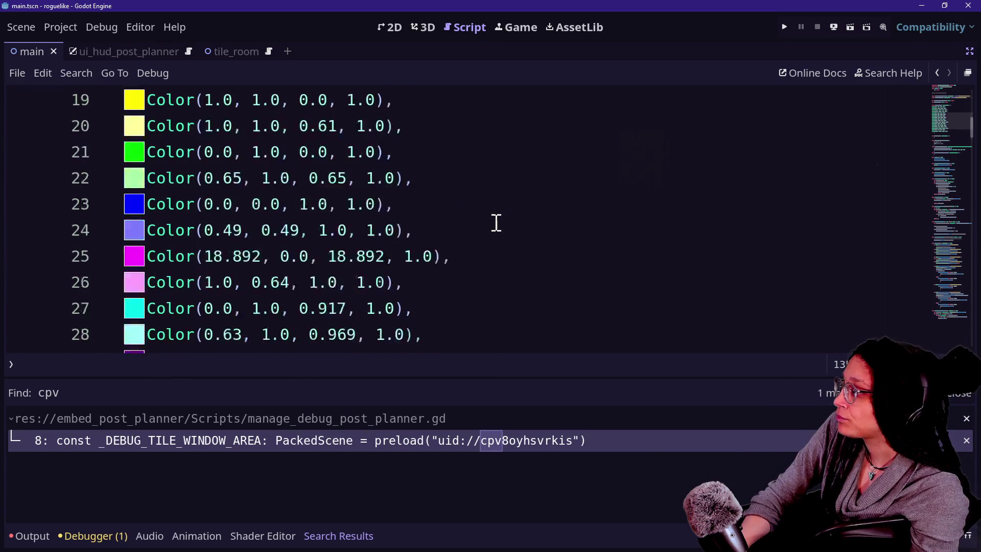
scroll(496, 223, down, 1)
click(464, 185)
click(535, 207)
click(470, 151)
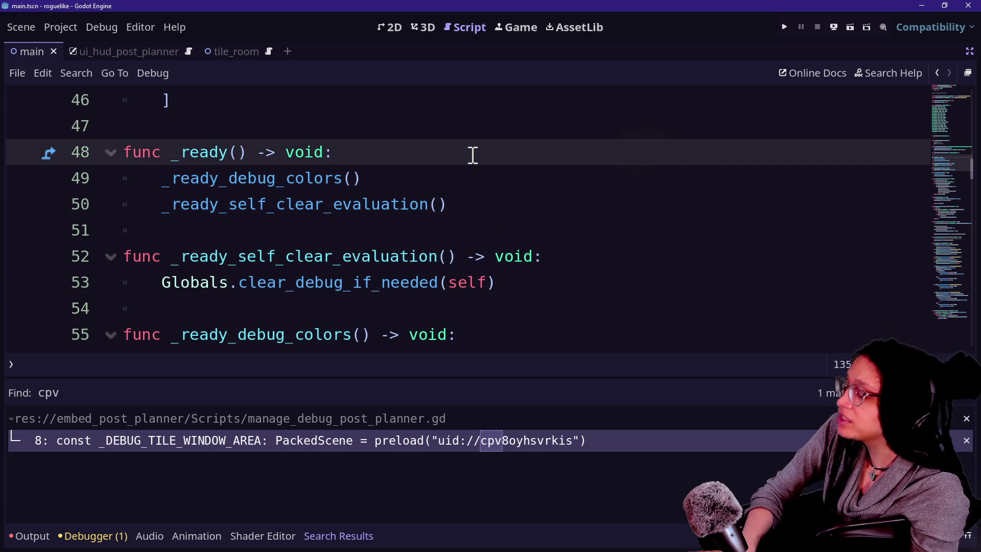
key(Return)
text(_)
text(dy_)
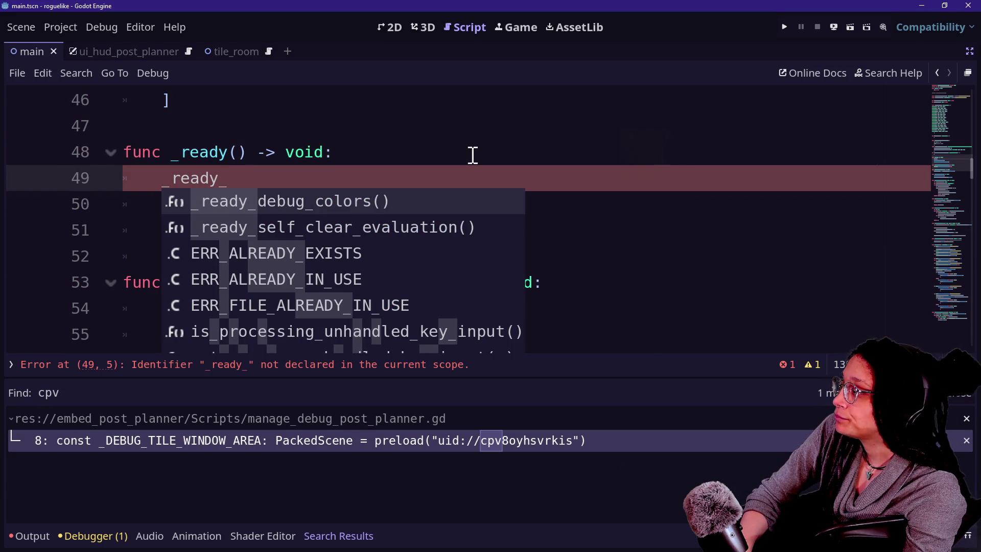
text(packed_scene)
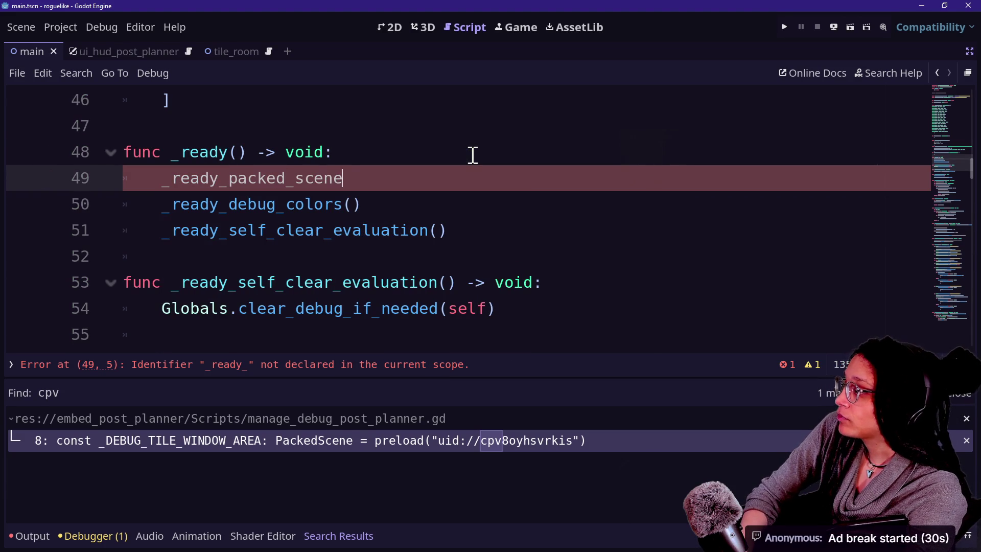
text(s())
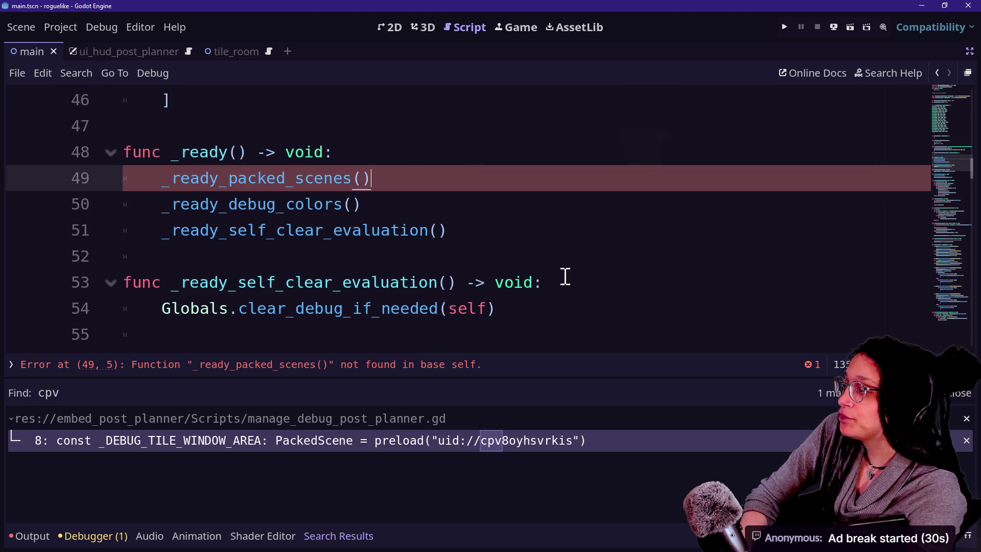
- Create func _ready_packed_scenes() -> void below _ready and paste the two preload lines into it
click(568, 225)
key(Return)
key(Return)
text(unc)
key(ctrl+v)
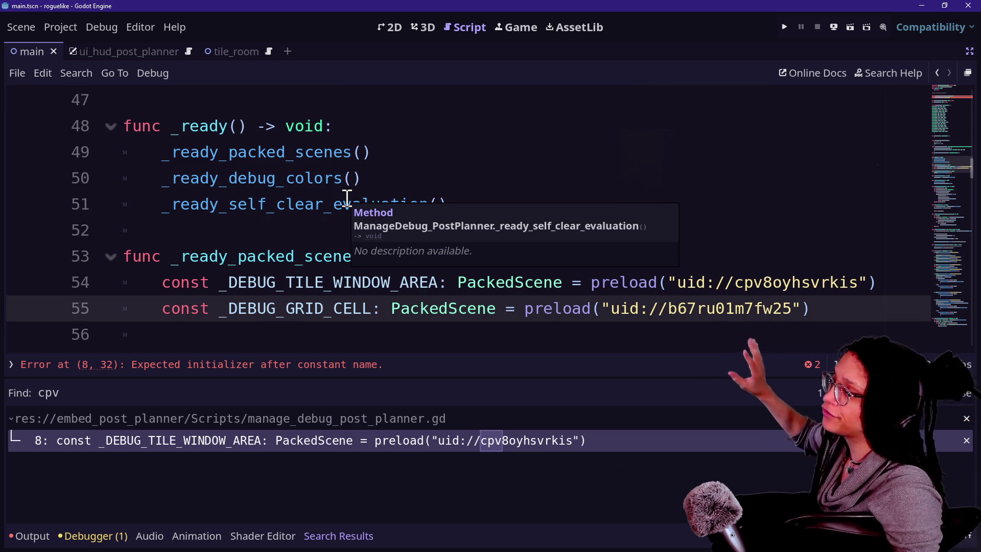
drag(324, 151, 449, 270)
click(449, 273)
drag(529, 308, 452, 203)
click(451, 203)
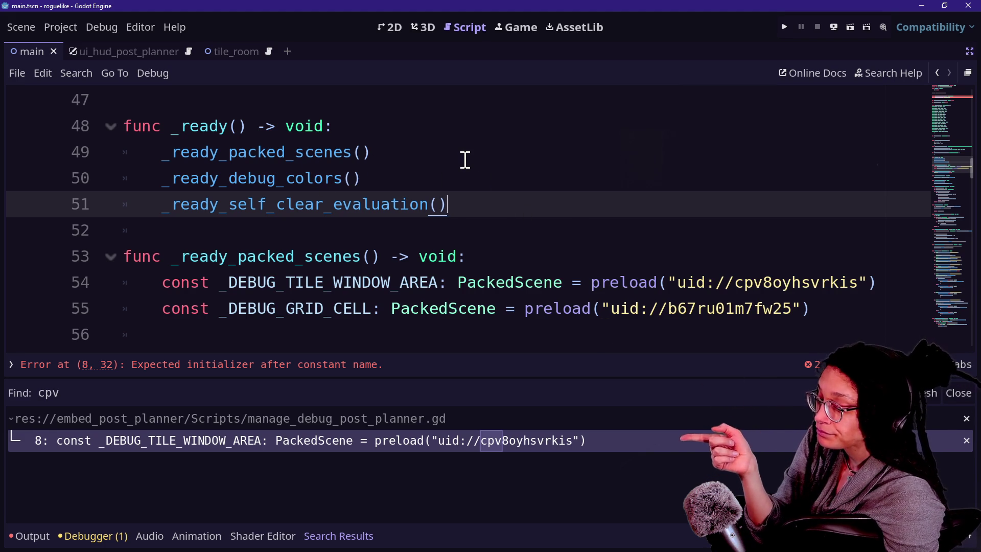
drag(326, 272, 460, 382)
click(422, 256)
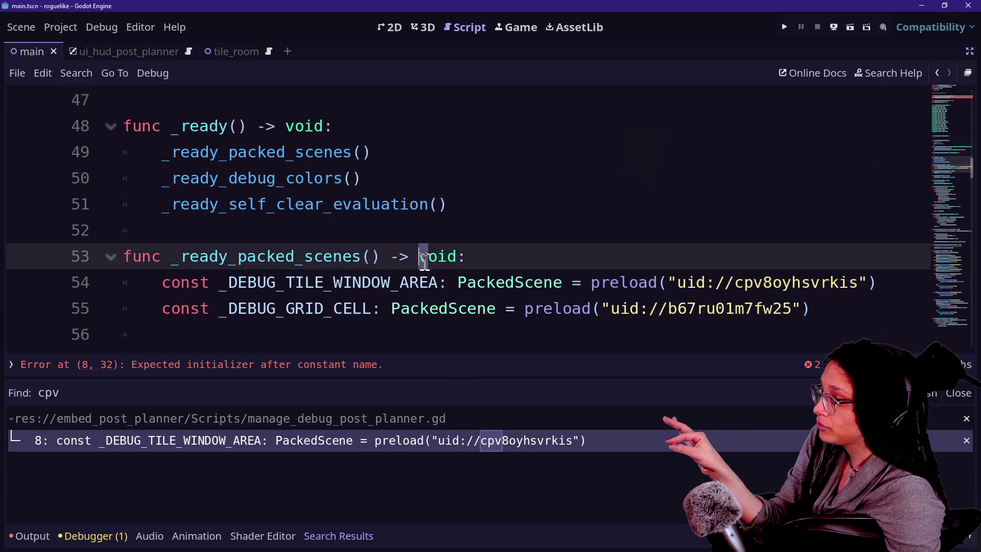
- Review the moved preload lines 54–55 and select their const keyword for removal
click(280, 282)
drag(458, 282, 540, 291)
click(540, 291)
drag(658, 282, 893, 308)
click(877, 284)
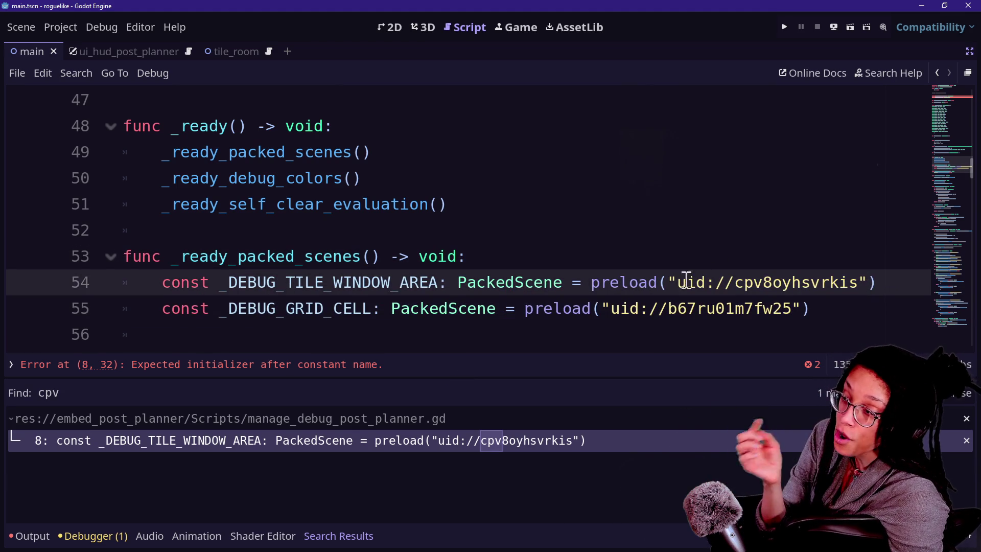
mouse_move(682, 283)
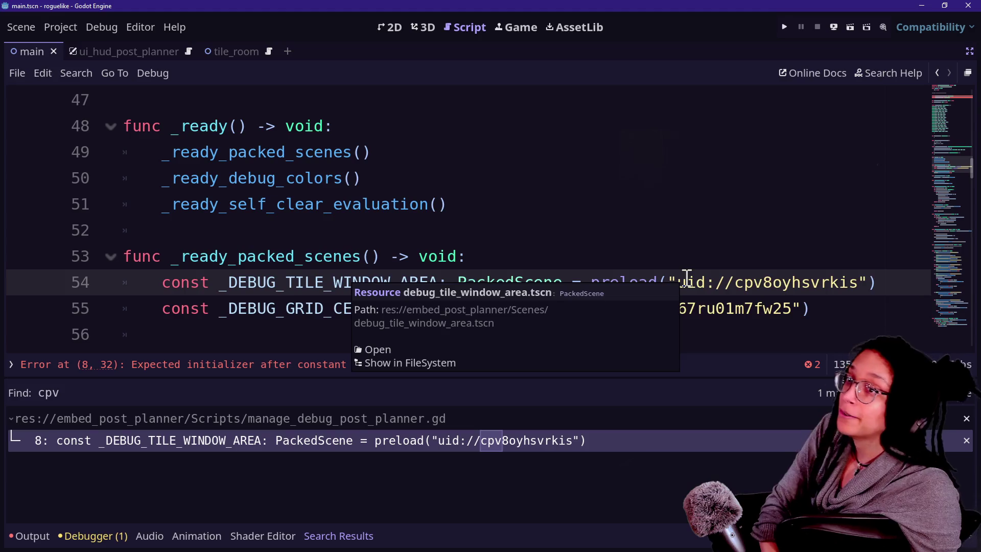
key(Up)
key(Up)
key(Up)
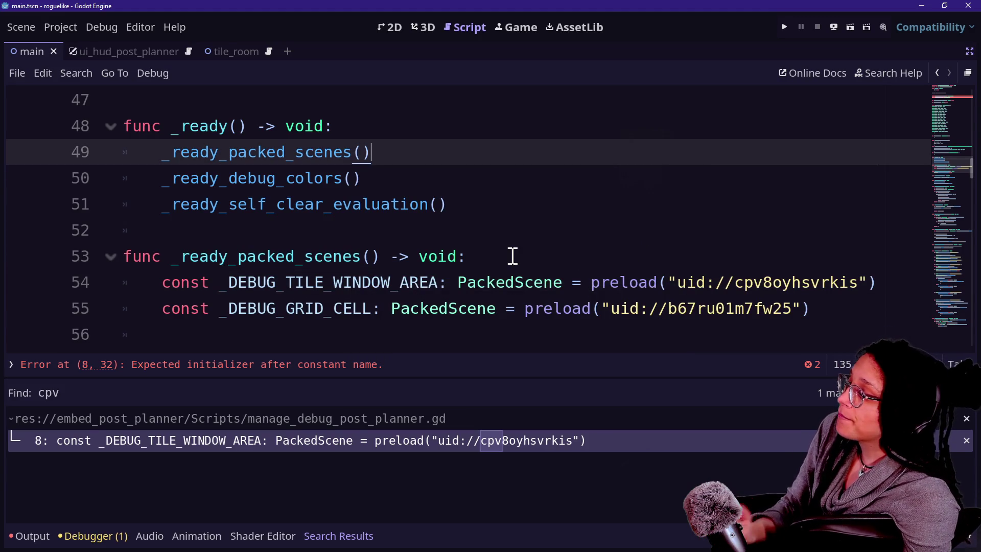
drag(163, 282, 216, 284)
- Strip const and the PackedScene annotations from lines 54–55, change preload to load, and save
click(210, 282)
click(160, 285)
key(ctrl+d)
key(Delete)
key(Delete)
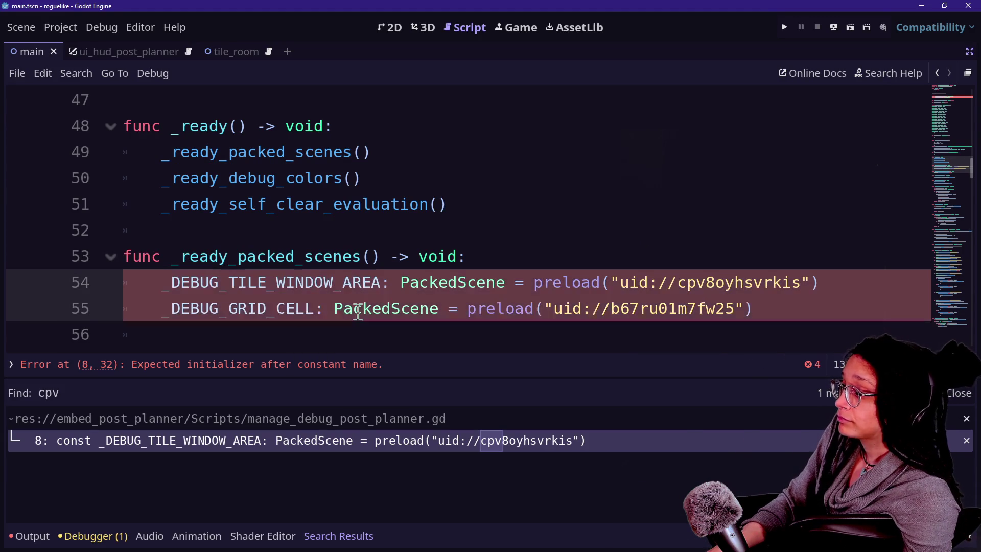
drag(383, 283, 505, 283)
key(ctrl+d)
drag(315, 309, 431, 303)
key(BackSpace)
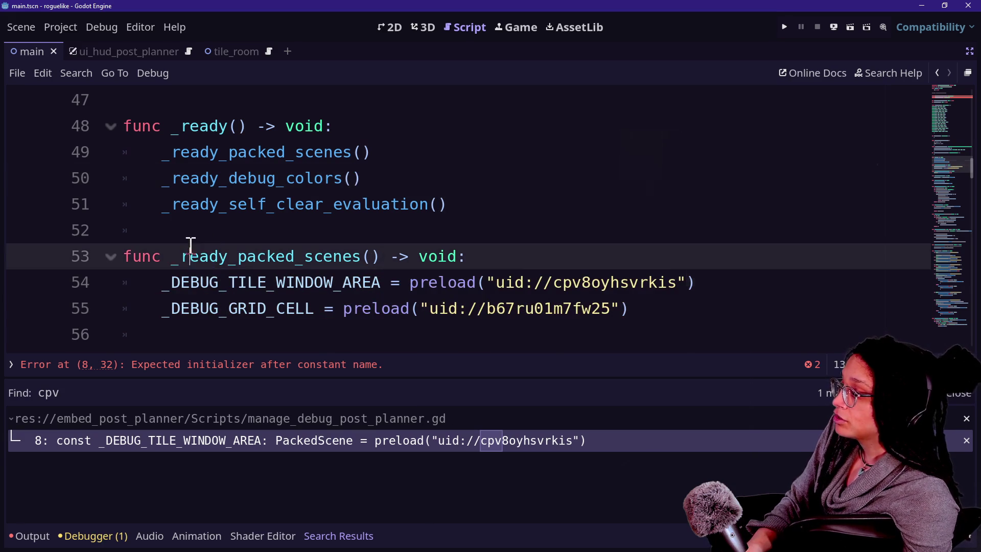
click(438, 282)
click(379, 313)
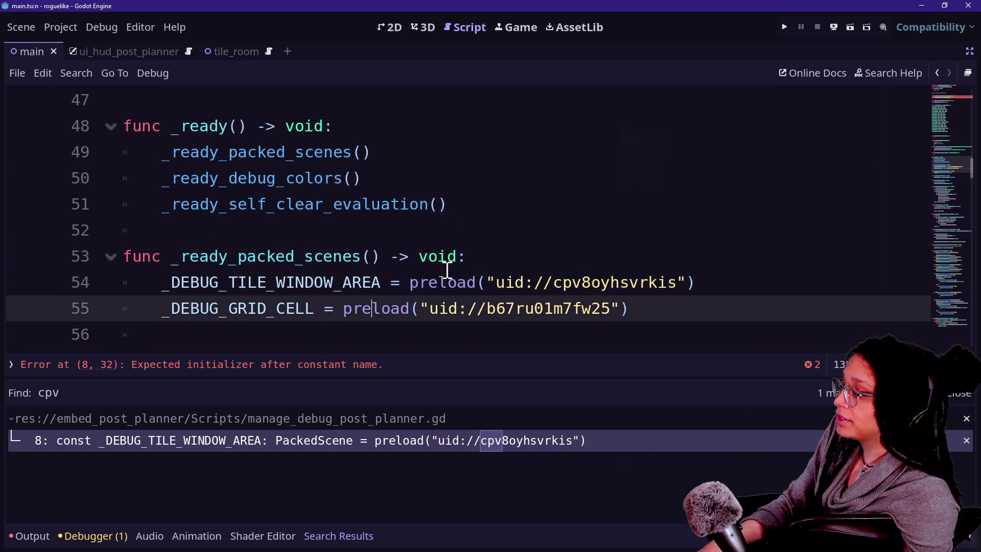
alt+click(438, 279)
key(BackSpace)
key(BackSpace)
key(BackSpace)
key(ctrl+s)
- Change the const declarations on lines 8 and 9 to var
scroll(433, 182, up, 15)
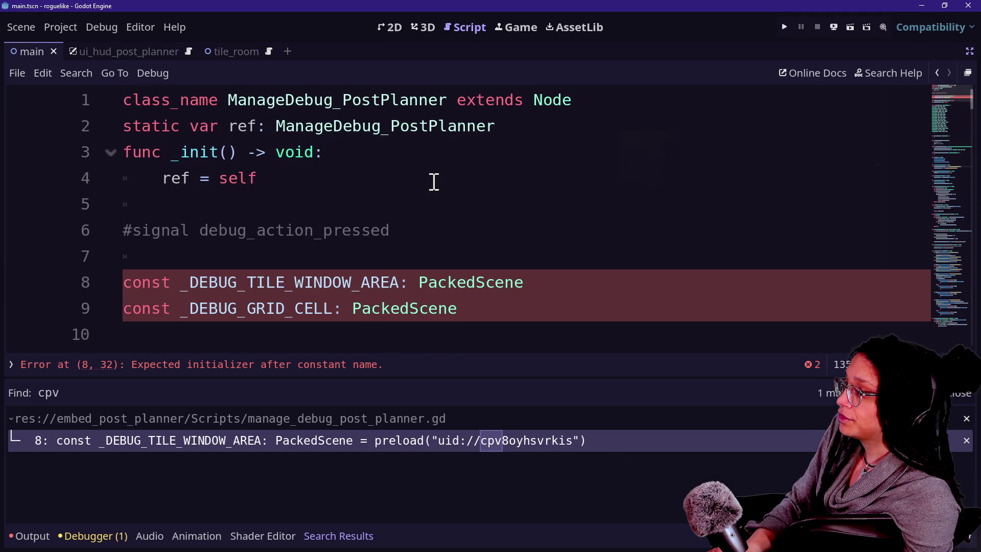
scroll(385, 252, down, 3)
click(386, 245)
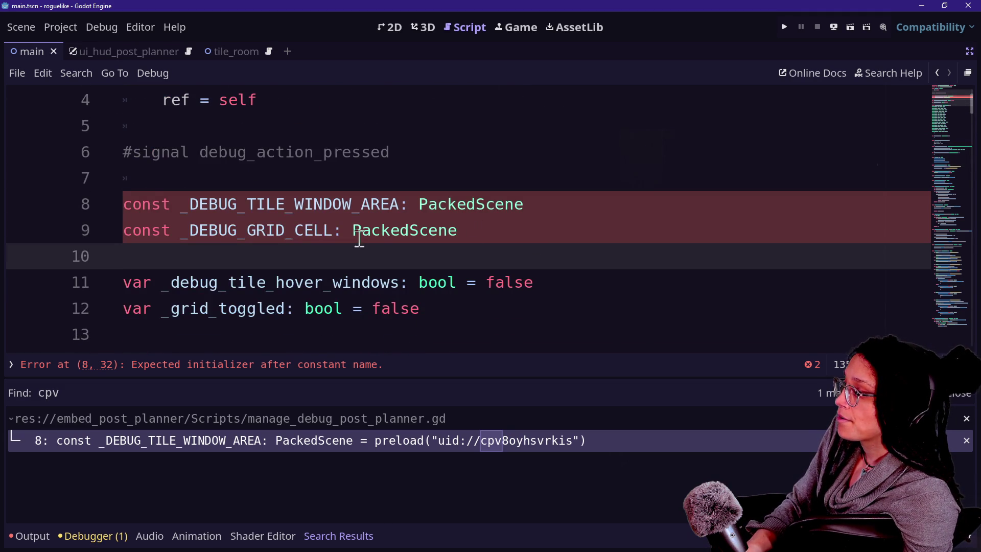
drag(171, 204, 119, 204)
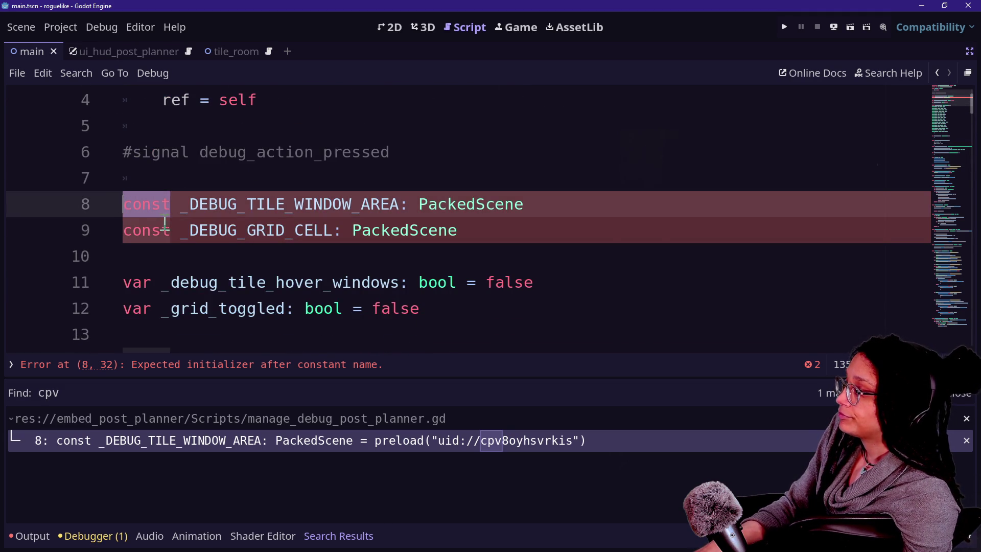
key(ctrl+d)
key(Right)
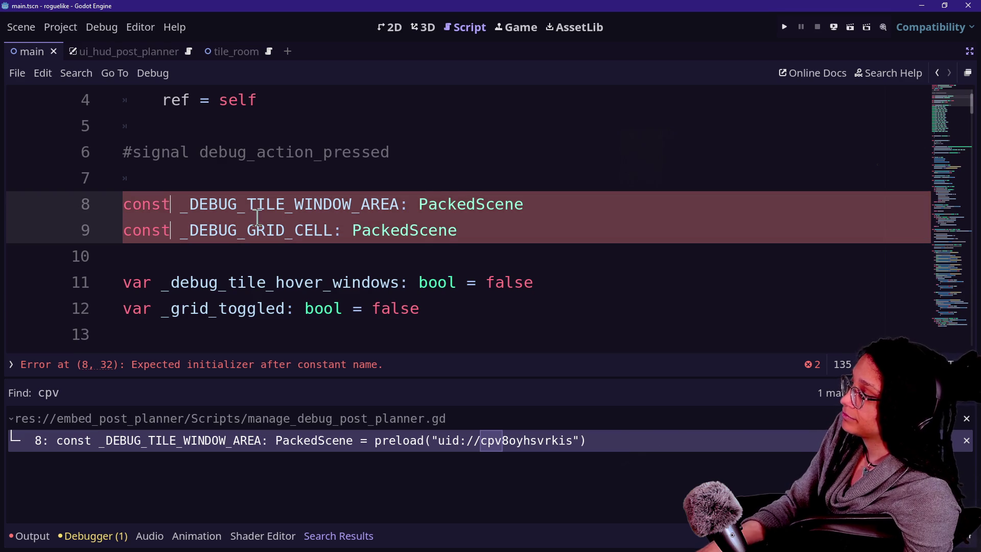
key(BackSpace)
key(BackSpace)
key(BackSpace)
text(var)
- Rename _DEBUG_TILE_WINDOW_AREA and _DEBUG_GRID_CELL to lowercase with Replace All, then run the project
drag(163, 204, 390, 203)
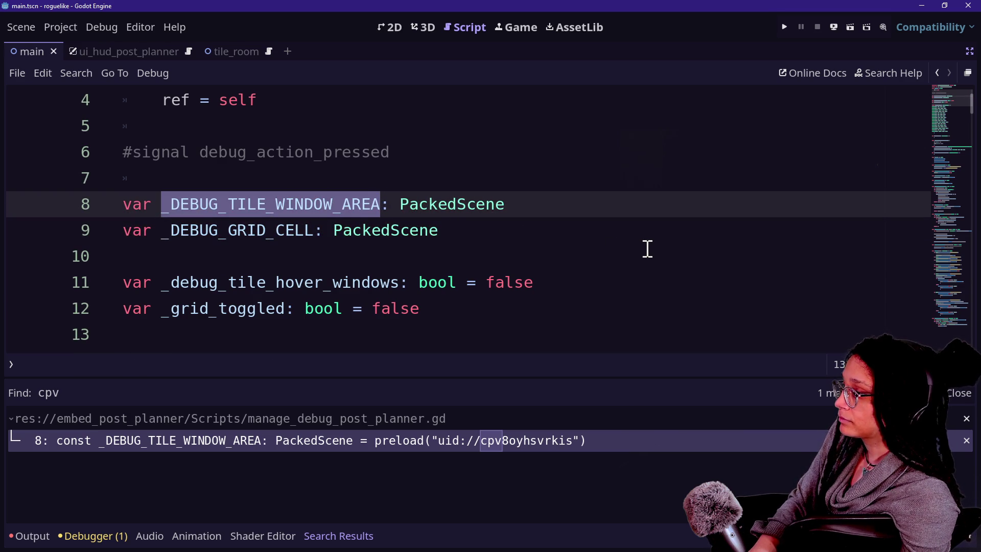
key(ctrl+r)
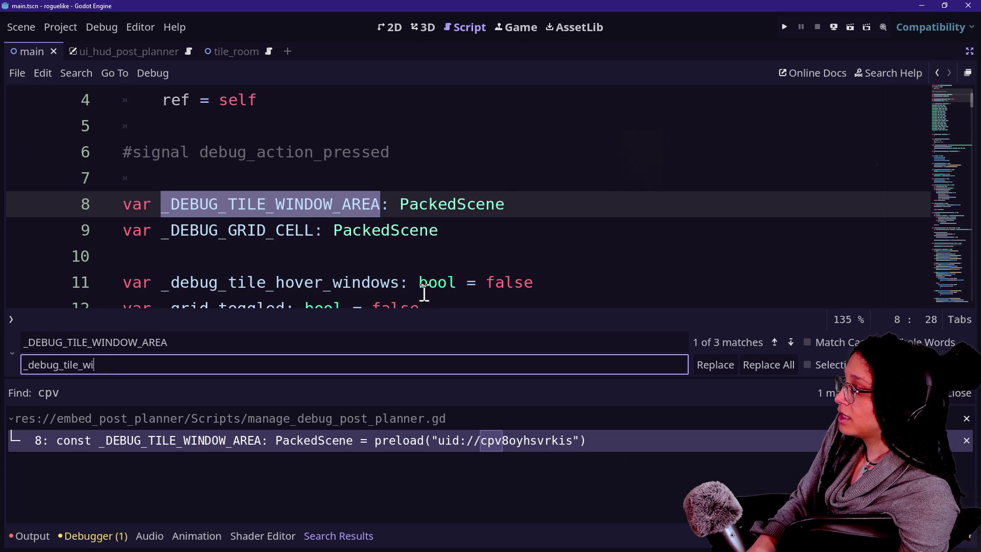
text(a)
click(762, 365)
drag(162, 231, 314, 232)
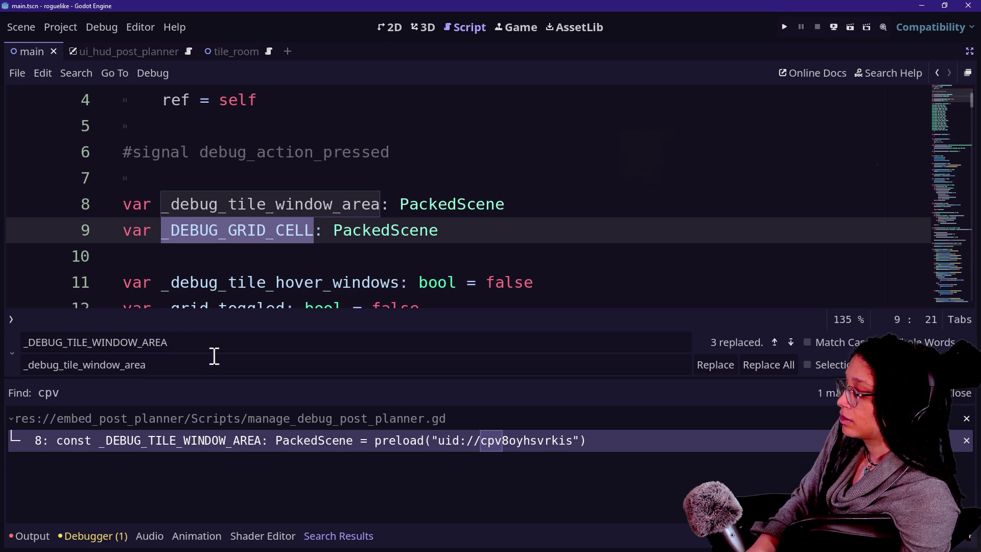
key(ctrl+r)
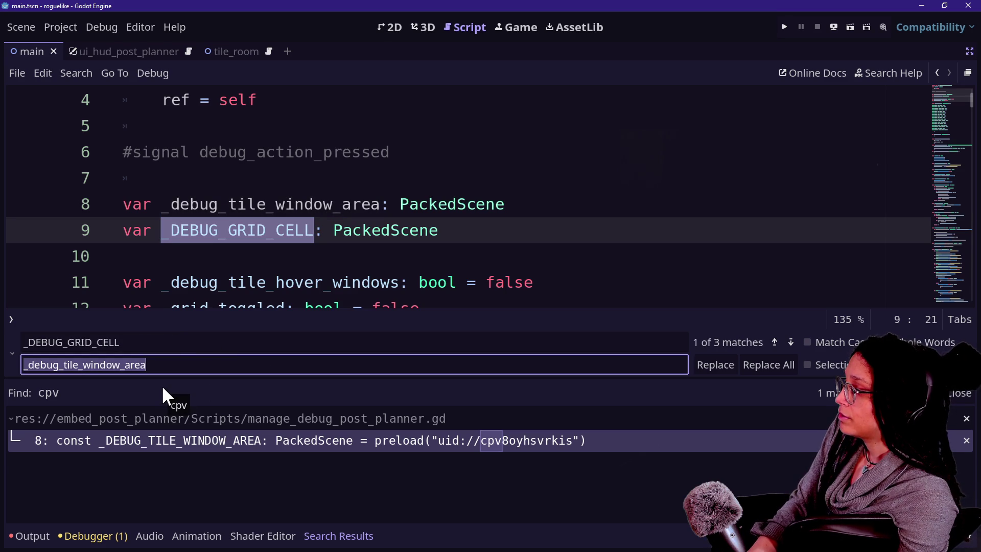
text(_debug_grid_cell)
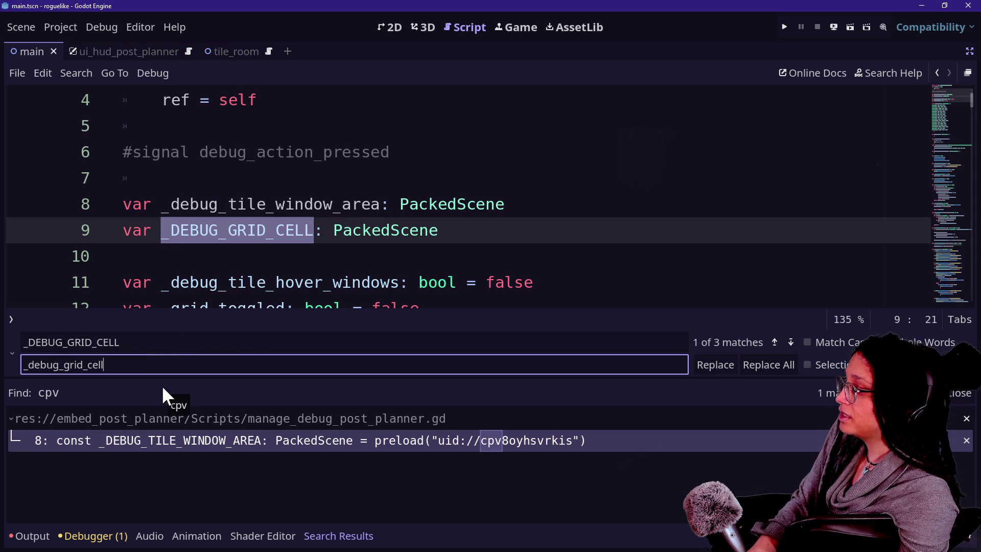
key(ctrl+s)
click(766, 369)
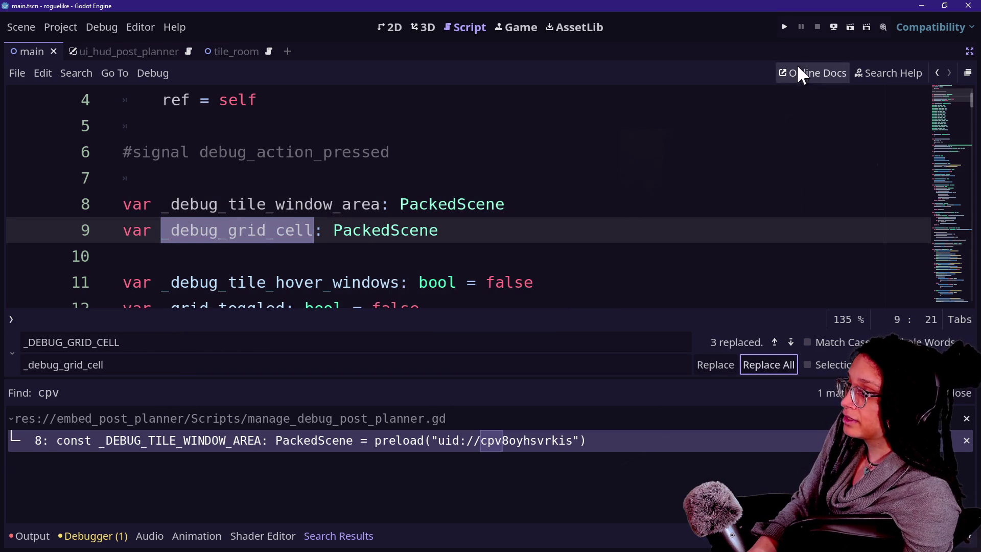
click(785, 26)
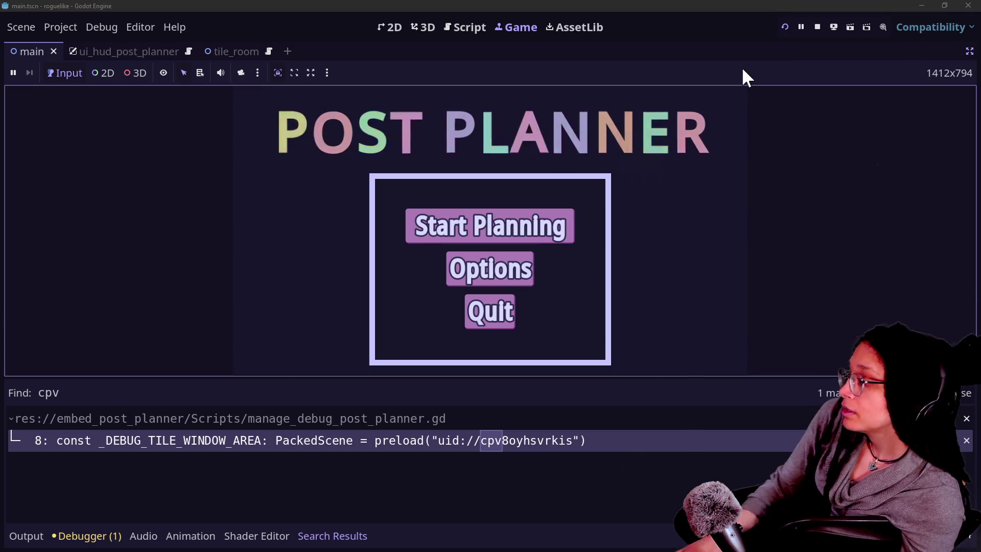
- Start planning on the Mewsky platform, view the whole map, then stop the game and save
click(540, 234)
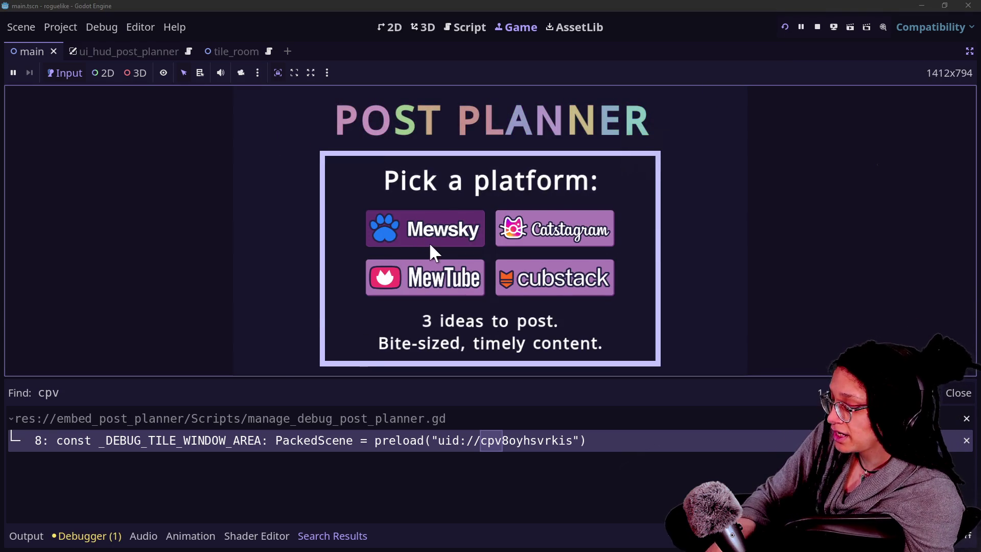
click(422, 242)
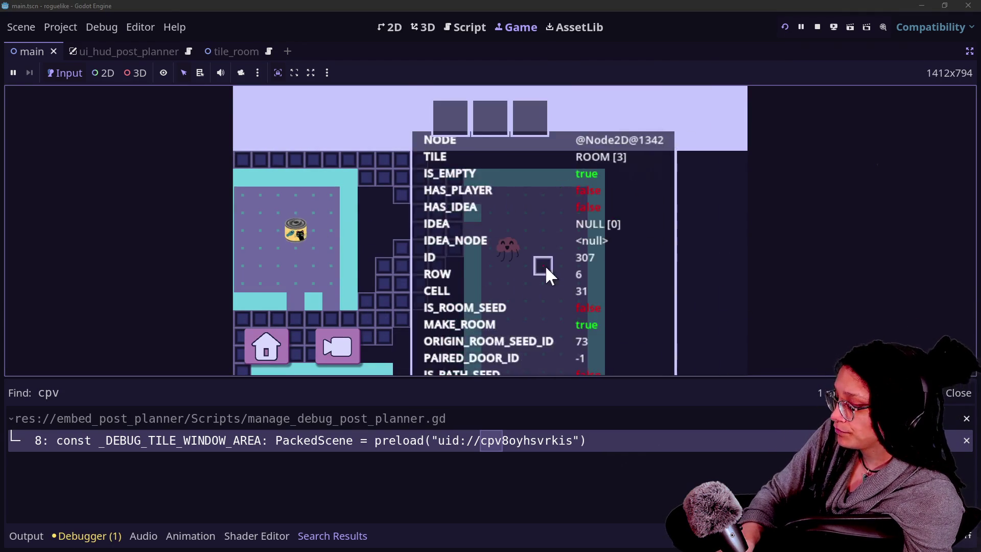
click(352, 345)
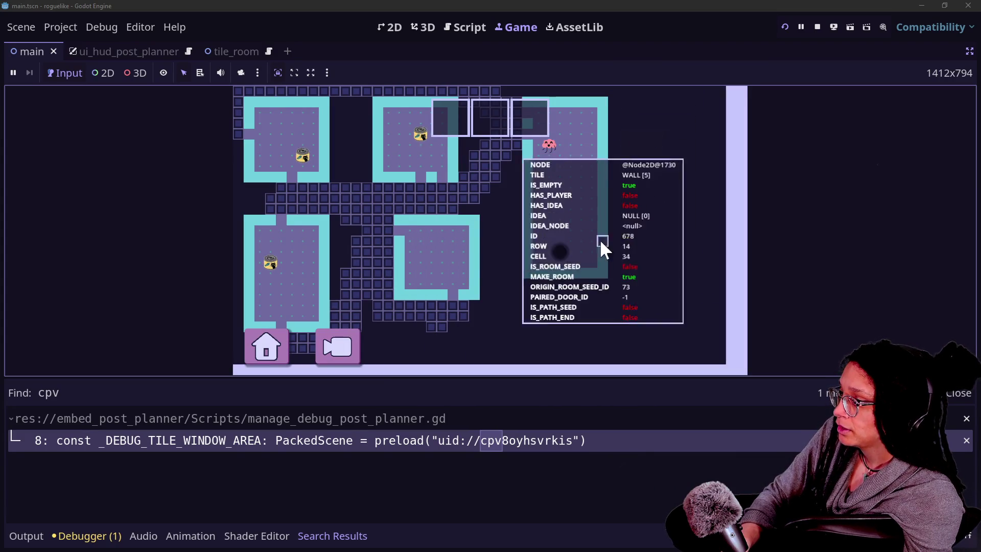
click(833, 28)
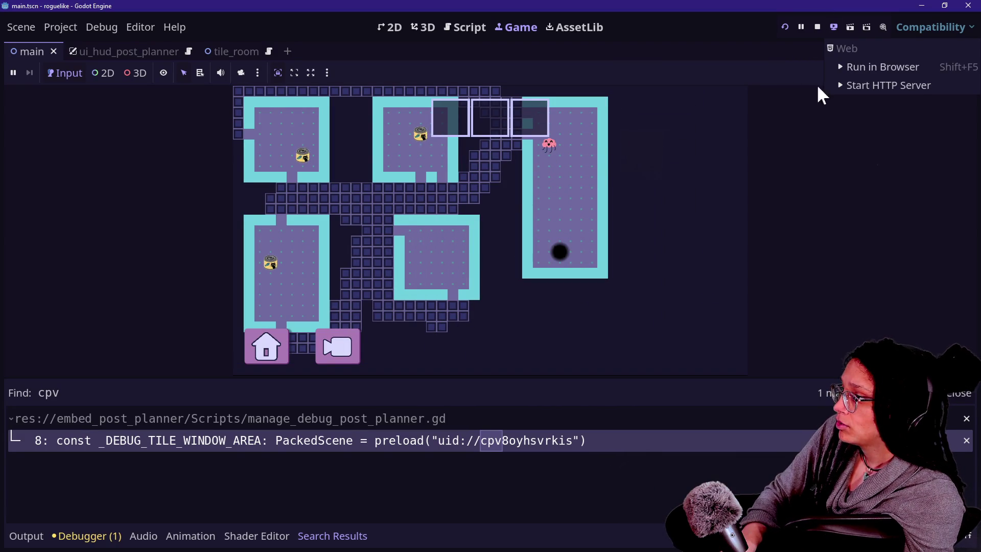
click(817, 26)
key(ctrl+s)
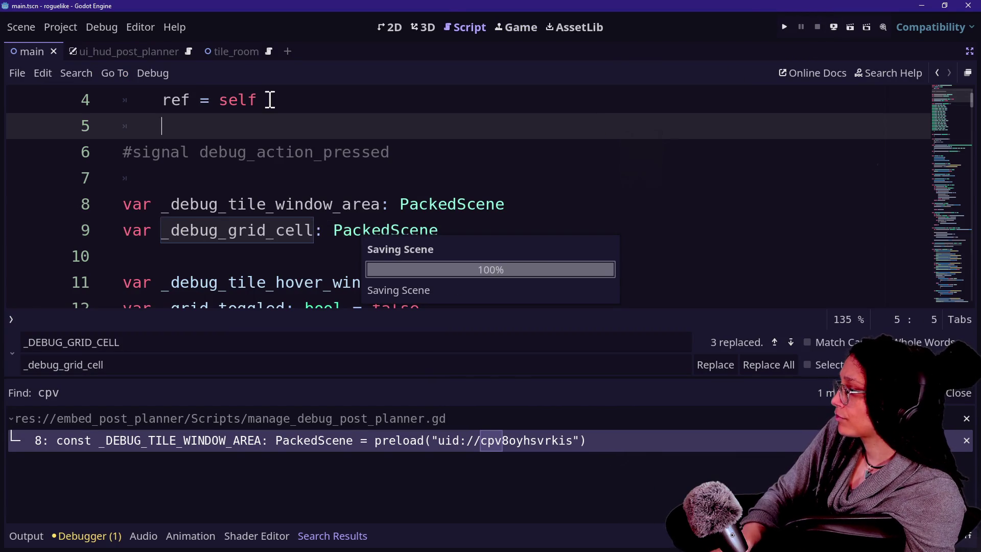
- Export the PCK over embed_post_planner.pck in Embedded Games, which fails with a file-in-use error
click(22, 26)
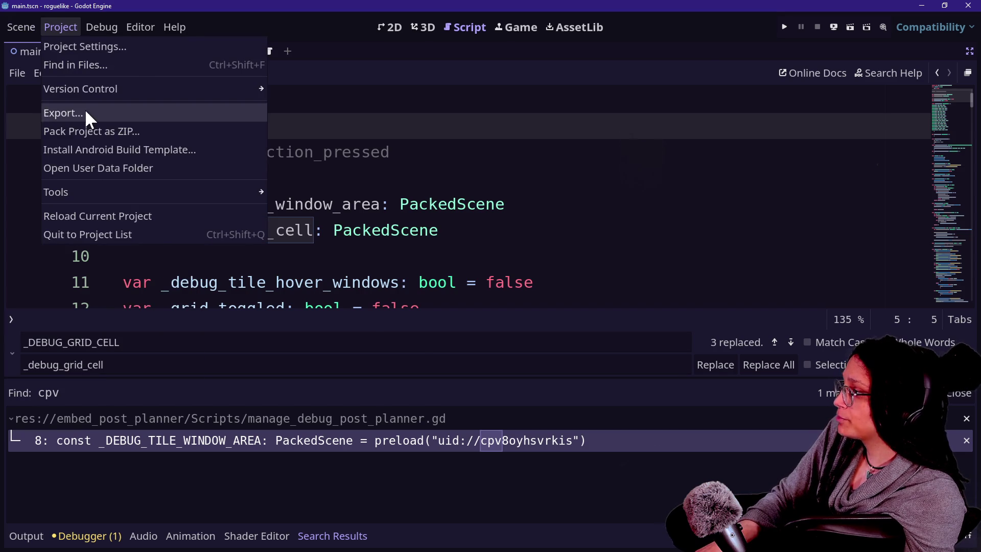
click(84, 112)
click(513, 394)
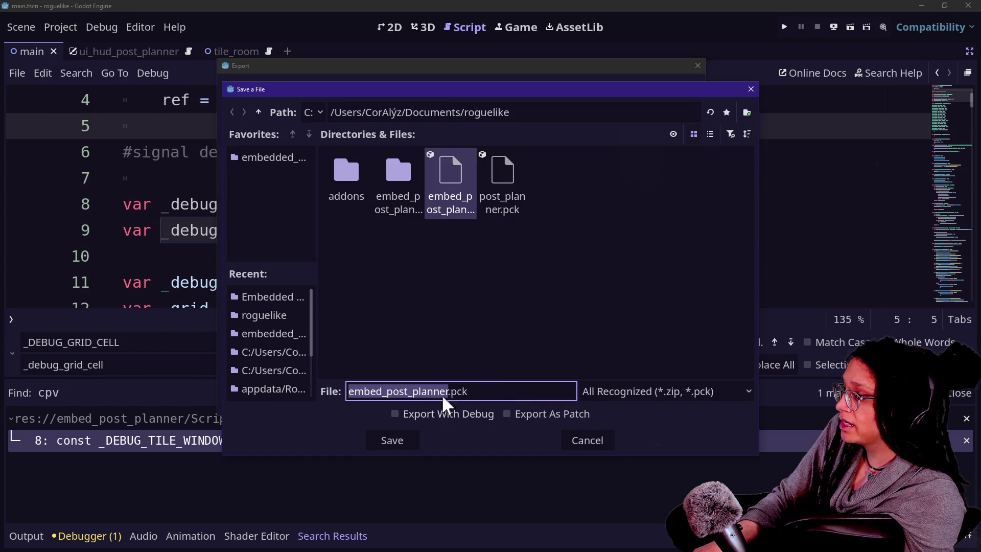
click(280, 296)
click(399, 442)
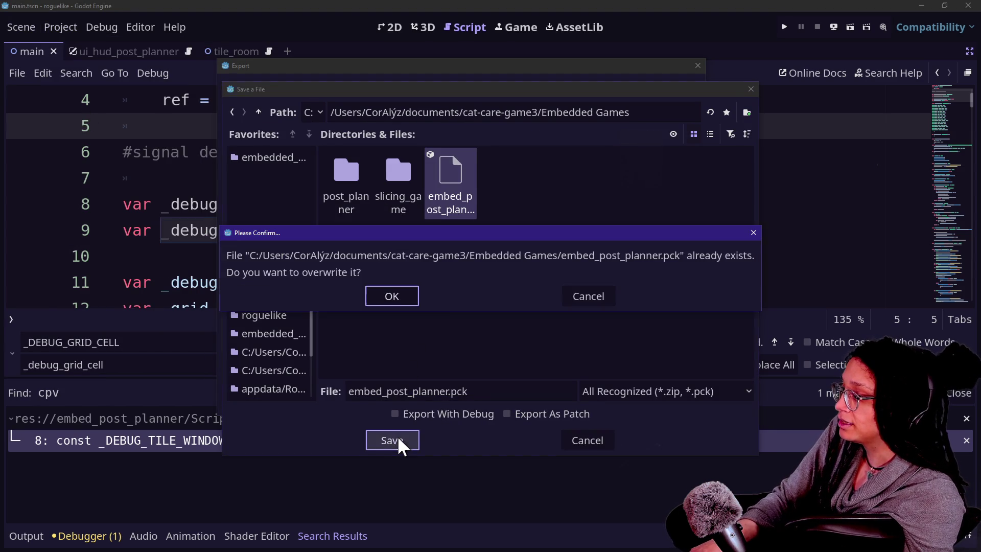
click(417, 301)
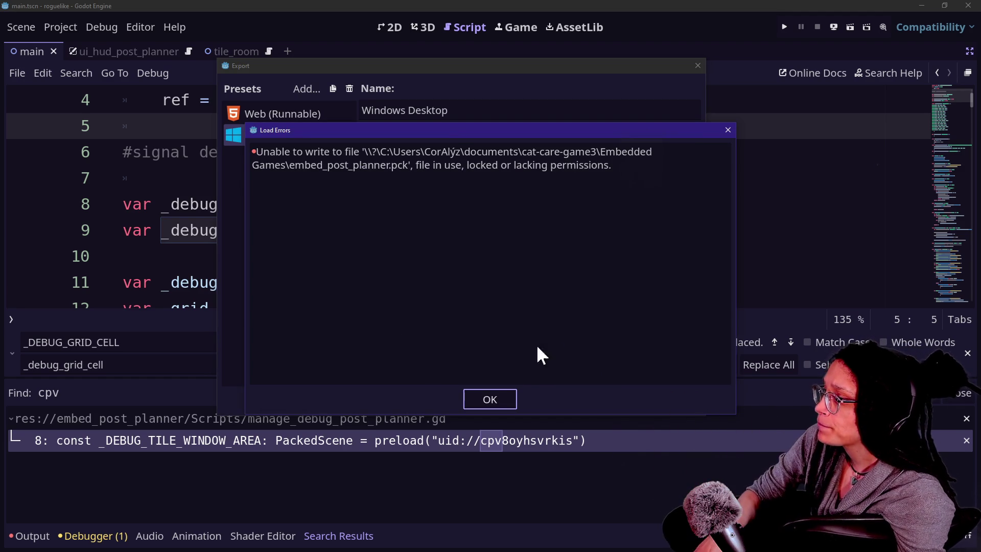
click(499, 397)
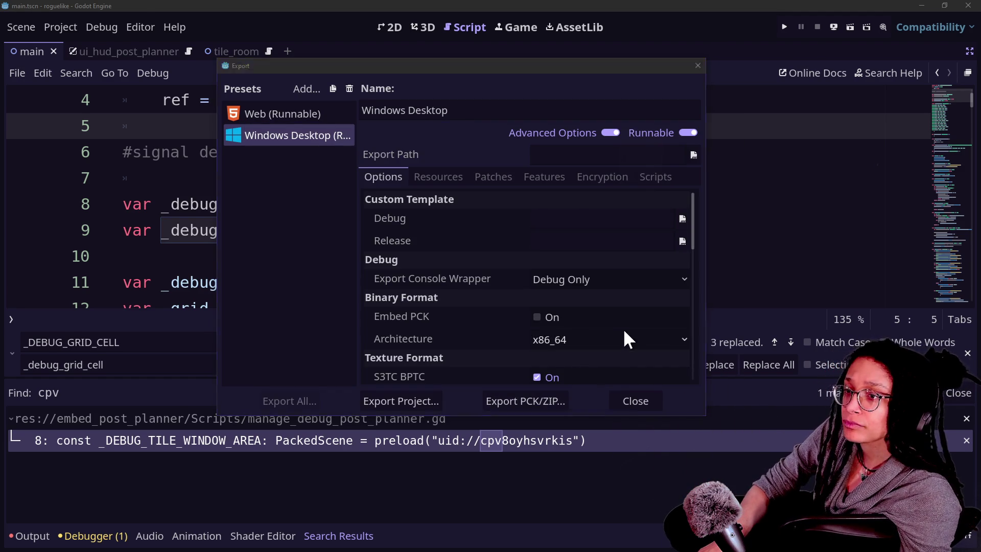
click(698, 65)
- Stop cat-care-game's debug run and re-export the PCK, overwriting the Embedded Games copy
click(817, 27)
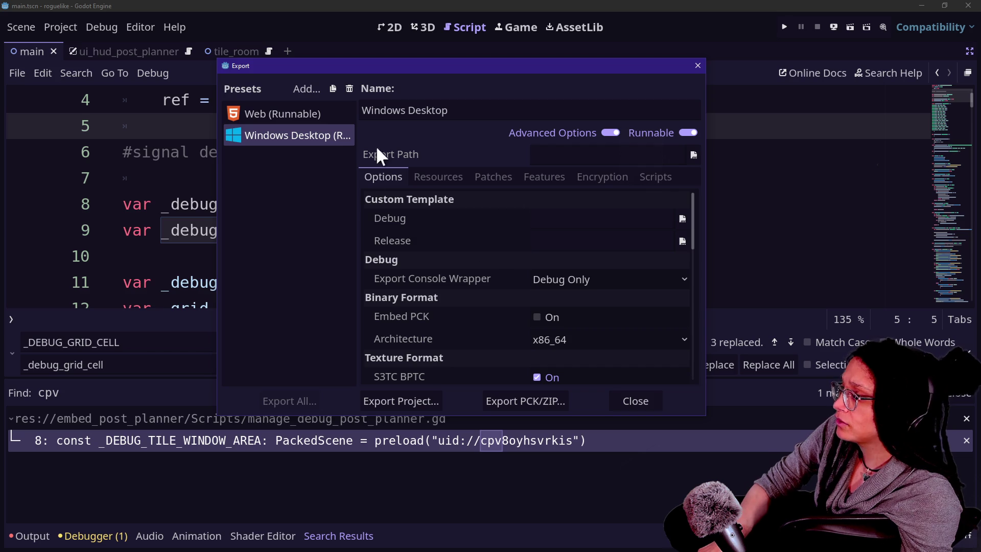
click(531, 402)
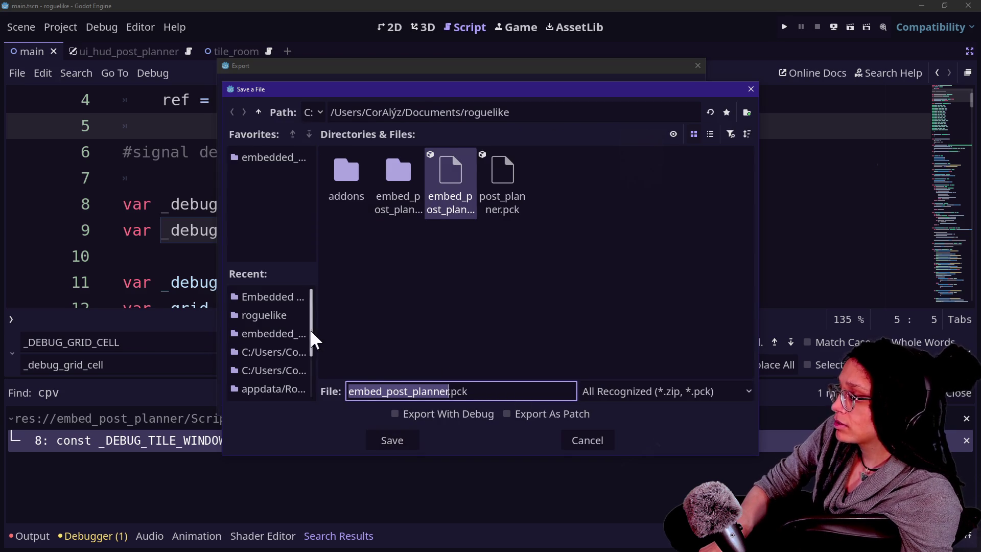
click(274, 297)
click(392, 439)
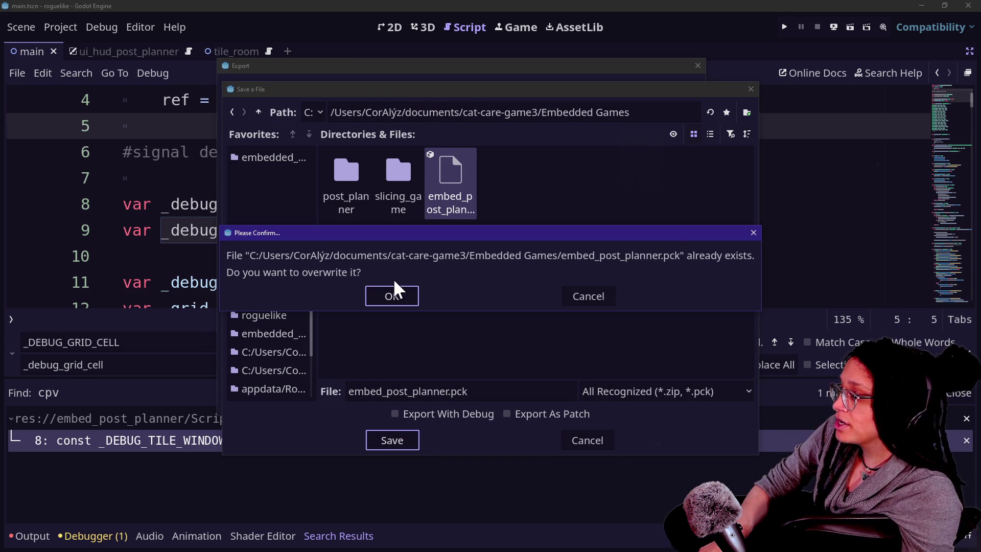
click(391, 289)
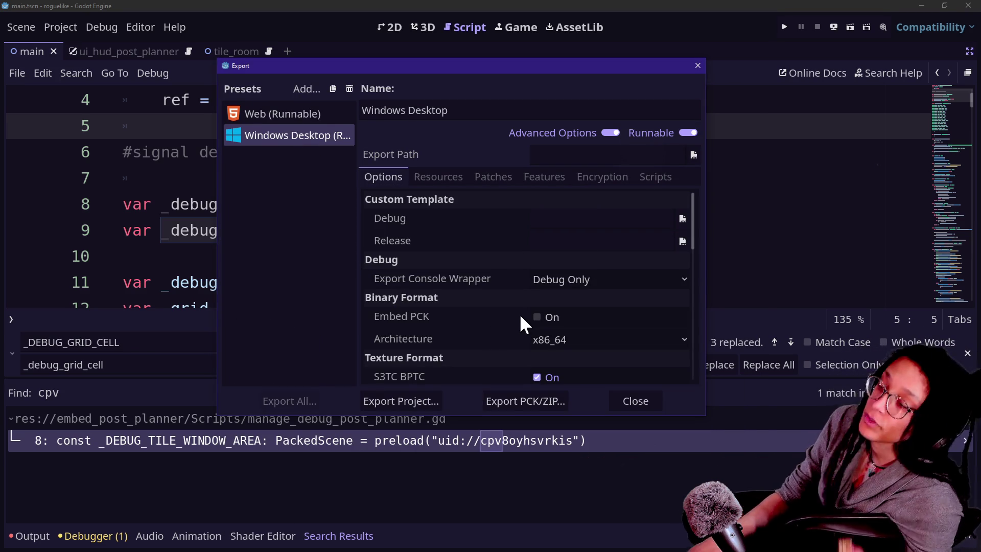
key(Escape)
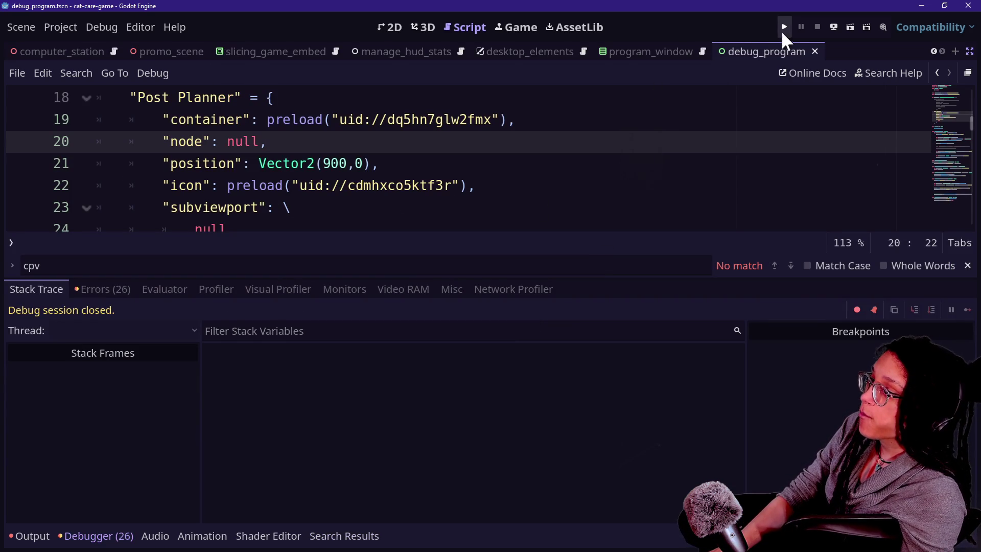
- Run cat-care-game and launch the embedded Post Planner from the in-game computer
click(781, 30)
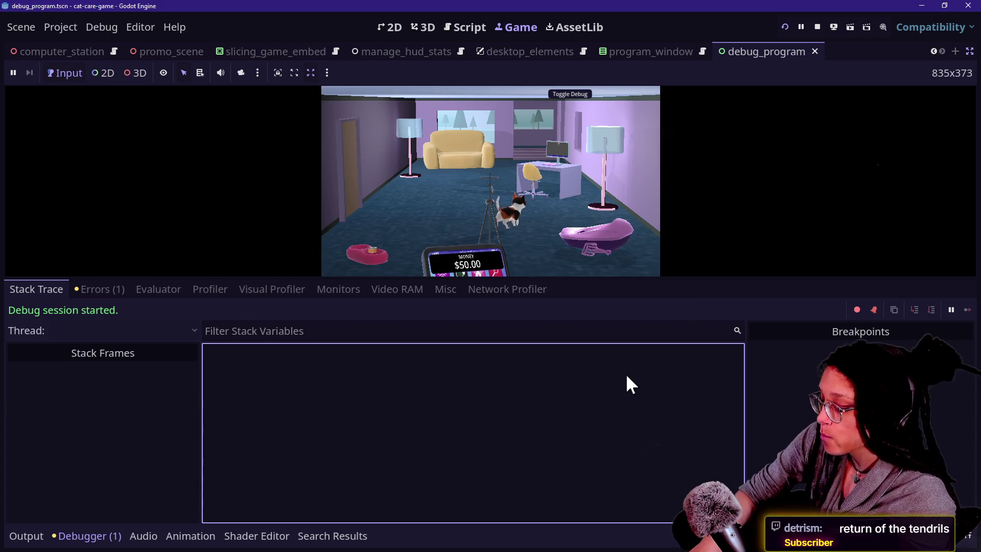
key(ctrl+j)
click(617, 218)
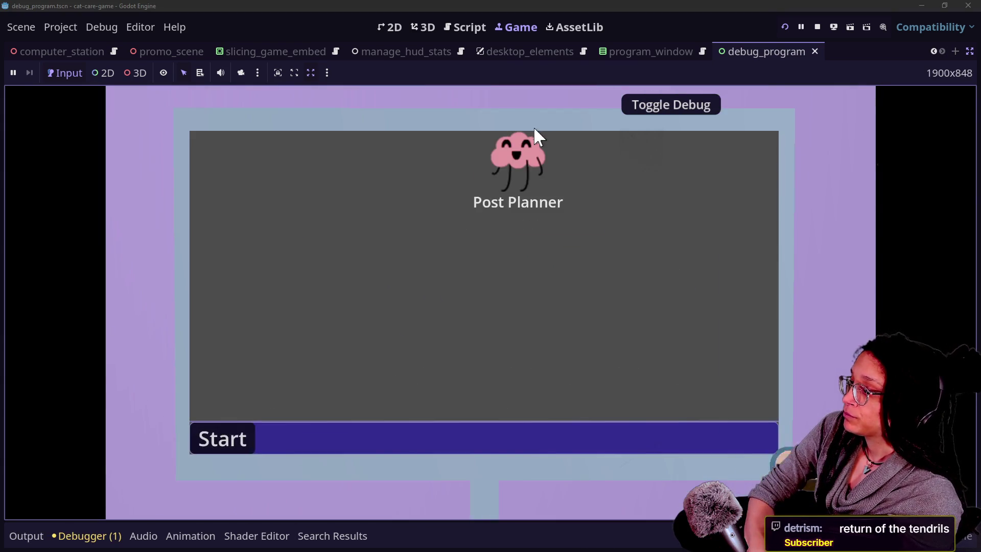
click(535, 134)
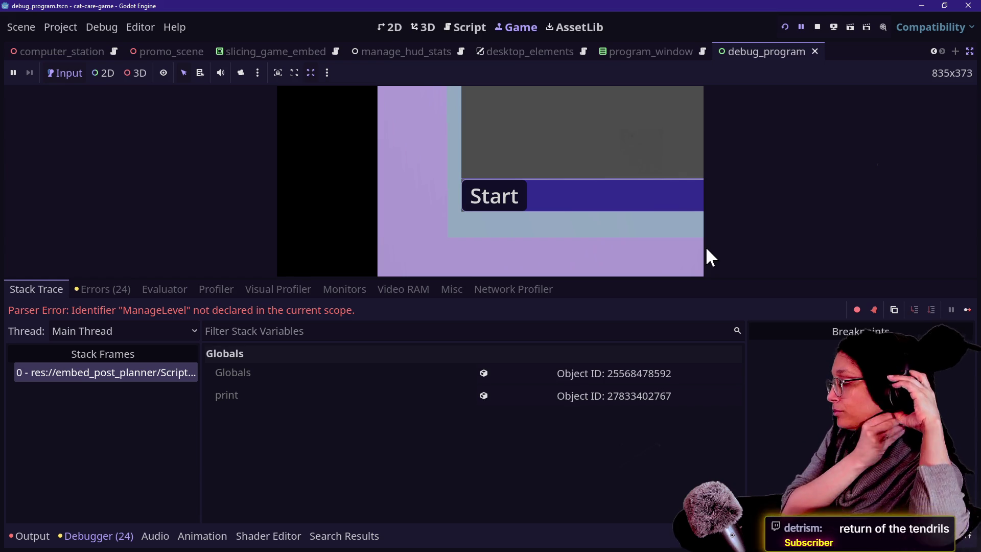
click(659, 246)
- Review the ManageLevel parser error and invalid-UID warnings in the Debugger's Errors list
click(132, 384)
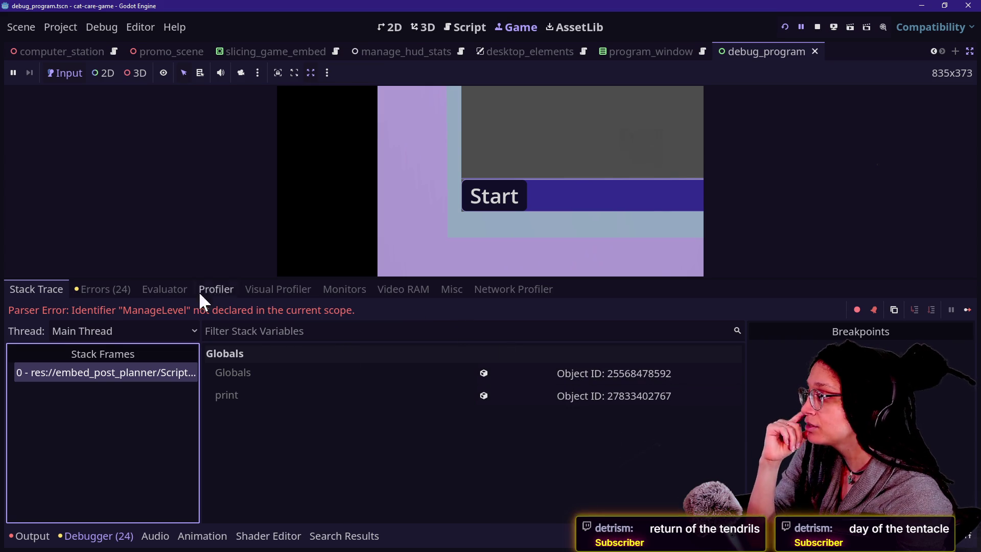
click(126, 288)
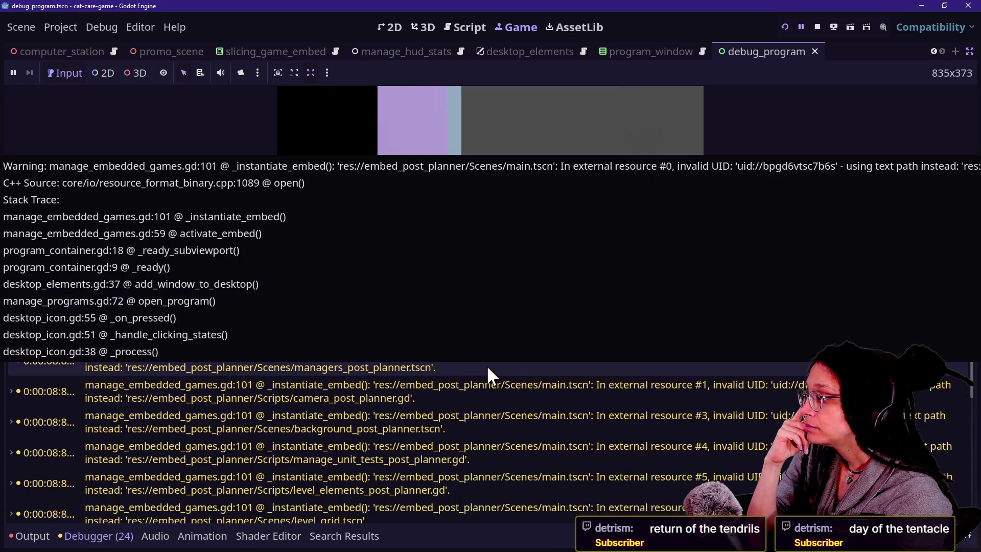
scroll(486, 366, down, 5)
scroll(486, 366, down, 5)
mouse_move(547, 512)
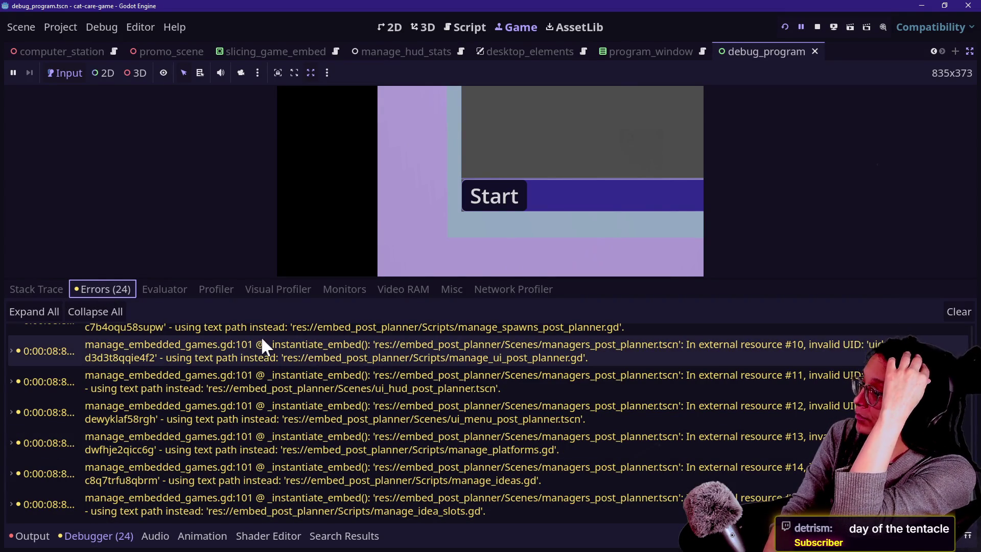
click(420, 264)
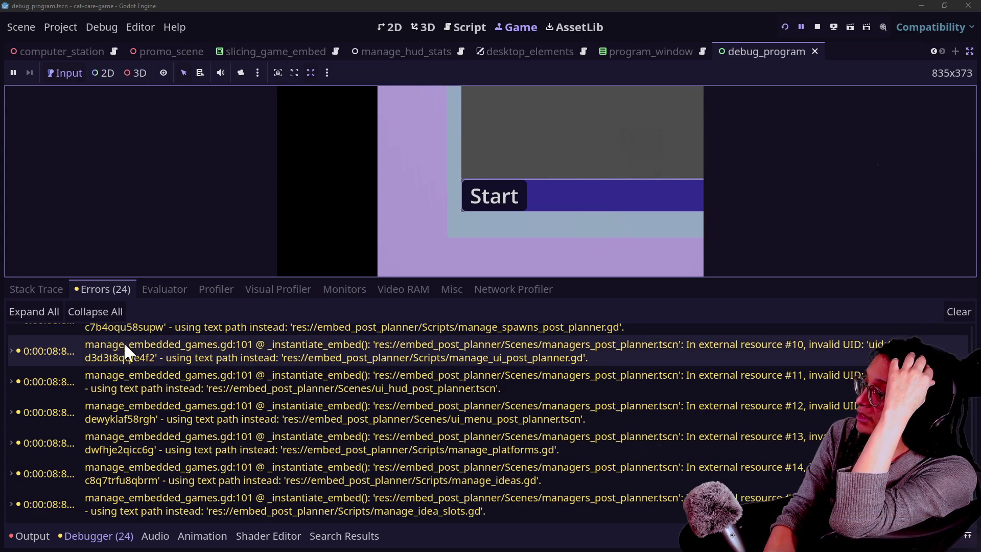
mouse_move(422, 325)
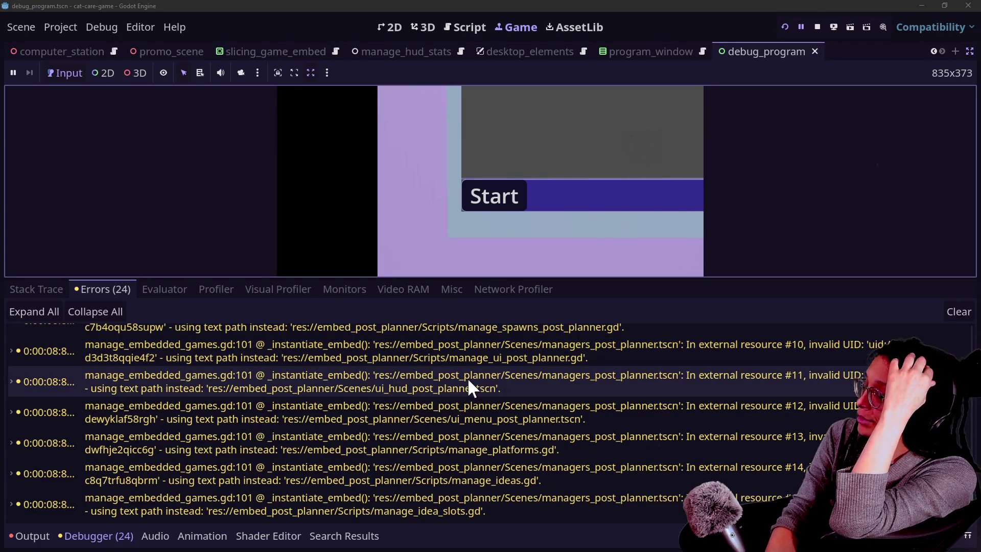
scroll(510, 443, up, 3)
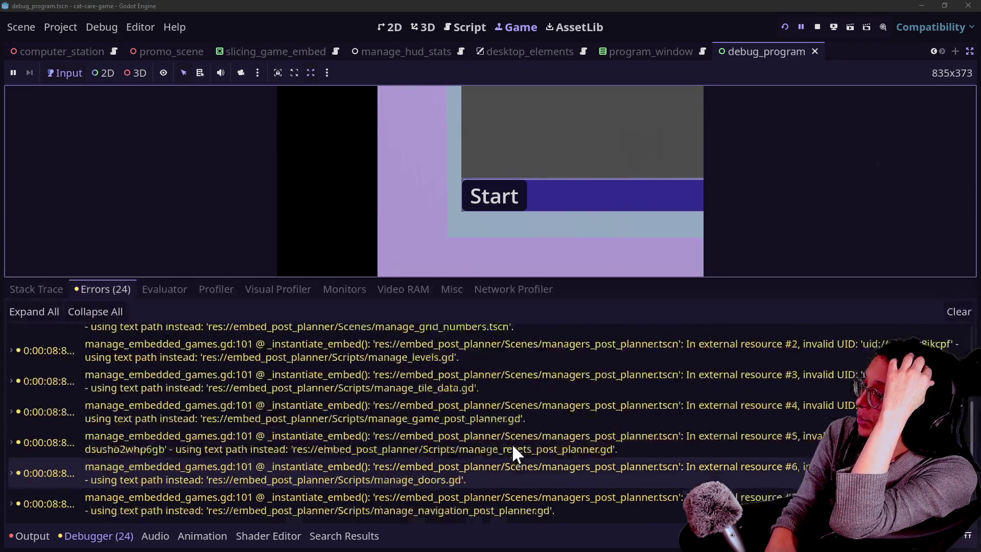
scroll(511, 443, up, 3)
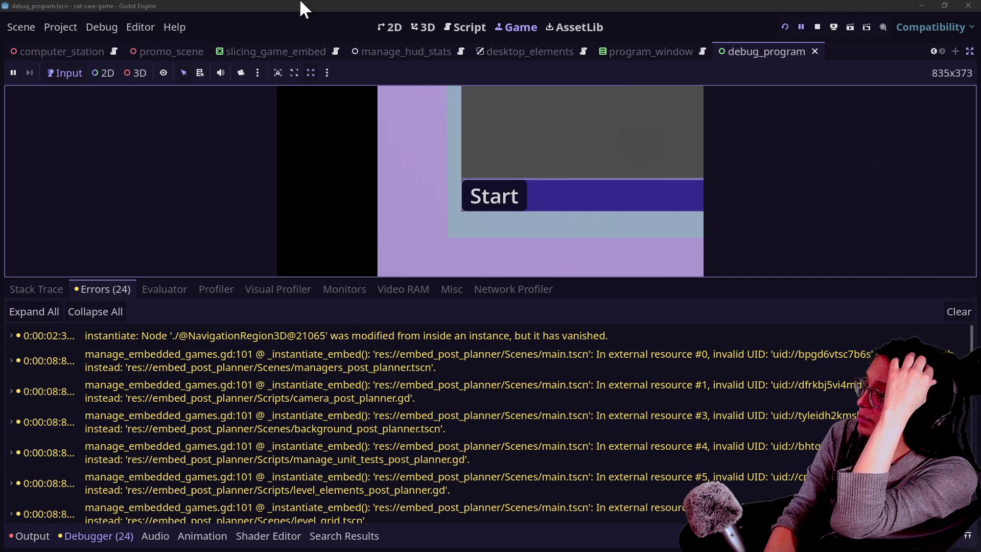
click(475, 24)
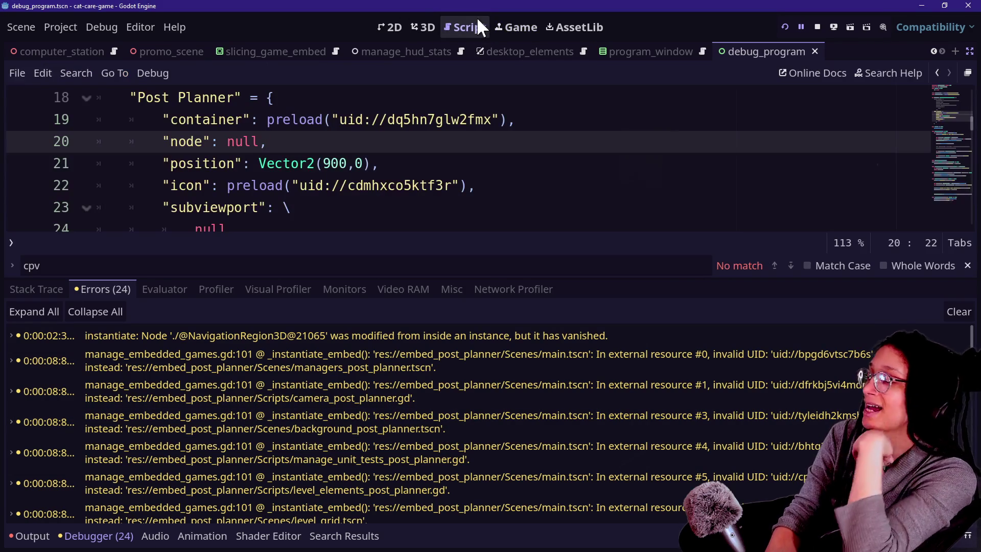
- Toggle the output log, enter distraction-free mode, and show the Debugger in the bottom panel
click(461, 103)
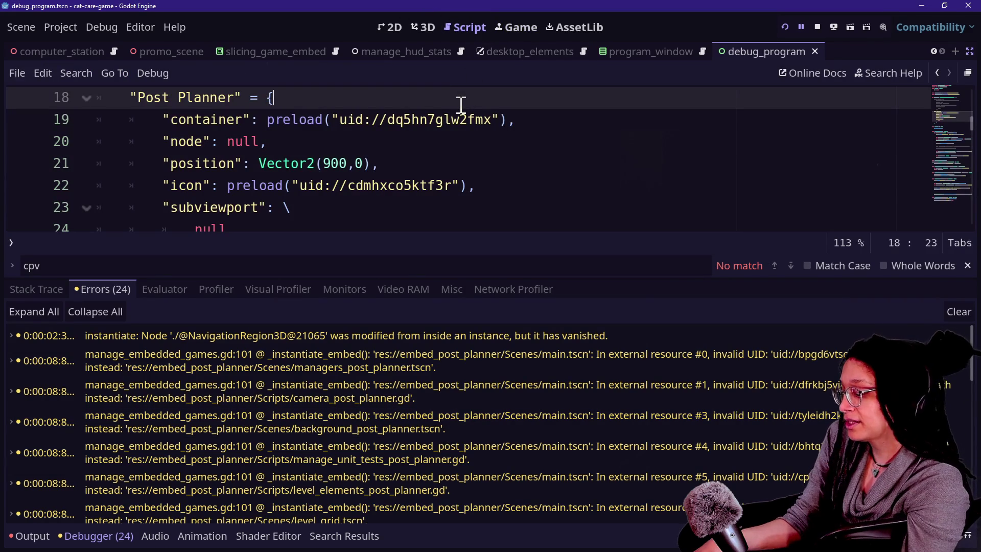
key(alt+o)
key(alt+o)
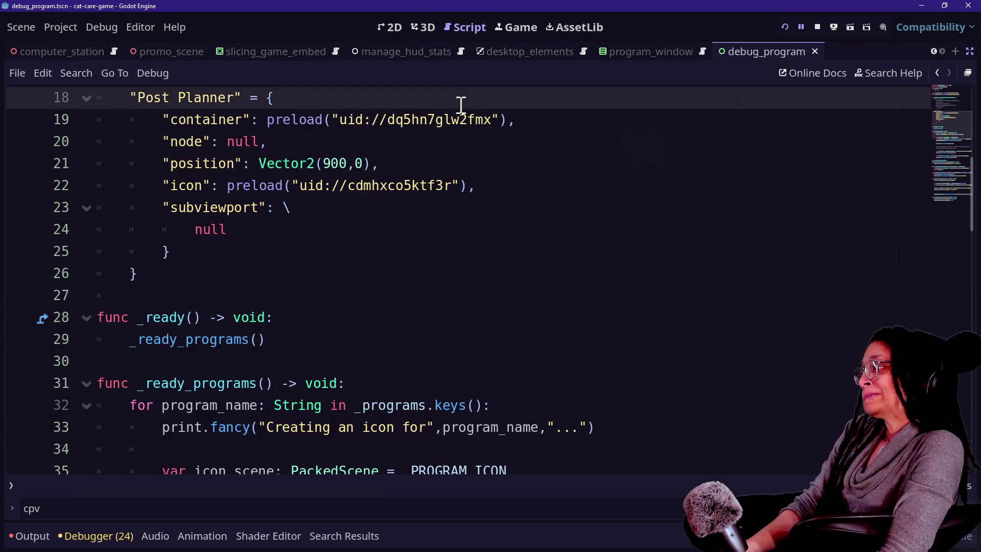
key(alt+o)
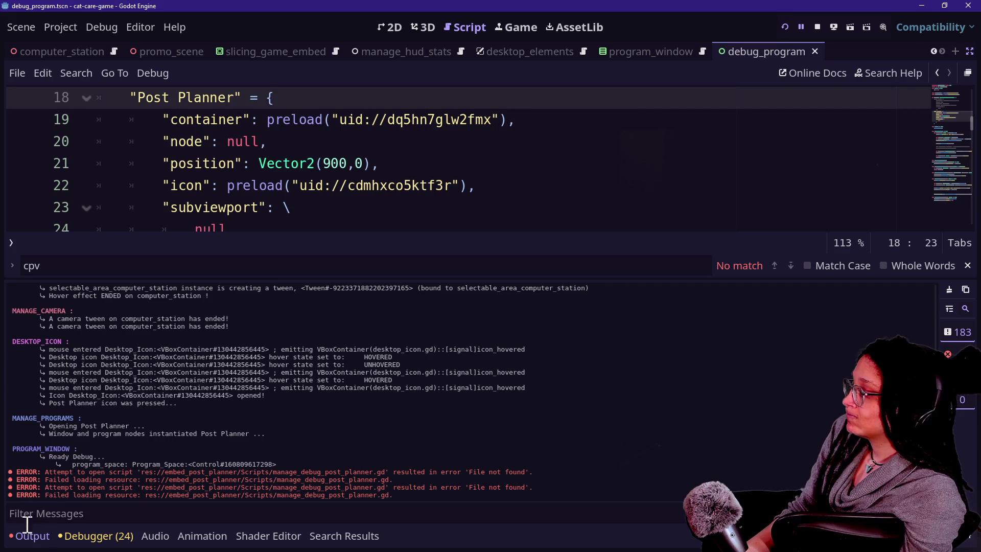
click(28, 534)
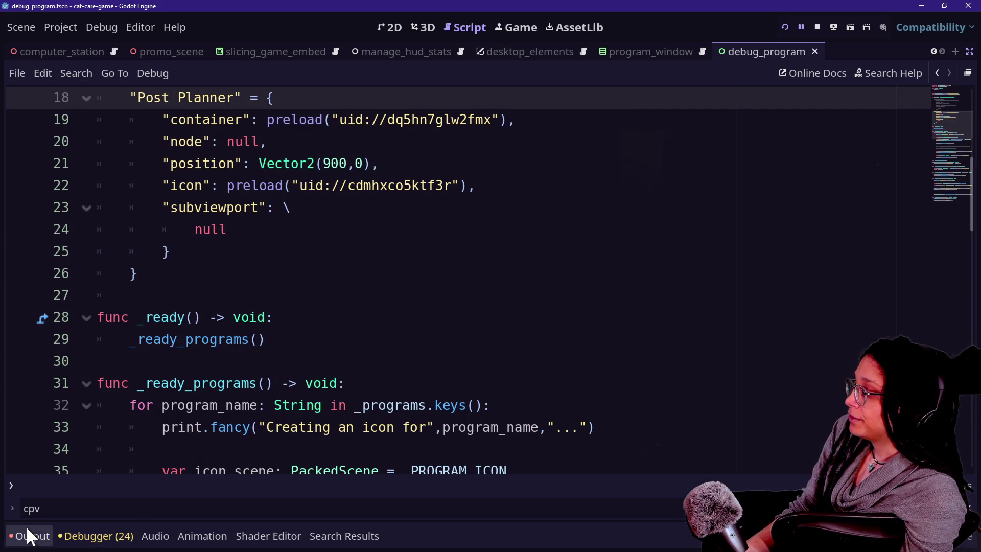
click(28, 535)
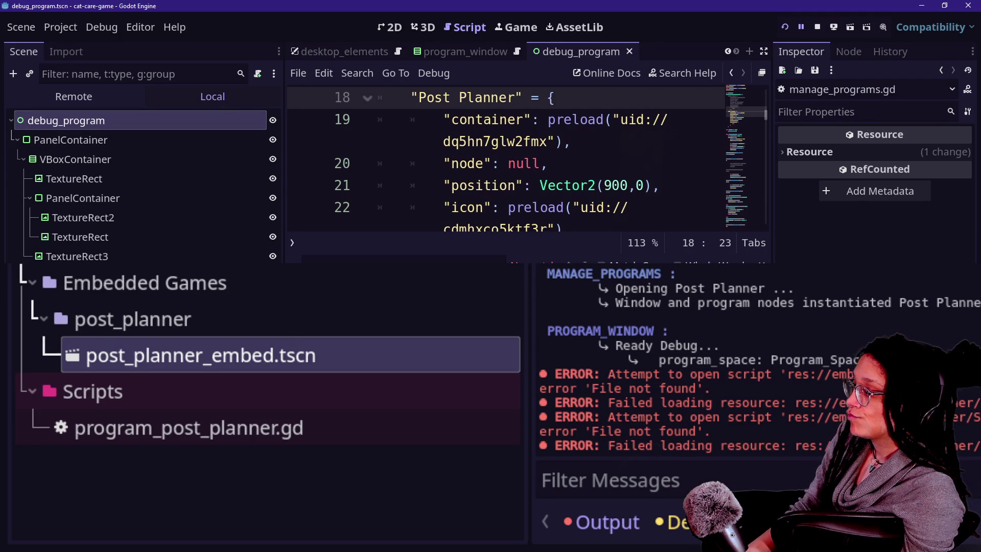
key(ctrl+f)
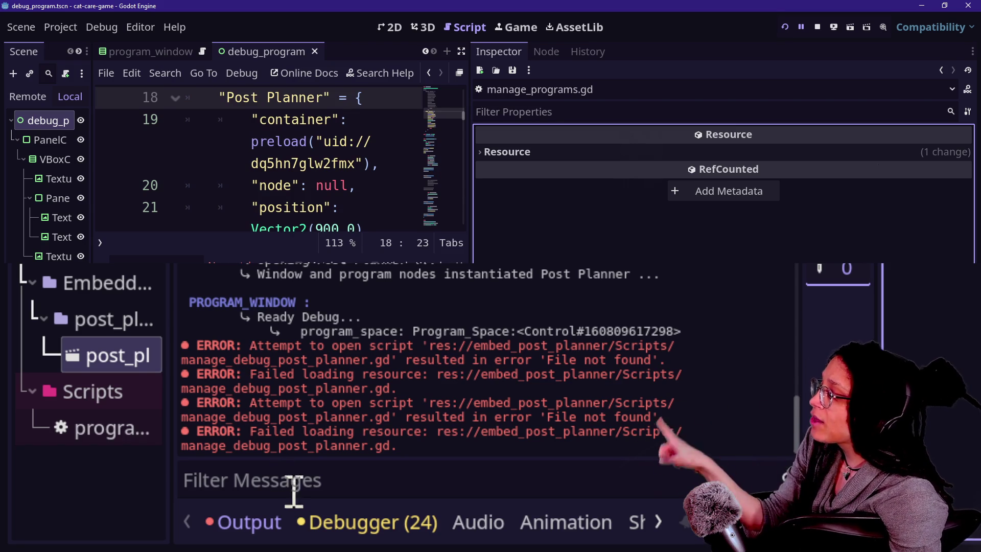
click(278, 528)
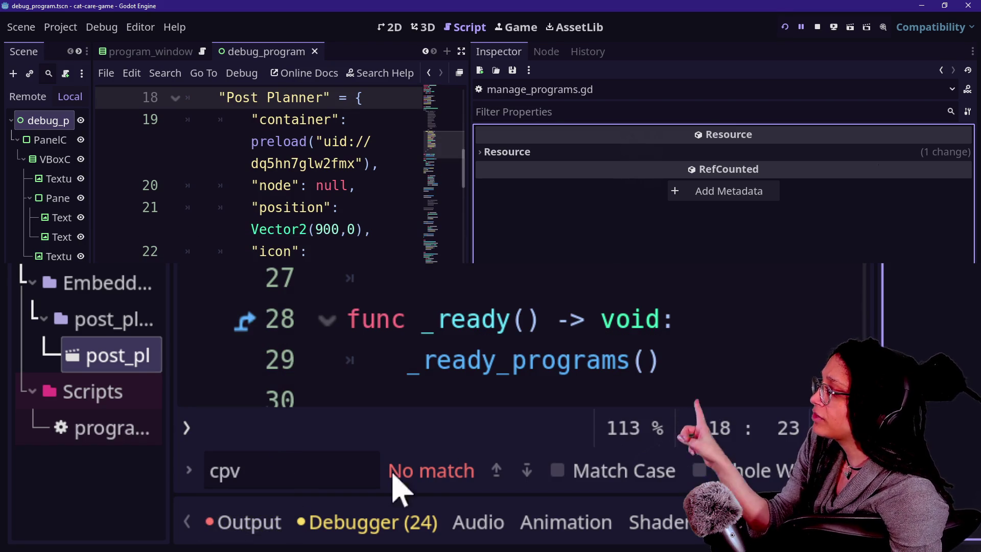
click(278, 528)
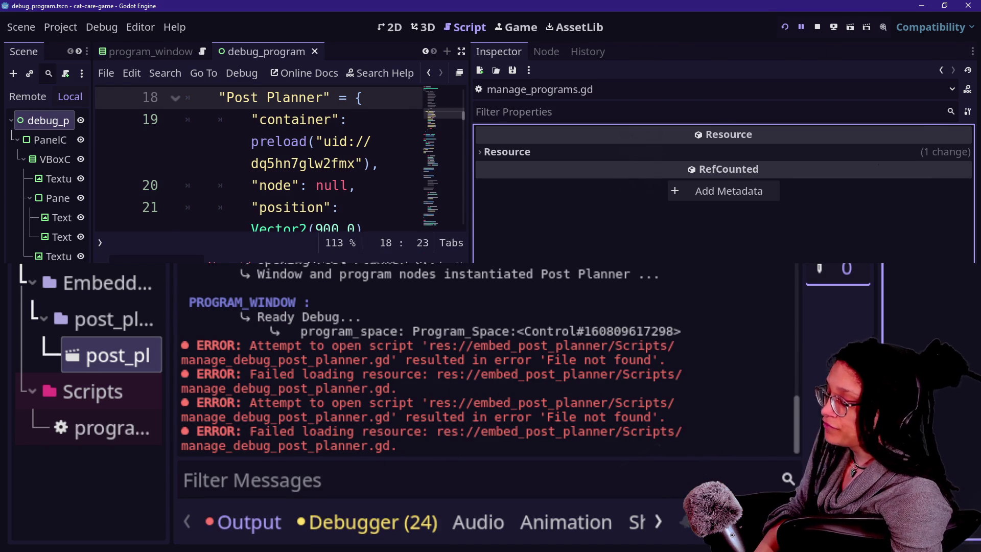
key(ctrl+shift+F11)
click(192, 521)
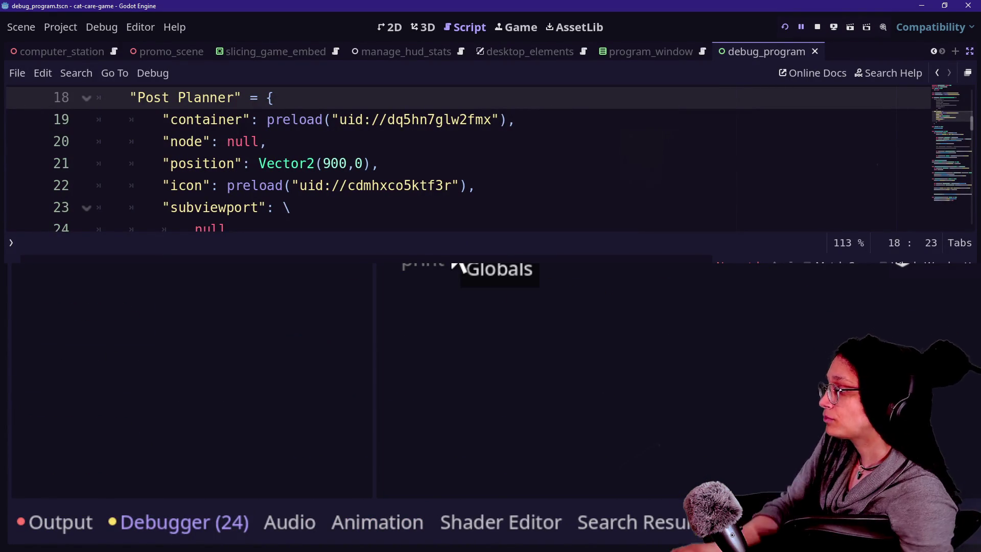
- Widen the debugger's left pane and put the caret on the subviewport entry
drag(375, 378, 872, 378)
click(347, 378)
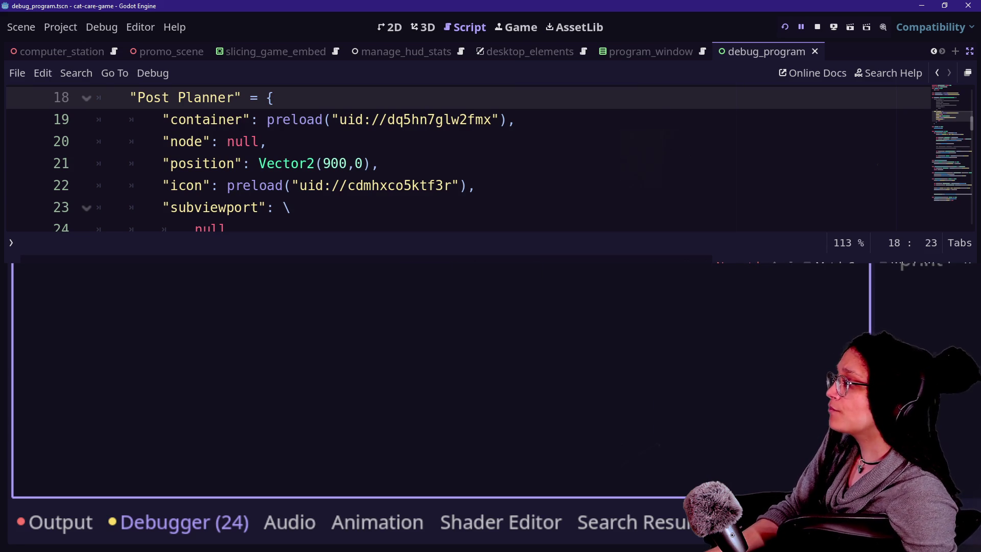
click(319, 216)
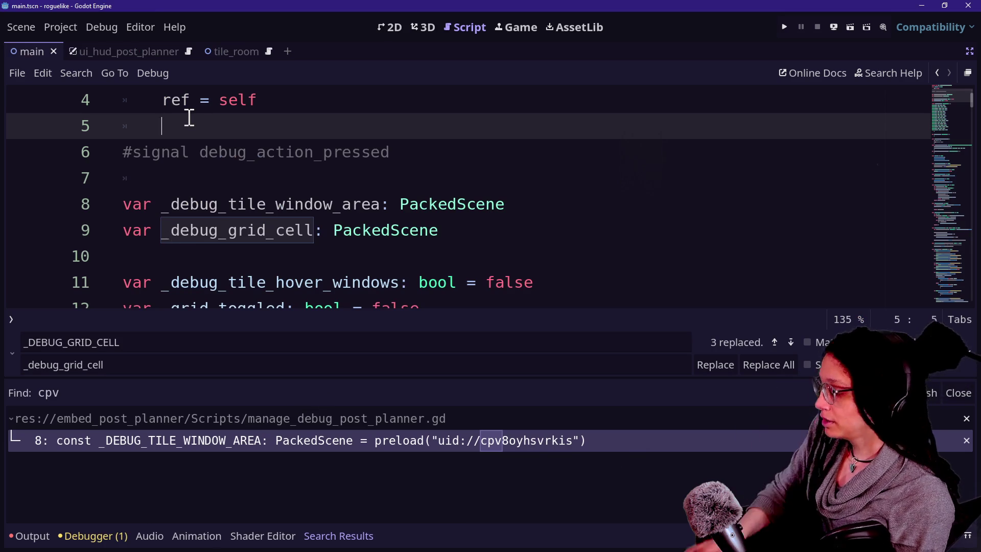
- Quick-open globals.gd by typing 'gl', keeping the full-width distraction-free view
key(ctrl+alt+o)
text(gl)
key(Return)
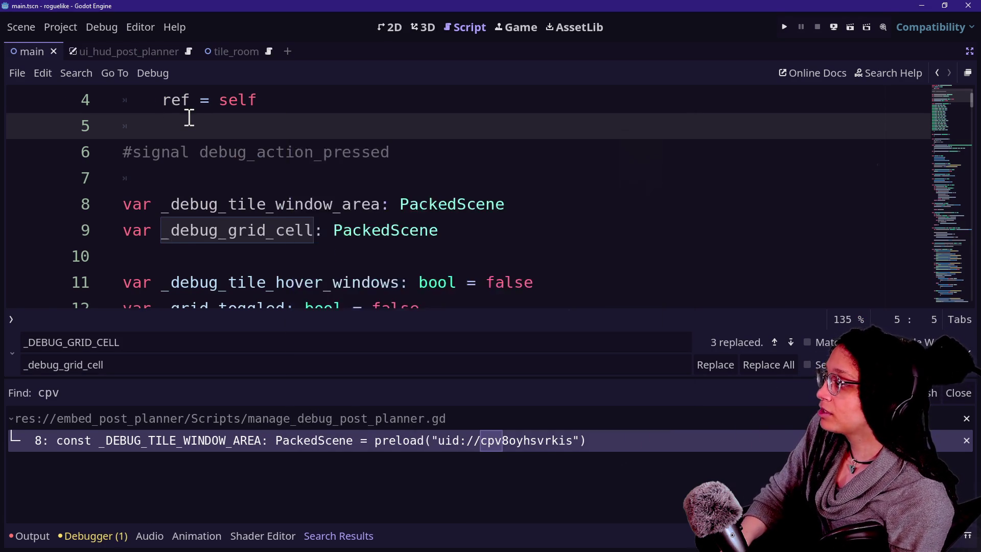
key(ctrl+shift+F11)
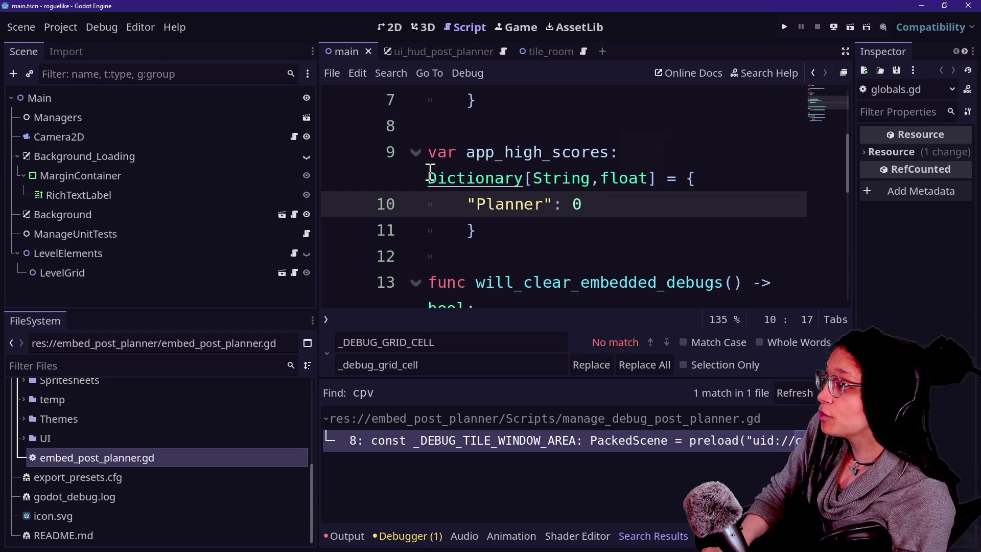
key(ctrl+shift+F11)
key(Caps_Lock)
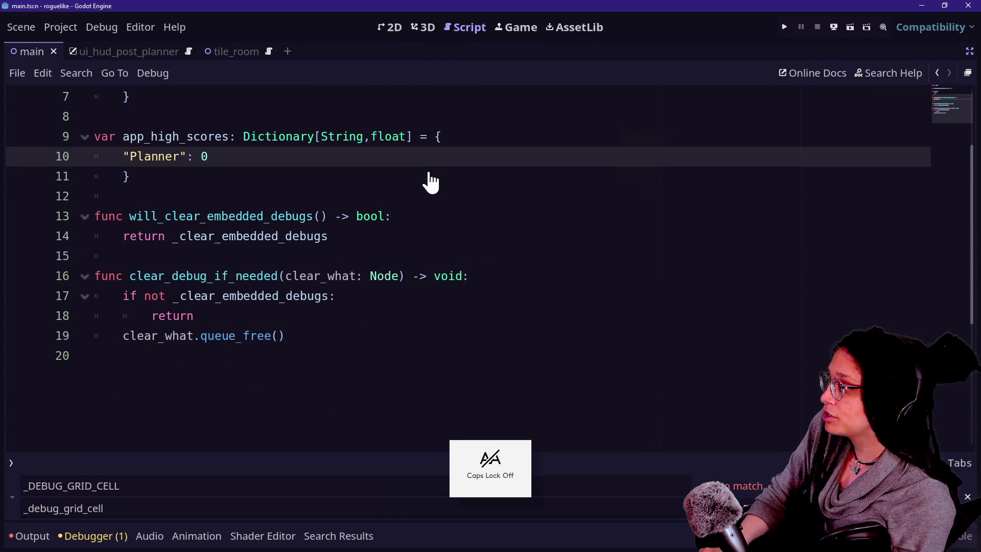
- Inspect the _clear_embedded_debugs = false declaration on line 3 and open the Project menu
scroll(431, 182, up, 2)
scroll(429, 171, down, 2)
scroll(429, 171, up, 2)
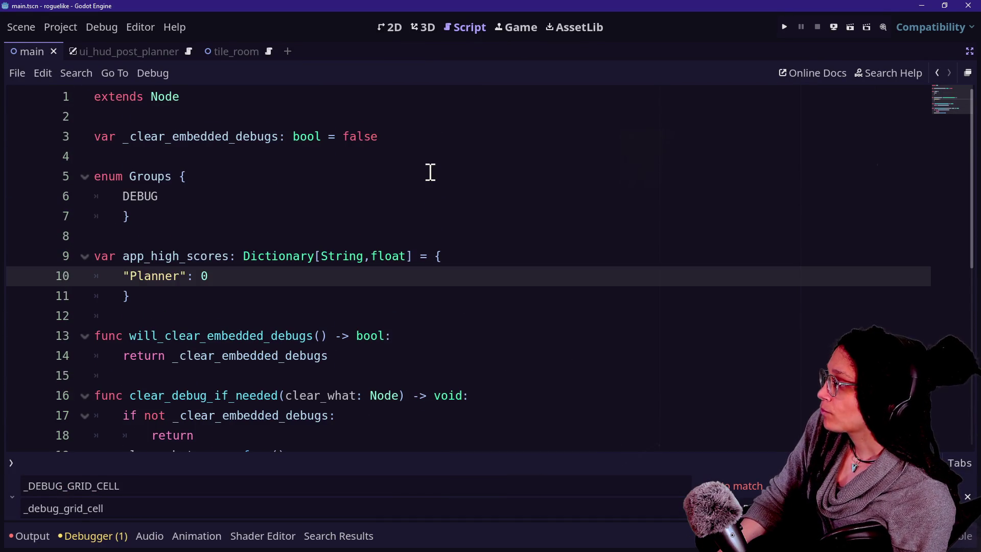
drag(103, 136, 378, 133)
click(413, 142)
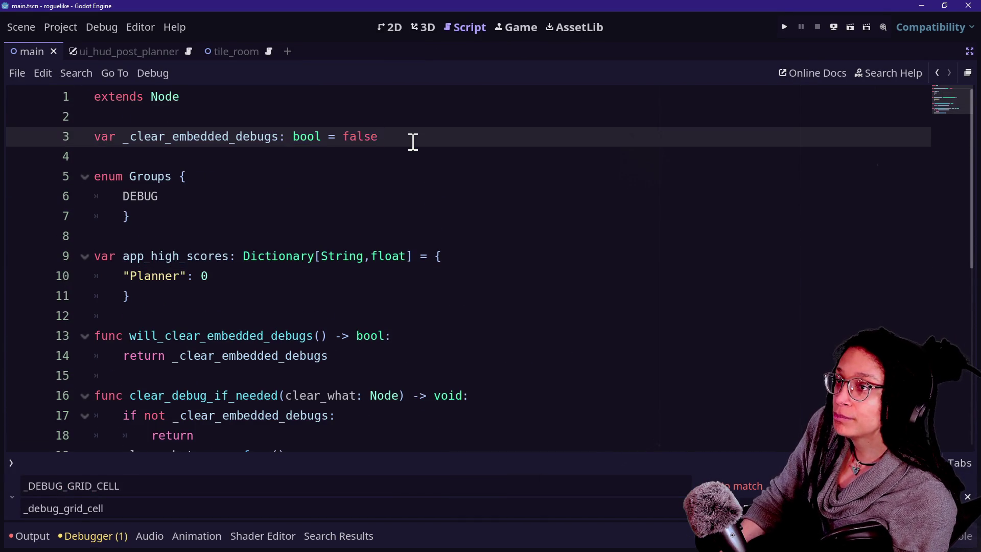
scroll(412, 142, up, 3)
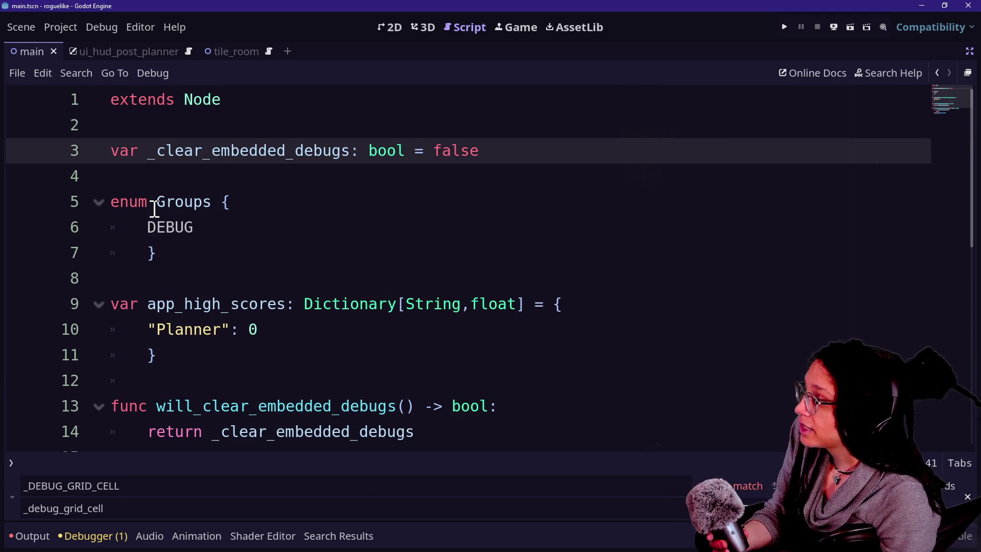
click(57, 27)
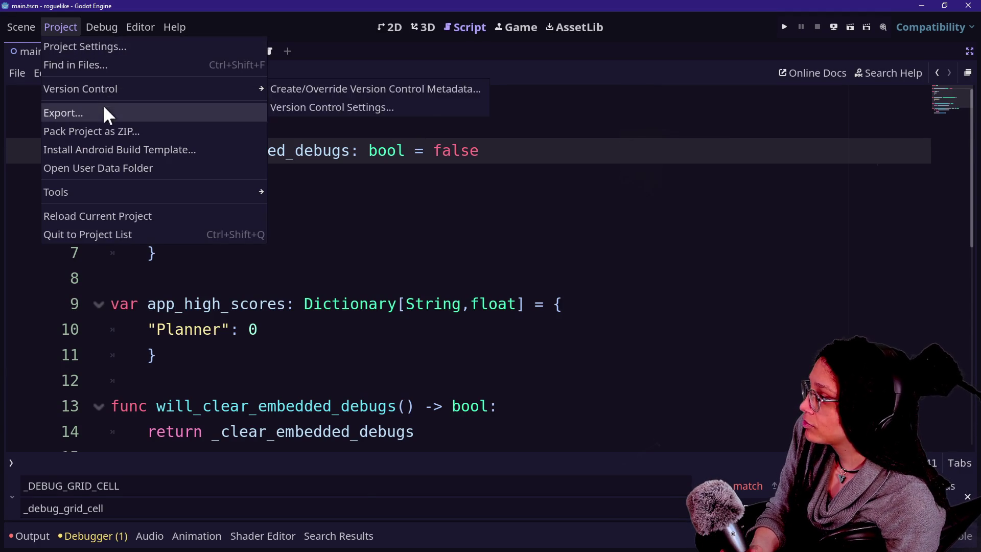
- In Project Settings > Autoload, confirm the Globals entry is autoloaded, then close the settings
click(139, 47)
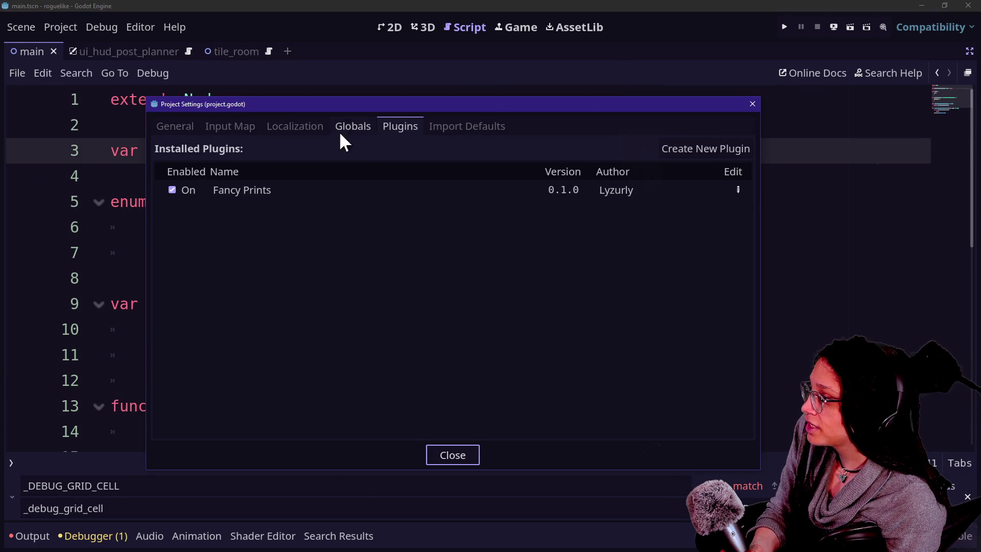
click(352, 126)
click(189, 231)
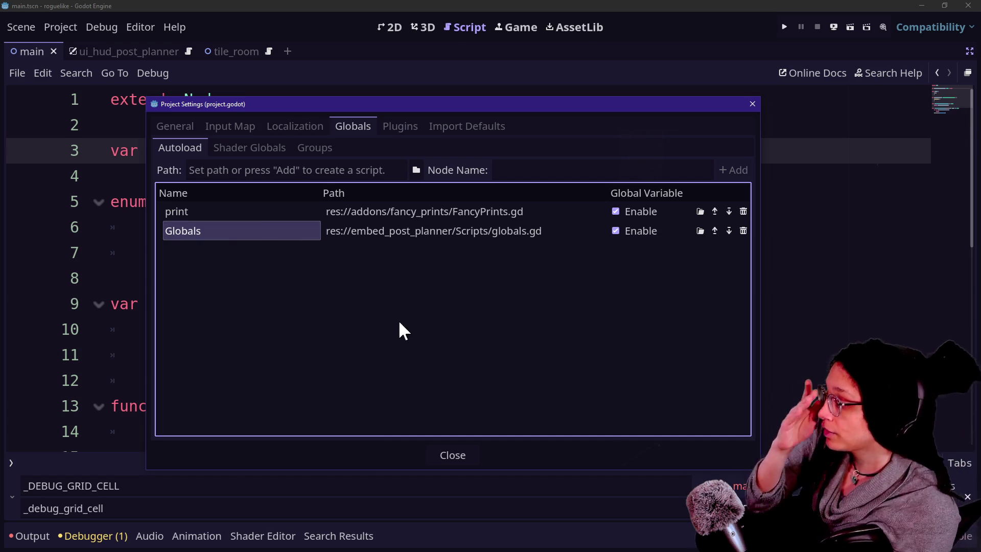
click(452, 454)
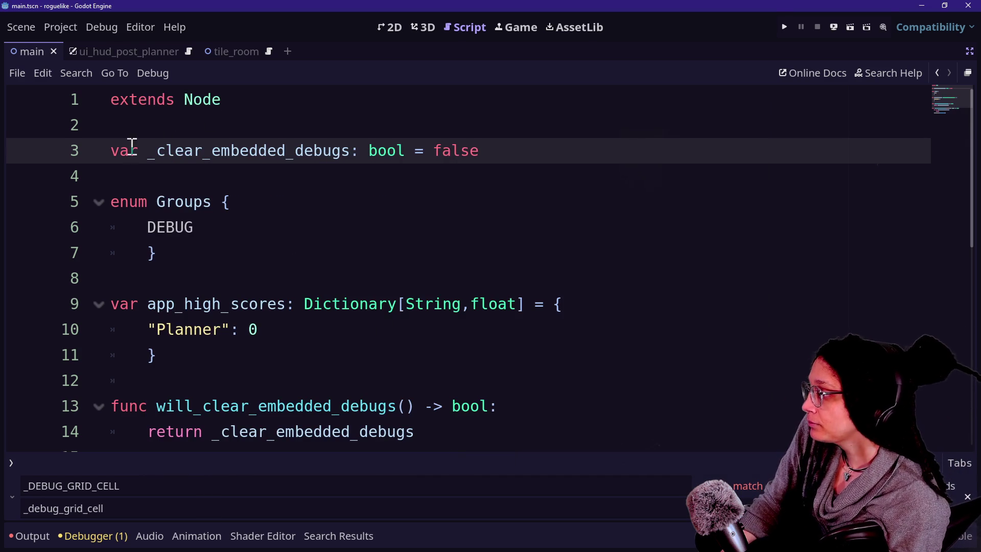
- Review the line 3 declaration and its false value in cat-care-game's debug_program script
drag(138, 148, 317, 153)
click(522, 173)
drag(485, 150, 343, 150)
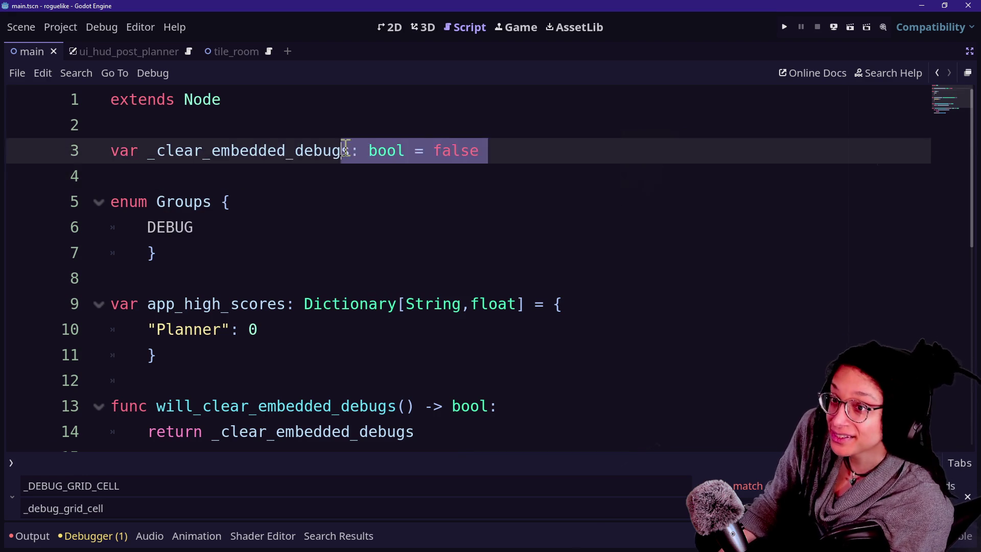
click(404, 187)
drag(213, 151, 438, 151)
click(443, 153)
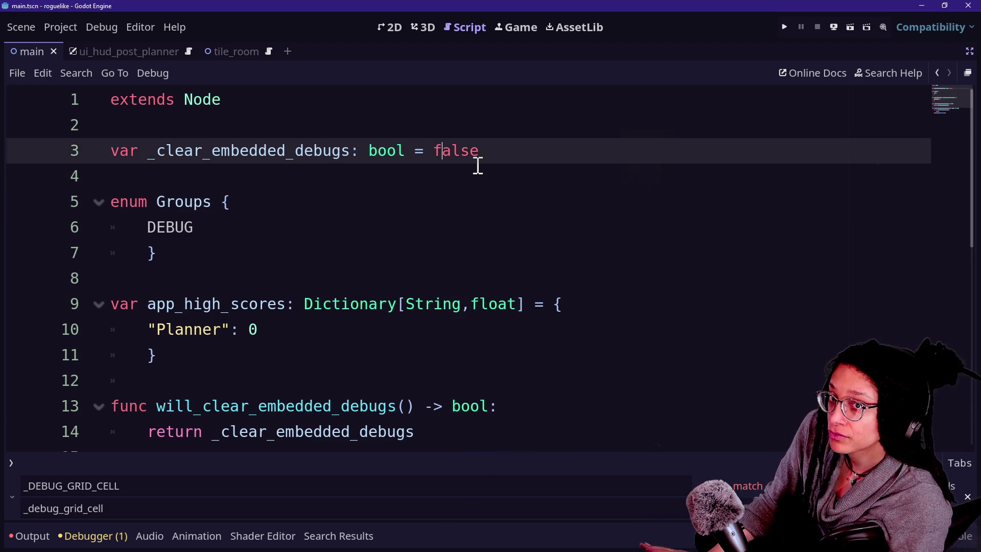
scroll(478, 165, down, 2)
scroll(478, 165, down, 2)
scroll(478, 165, up, 4)
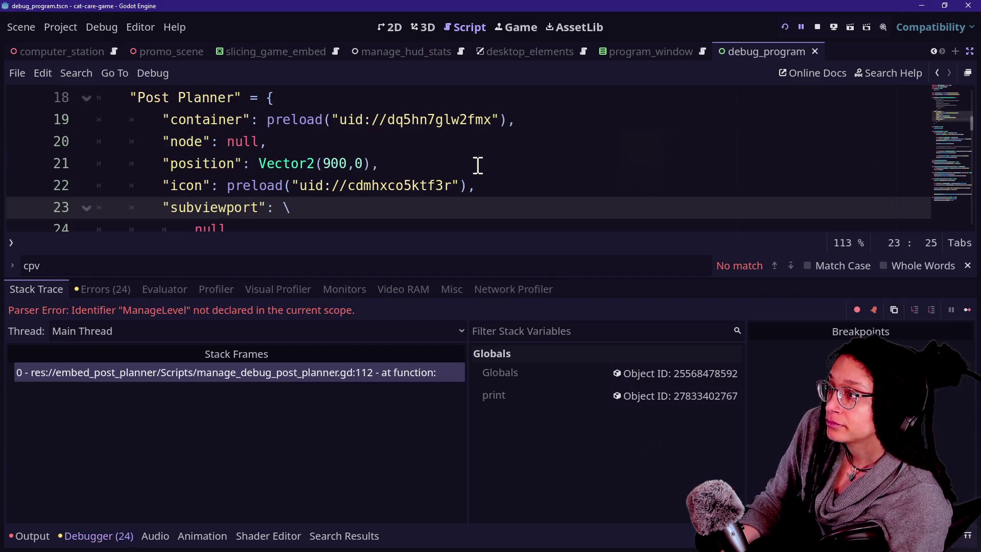
- Collapse the Output panel and open Globals.gd by quick-searching 'gbl'
scroll(383, 118, up, 6)
key(alt+o)
key(alt+o)
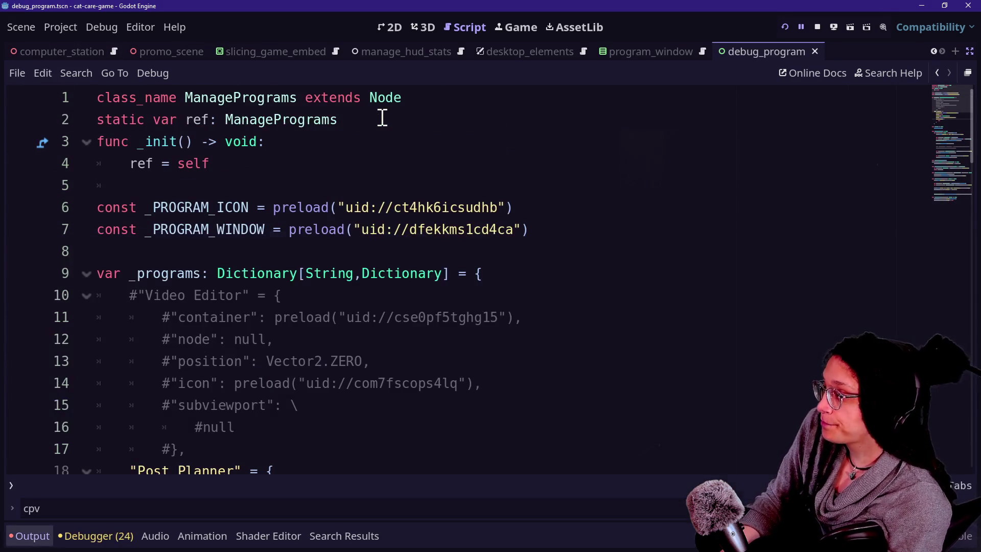
key(ctrl+alt+o)
text(gbl)
key(Return)
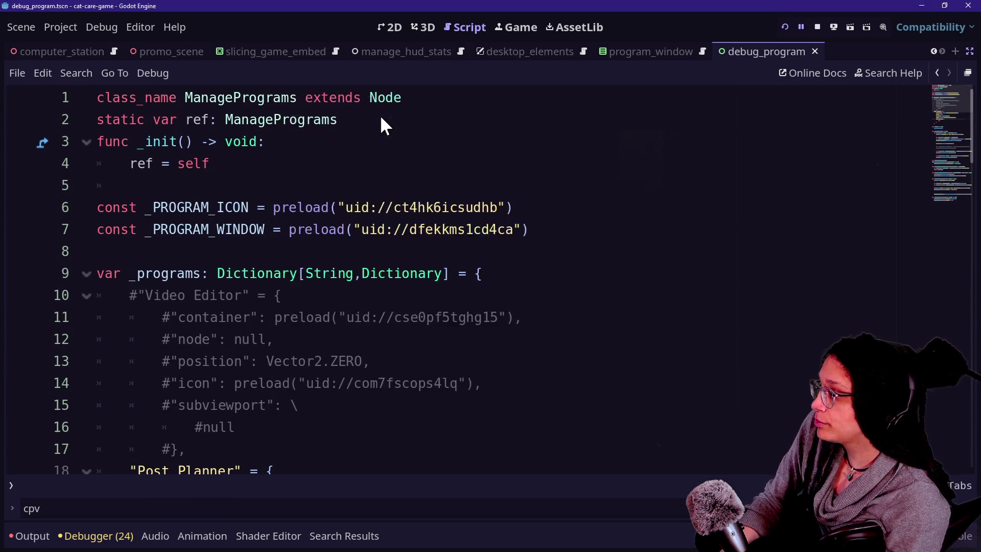
- Inspect the _clear_embedded_debugs declaration and its use in will_clear_embedded_debugs
mouse_move(136, 141)
mouse_down()
mouse_move(197, 138)
mouse_move(460, 170)
mouse_up()
click(460, 171)
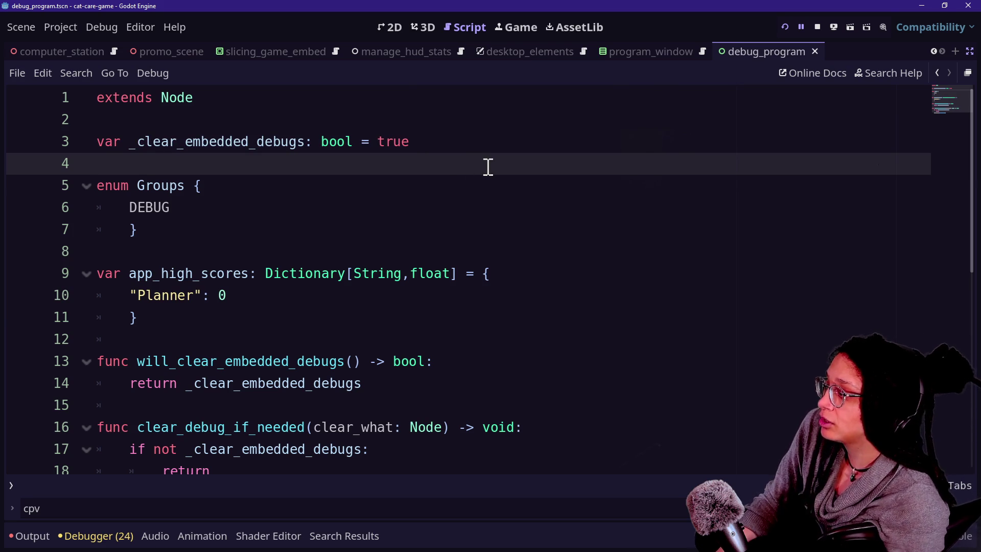
scroll(148, 204, down, 1)
mouse_move(108, 280)
mouse_down()
mouse_move(386, 364)
mouse_move(197, 278)
mouse_move(423, 324)
mouse_move(138, 298)
mouse_up()
click(428, 327)
click(201, 317)
- Review the clear-debug function code on lines 11 to 16
scroll(201, 317, up, 1)
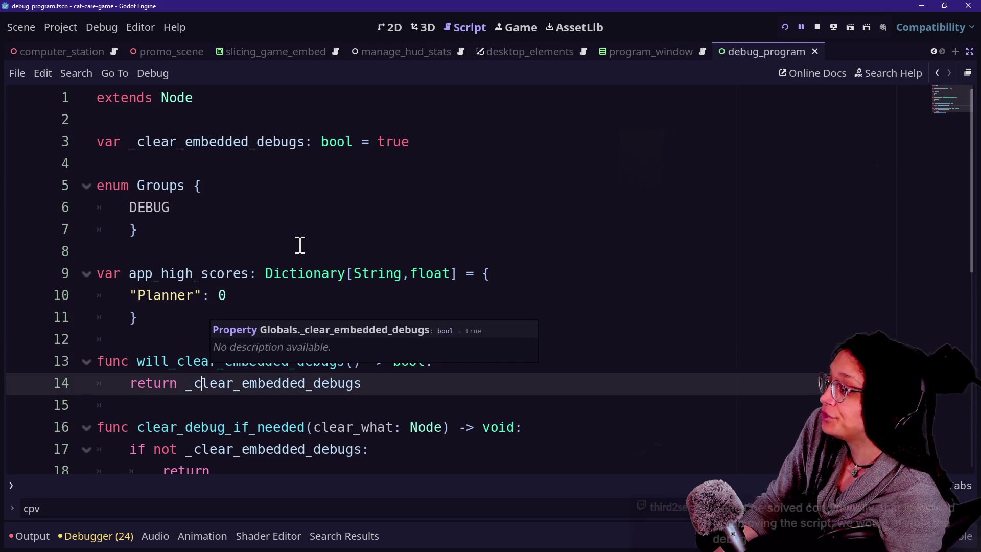
scroll(300, 245, down, 2)
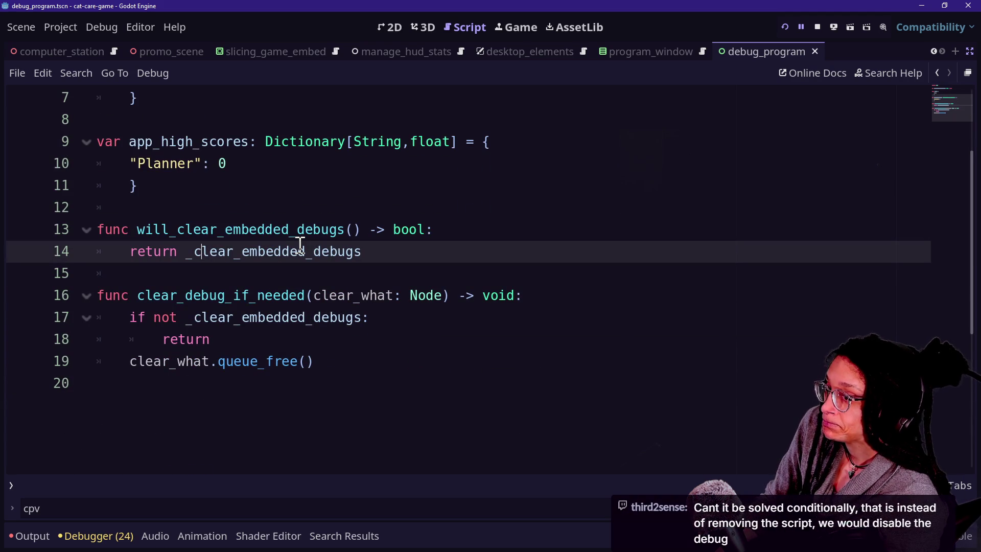
drag(372, 203, 529, 264)
click(533, 266)
key(Down)
key(Up)
key(Up)
key(Up)
key(Up)
key(Down)
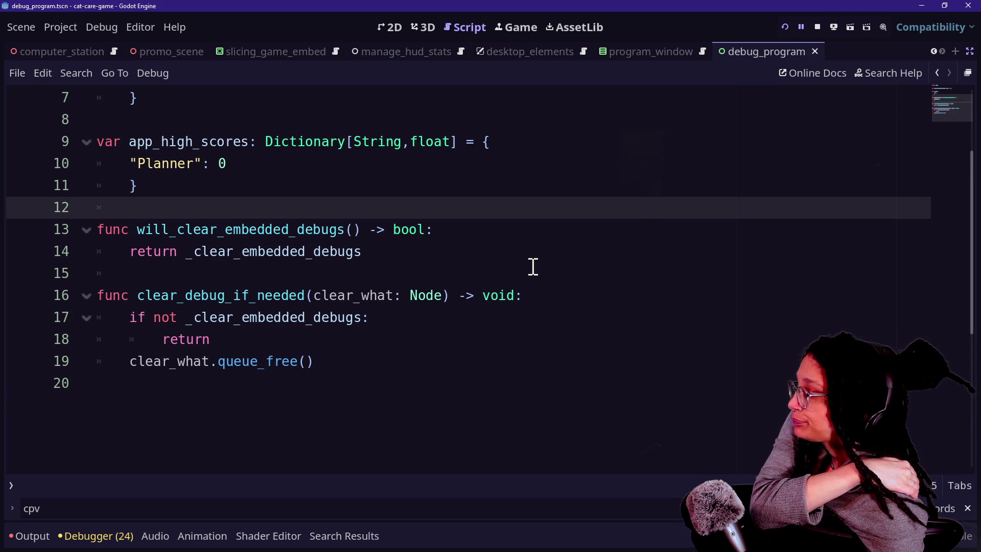
- Review app_high_scores, the DEBUG line and the clear function in debug_program.gd
click(431, 270)
key(Up)
key(Up)
key(Up)
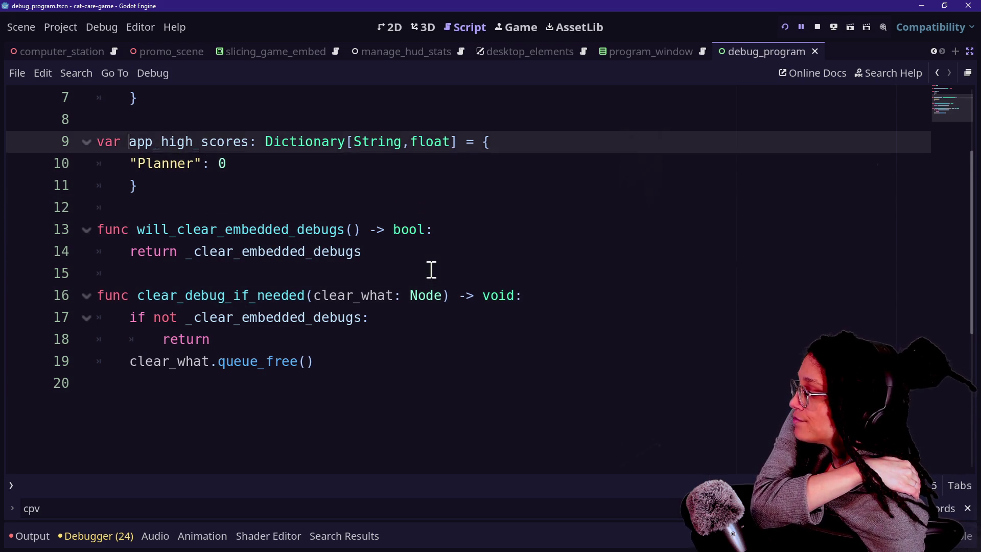
key(Up)
key(Up)
key(Up)
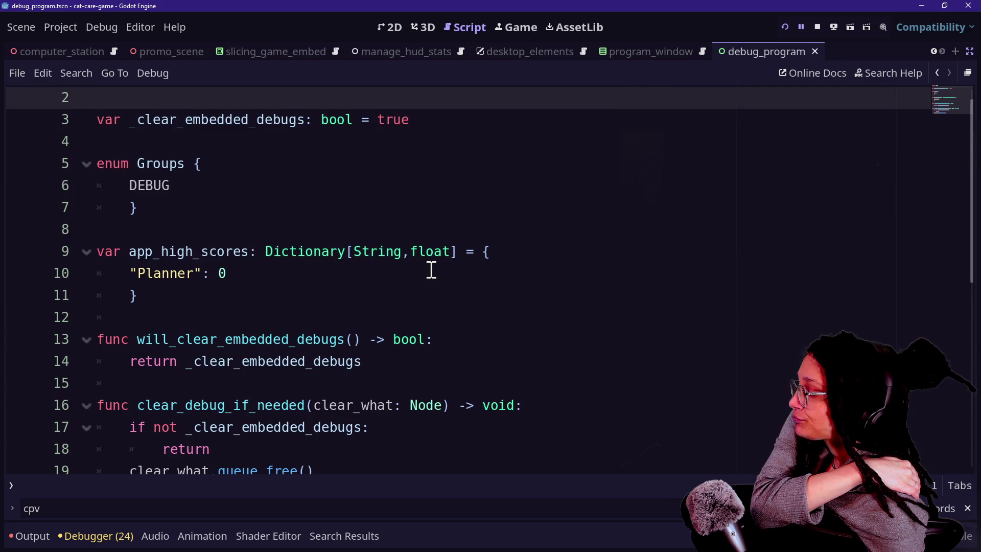
key(Down)
key(Down)
key(Down)
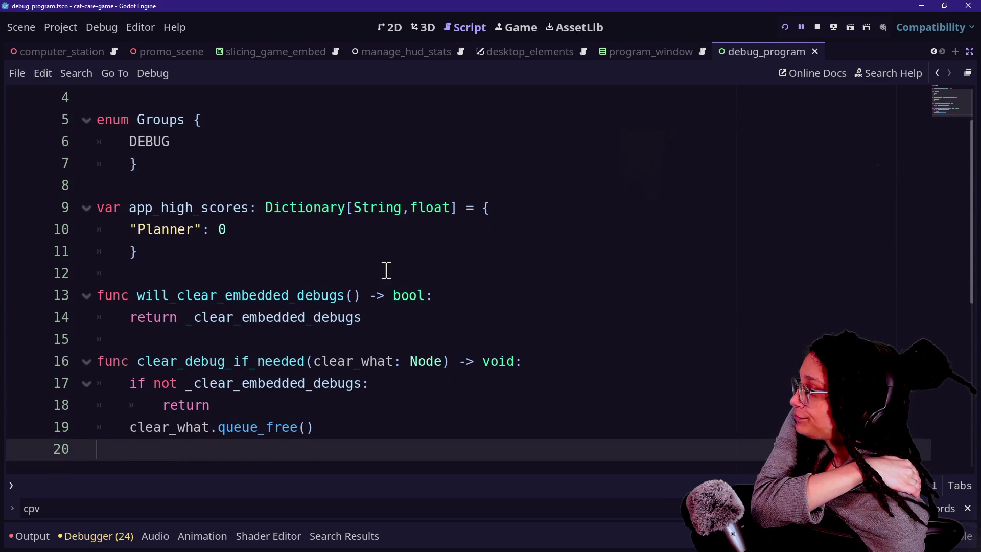
click(366, 433)
click(311, 208)
key(Up)
key(Up)
key(Up)
key(shift+Down)
key(shift+Down)
key(shift+Down)
click(364, 300)
key(Up)
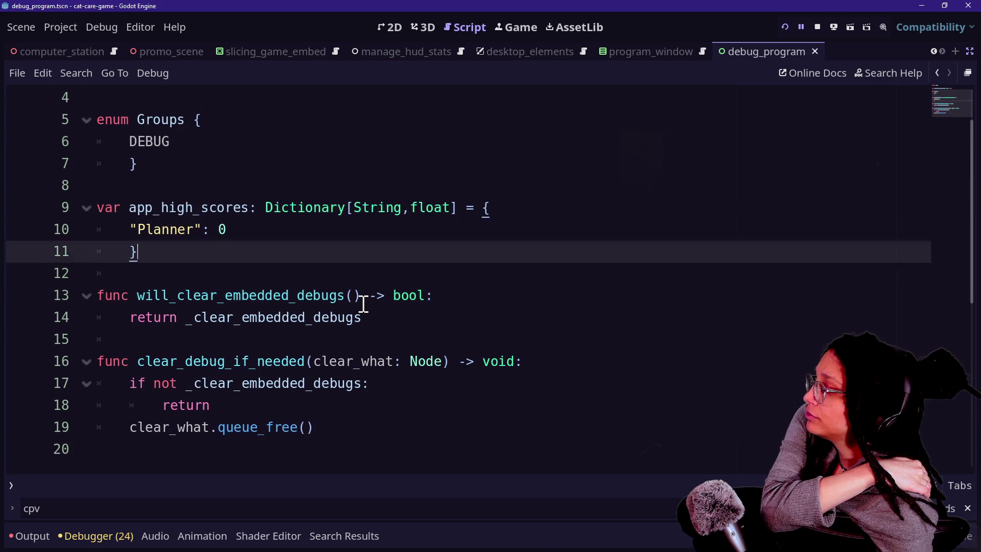
key(ctrl+Home)
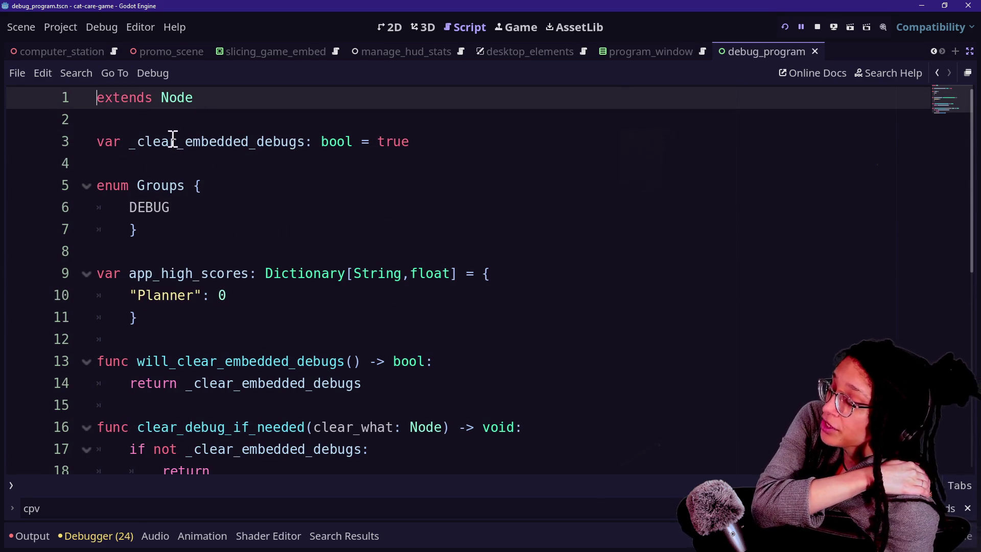
- Review the globals on lines 1–16, including the Groups enum and _clear_embedded_debugs
drag(171, 142, 424, 335)
click(427, 339)
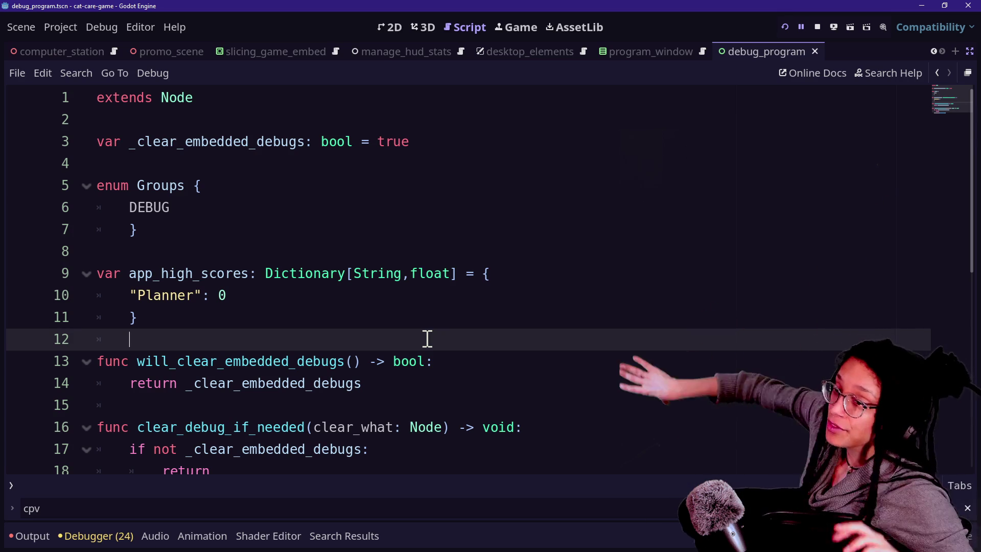
drag(198, 97, 383, 418)
click(397, 418)
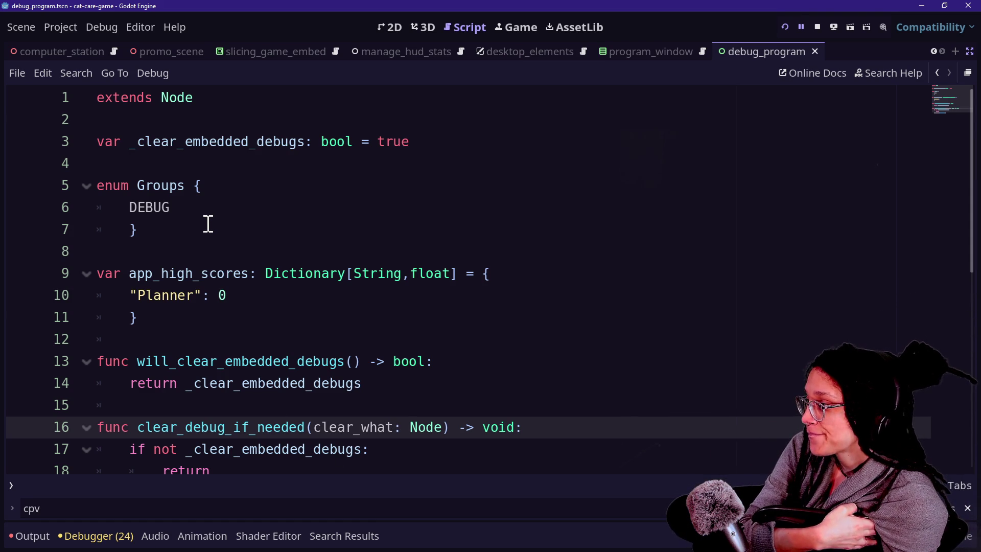
drag(133, 120, 328, 223)
click(333, 224)
mouse_move(428, 169)
mouse_down()
mouse_move(262, 112)
mouse_move(296, 160)
mouse_up()
click(269, 121)
click(323, 207)
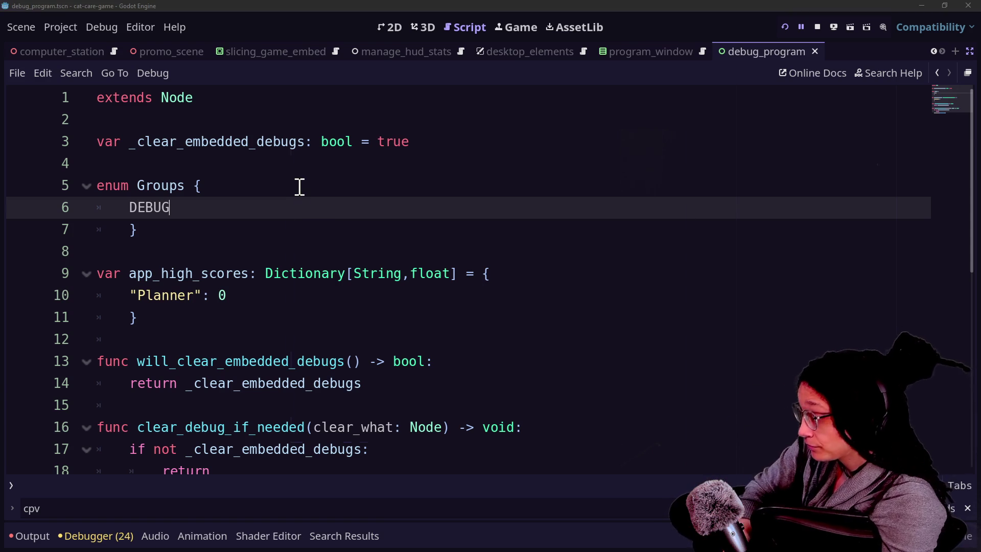
key(shift+alt+o)
key(Escape)
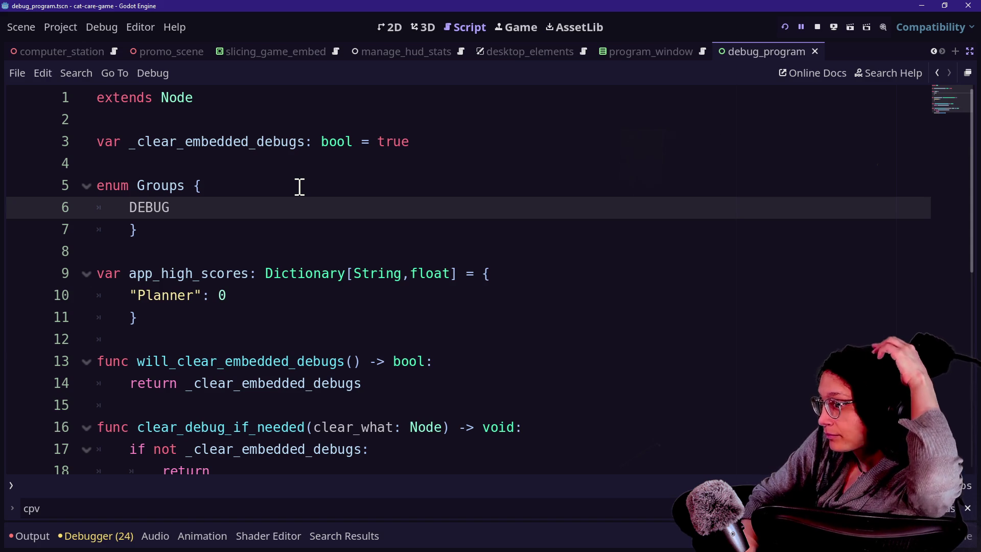
click(299, 186)
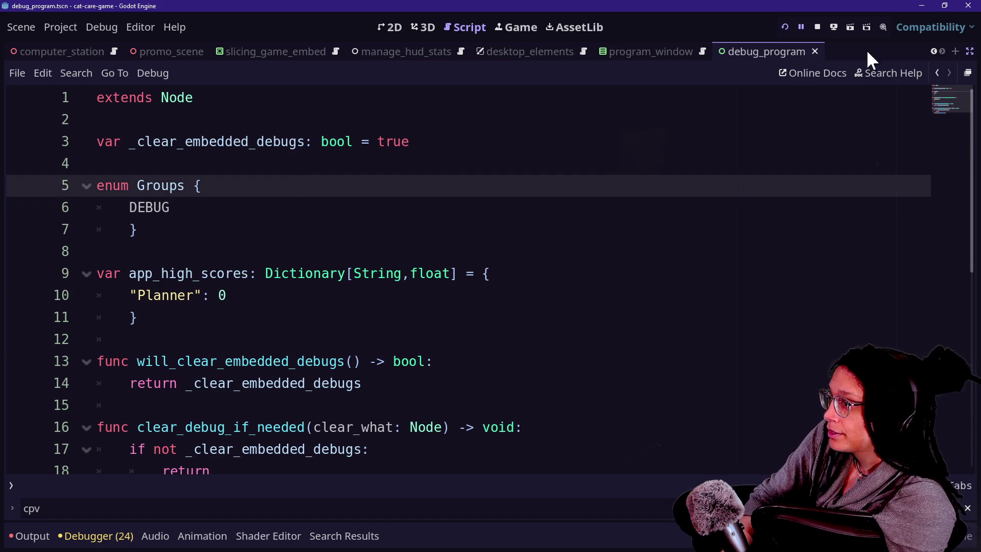
- Stop the running game and save the current scene
click(818, 26)
click(587, 207)
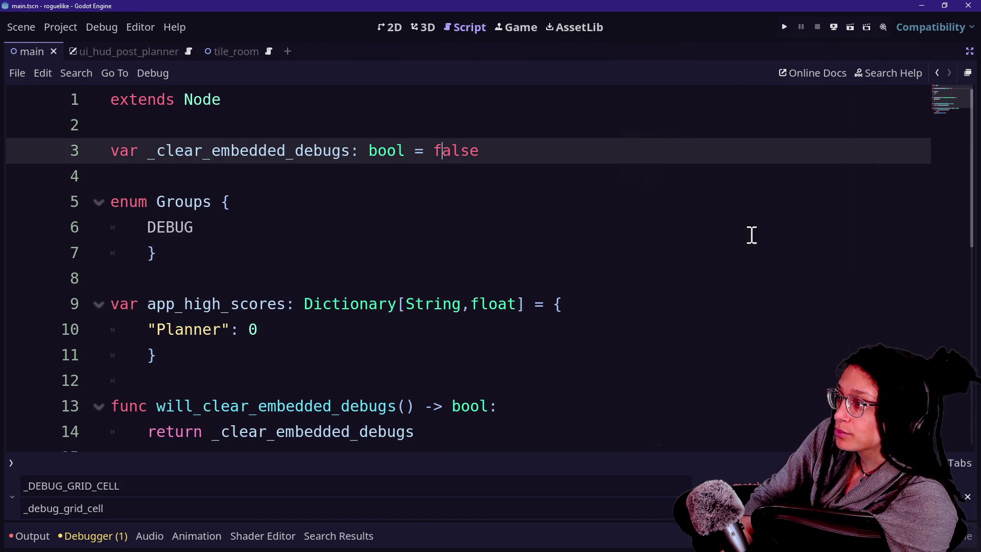
click(650, 193)
key(ctrl+s)
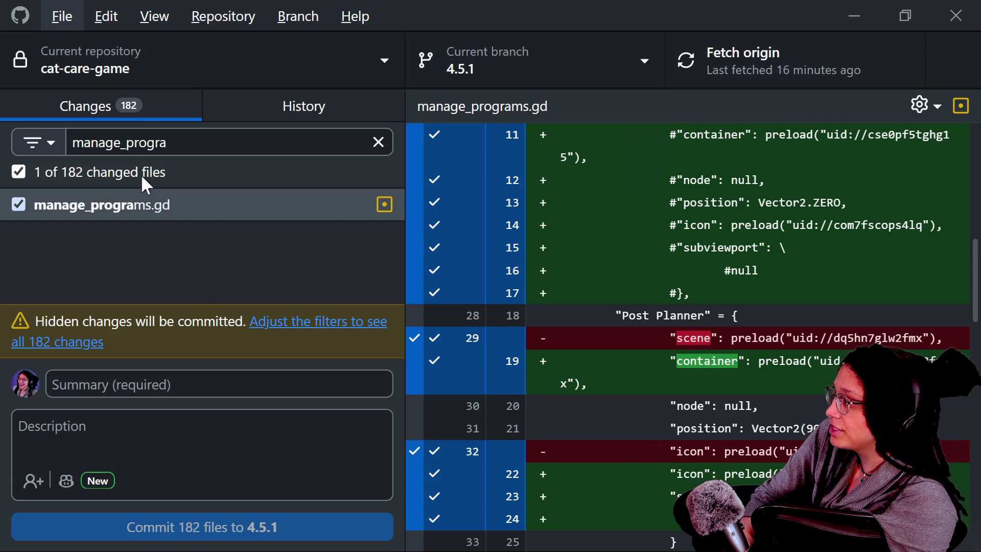
- Enter the summary 'mid-embed refactor: need to change debug clearing somehow' and commit
click(179, 380)
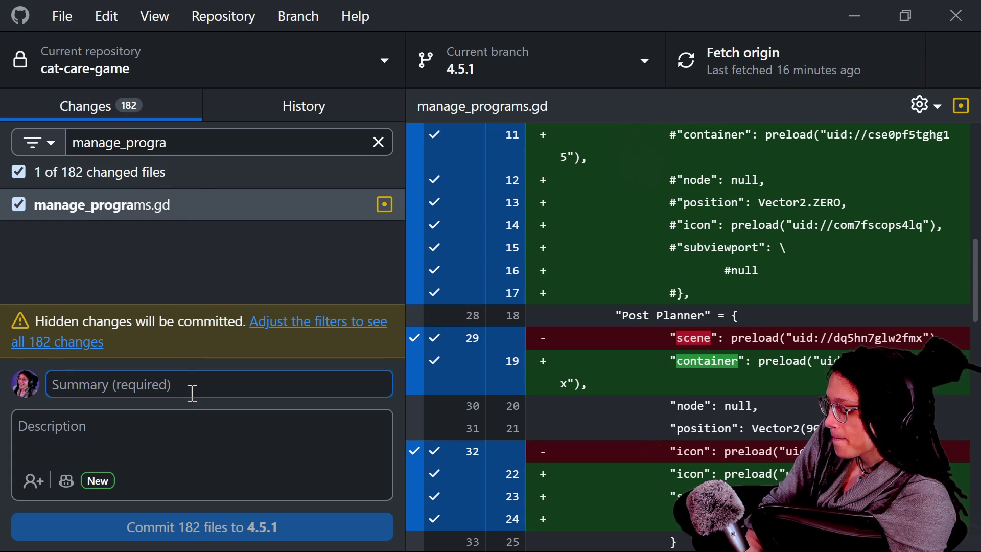
text(mid_embed)
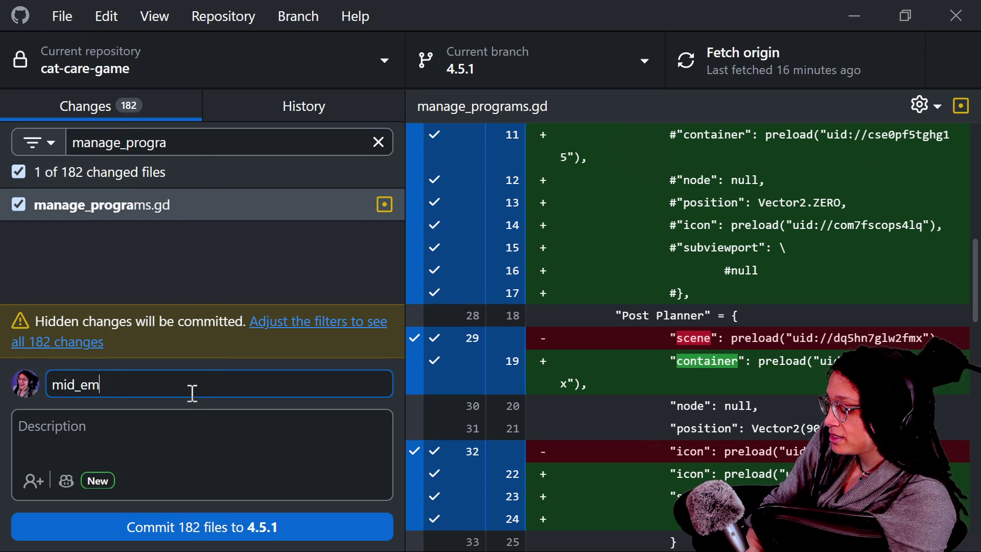
key(BackSpace)
key(BackSpace)
key(BackSpace)
text(-embed rea)
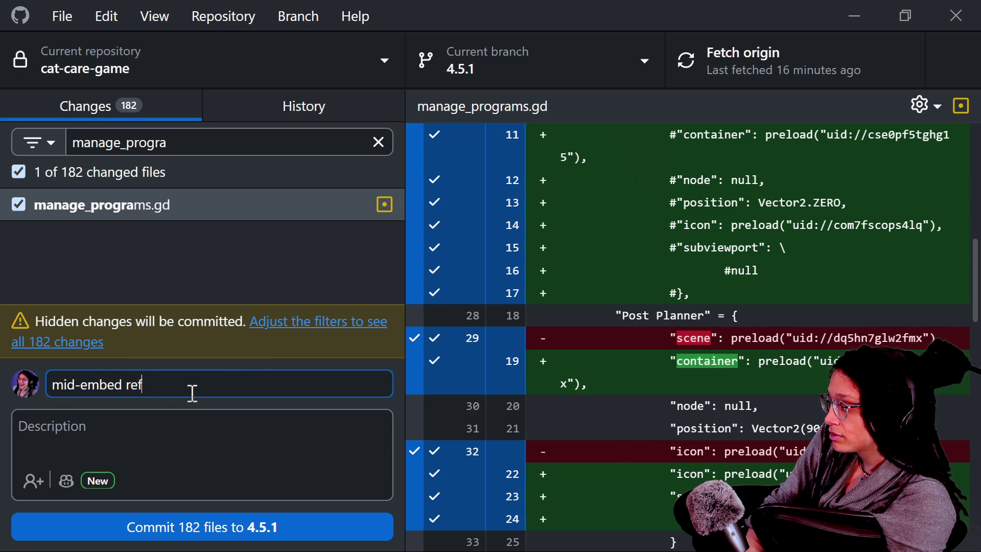
key(BackSpace)
text(factor)
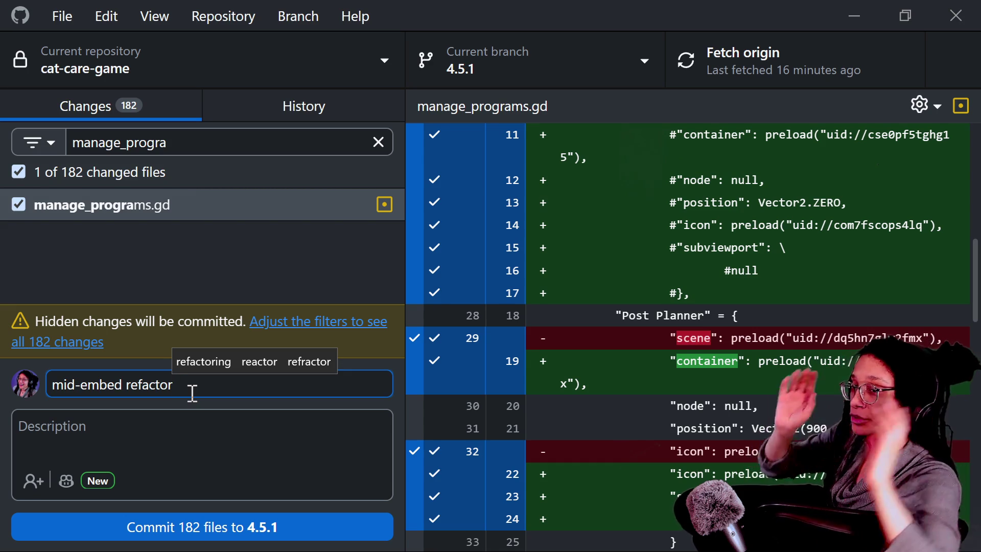
text(d)
key(BackSpace)
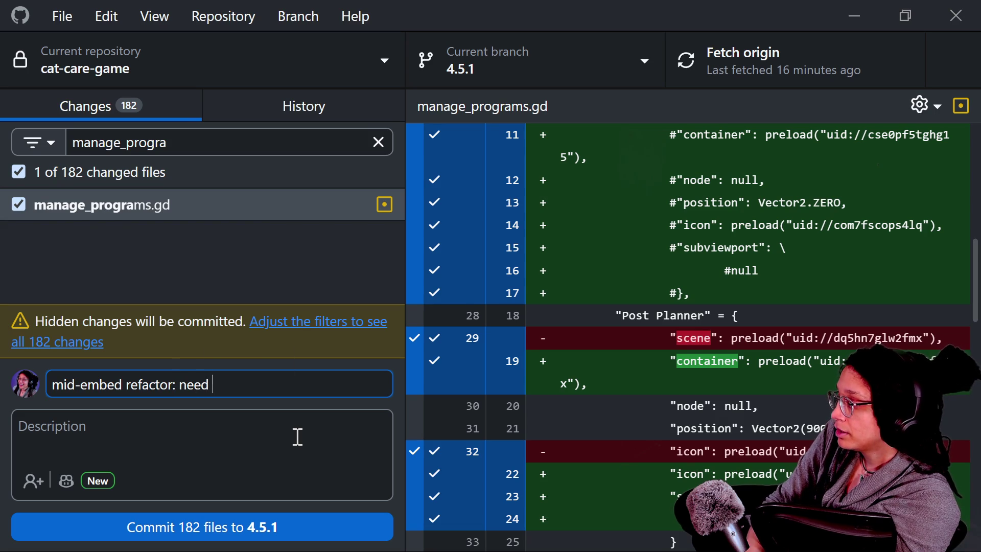
text(to change de)
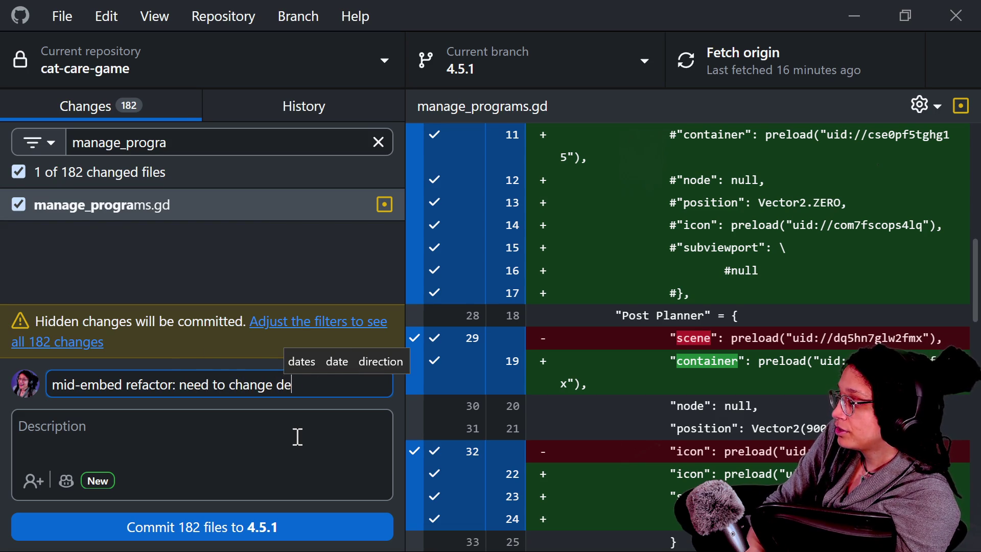
text(bug clearing somehow)
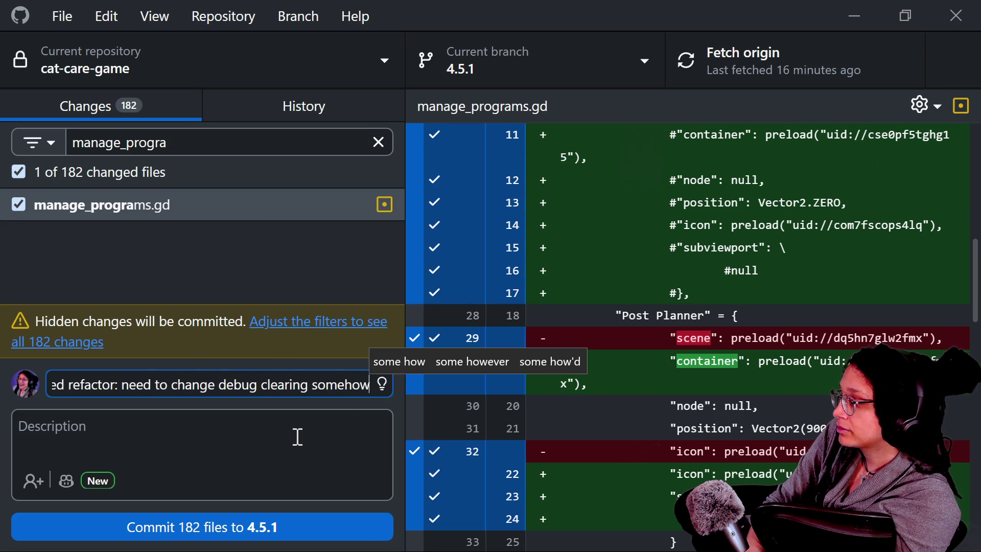
click(237, 532)
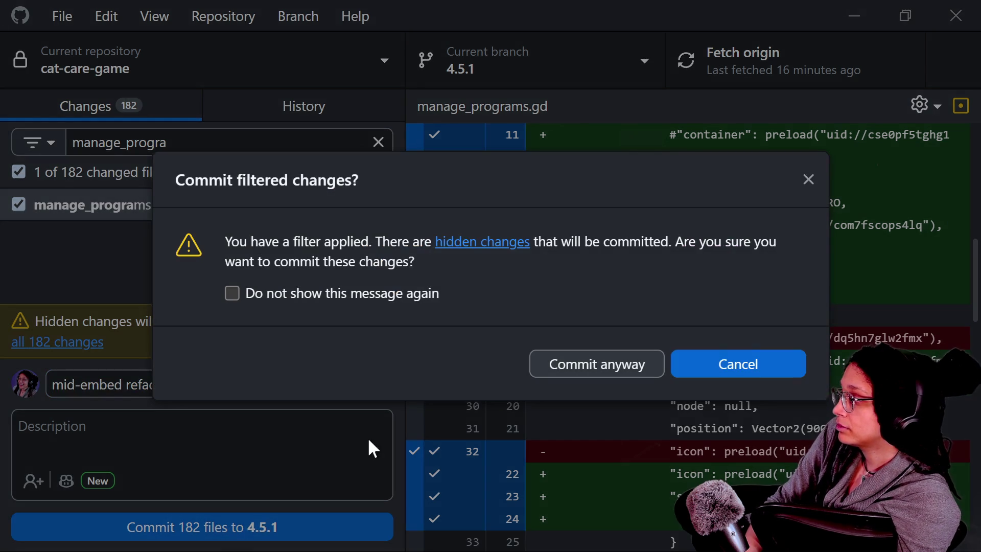
- Cancel the filtered-commit warning and clear the file-name filter
click(701, 375)
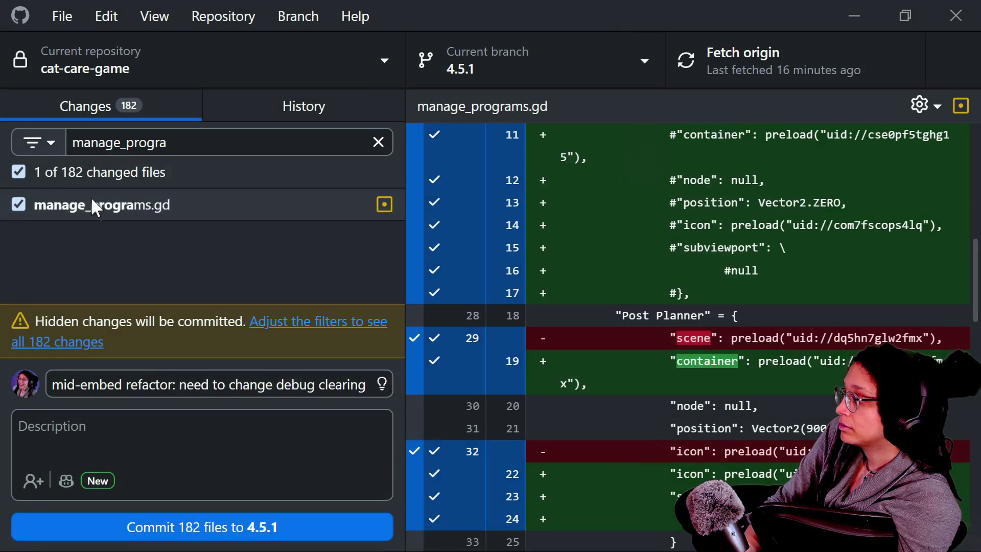
click(50, 176)
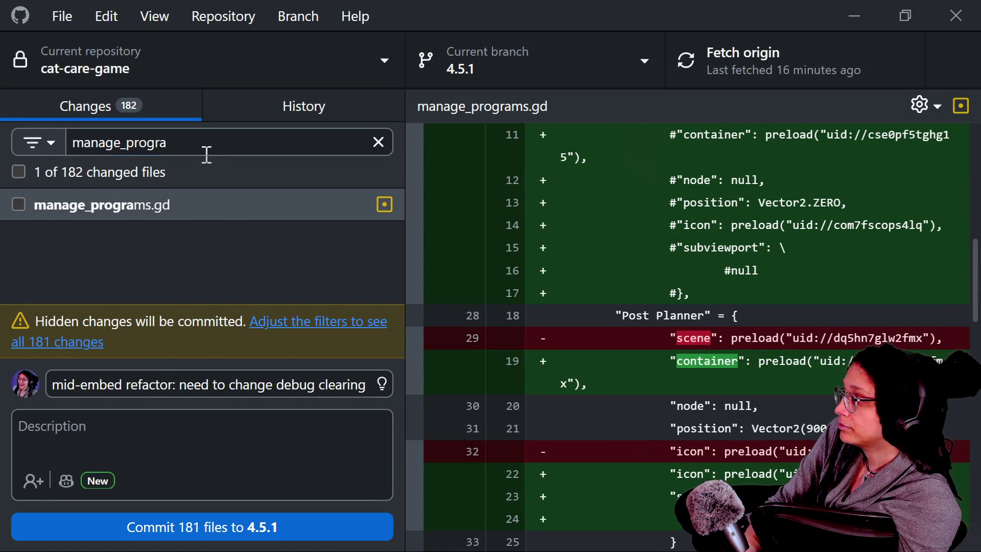
click(204, 145)
key(Escape)
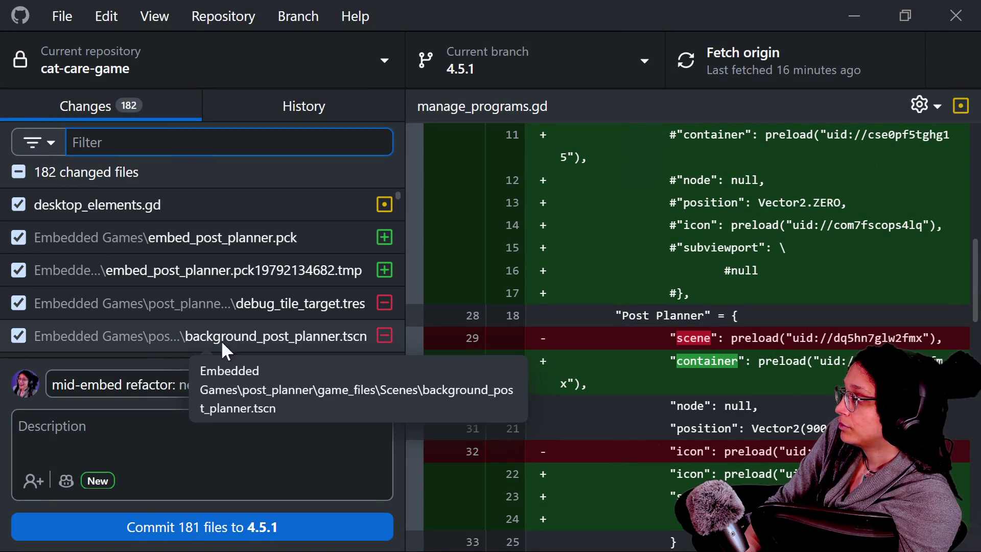
- Include all 182 changed files and commit them to 4.5.1
click(25, 173)
click(23, 169)
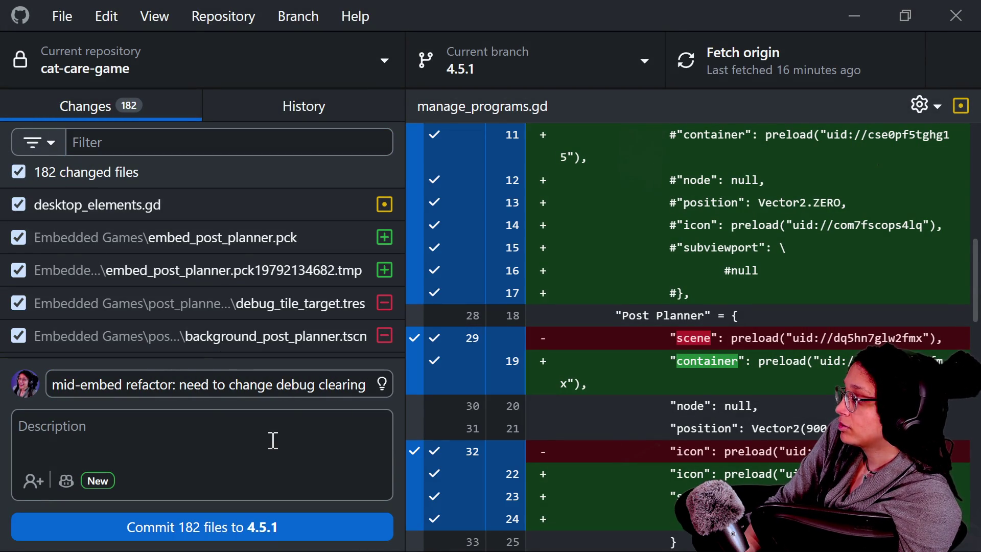
click(258, 528)
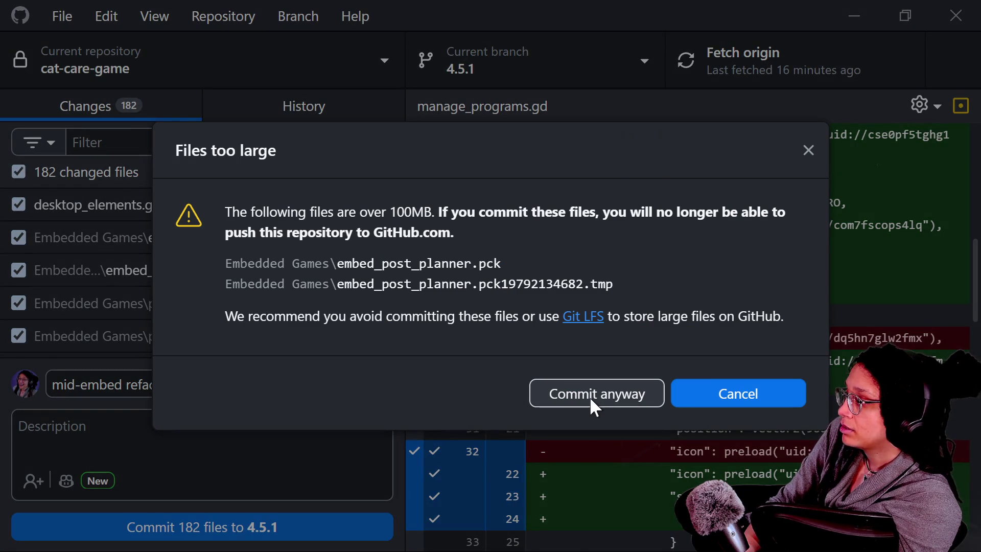
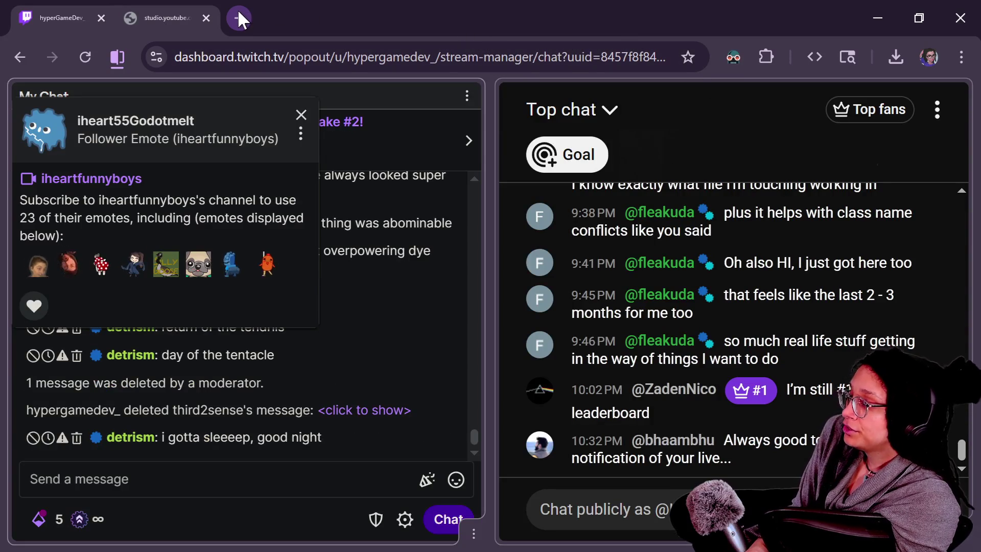
- Search Startpage for 'git lfs how setup github desktop' in a new tab
click(238, 10)
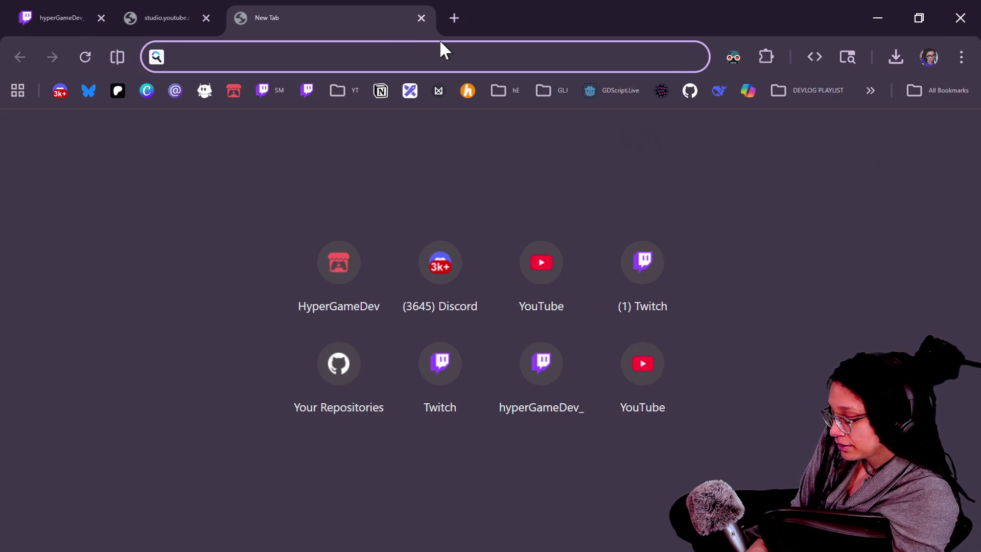
text(gitf)
key(BackSpace)
text(lfs how setup github dek)
key(BackSpace)
text(sktop)
key(Return)
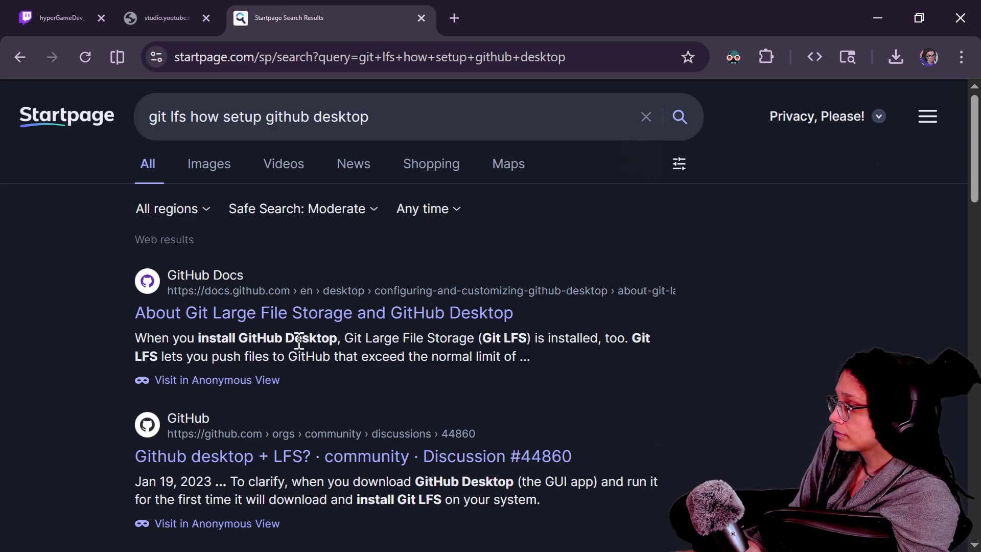
- Open the GitHub community discussion result about GitHub Desktop and LFS
scroll(301, 341, down, 2)
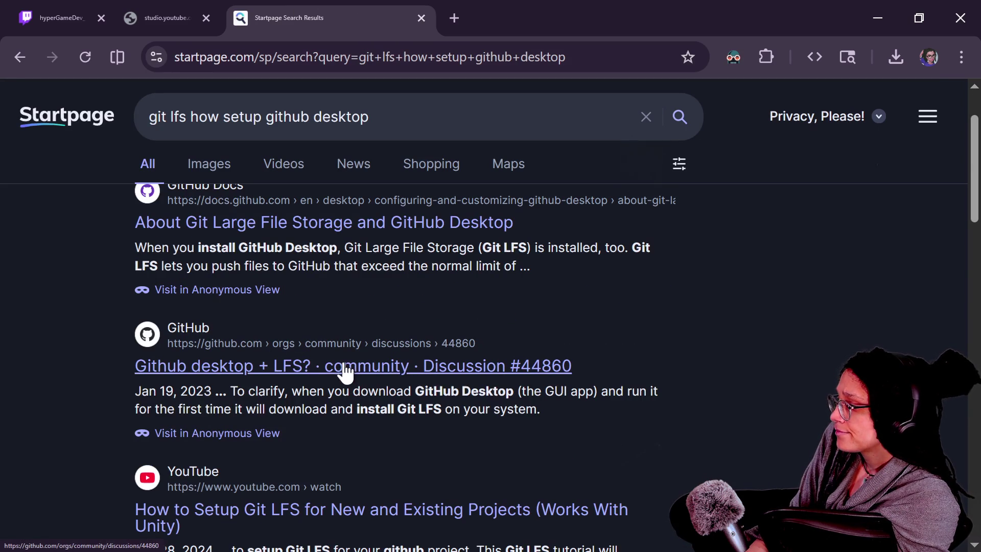
mouse_move(215, 390)
mouse_down()
mouse_move(329, 416)
mouse_move(517, 407)
mouse_up()
click(517, 407)
click(401, 366)
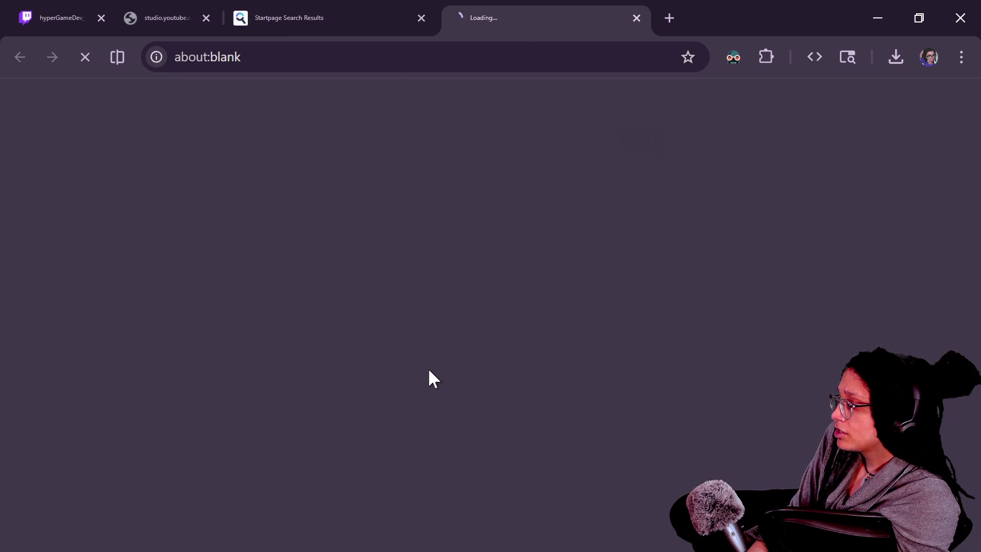
- Find 'will down' on the page to locate the sentence about configuring Git LFS
key(ctrl+f)
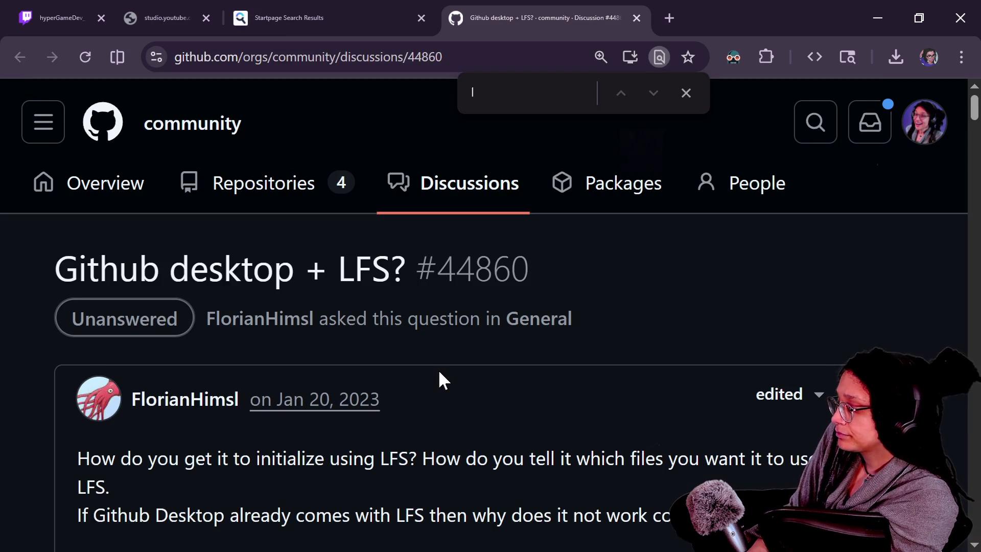
text(will ins)
key(BackSpace)
key(BackSpace)
key(BackSpace)
key(BackSpace)
text(down)
drag(395, 356, 651, 377)
click(649, 377)
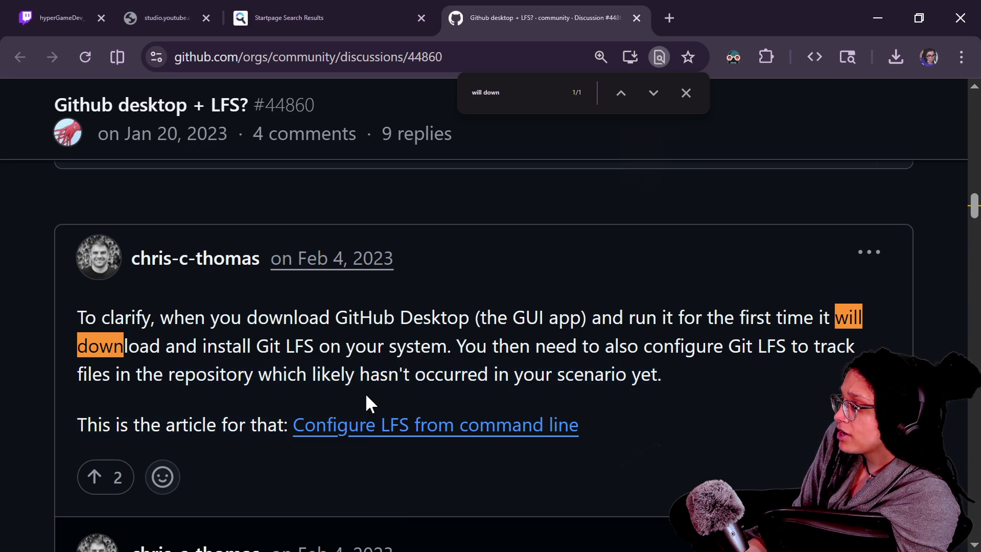
- Read down through the replies to the explanation that Git LFS is set up from a terminal
scroll(296, 376, down, 2)
drag(226, 376, 337, 386)
click(339, 389)
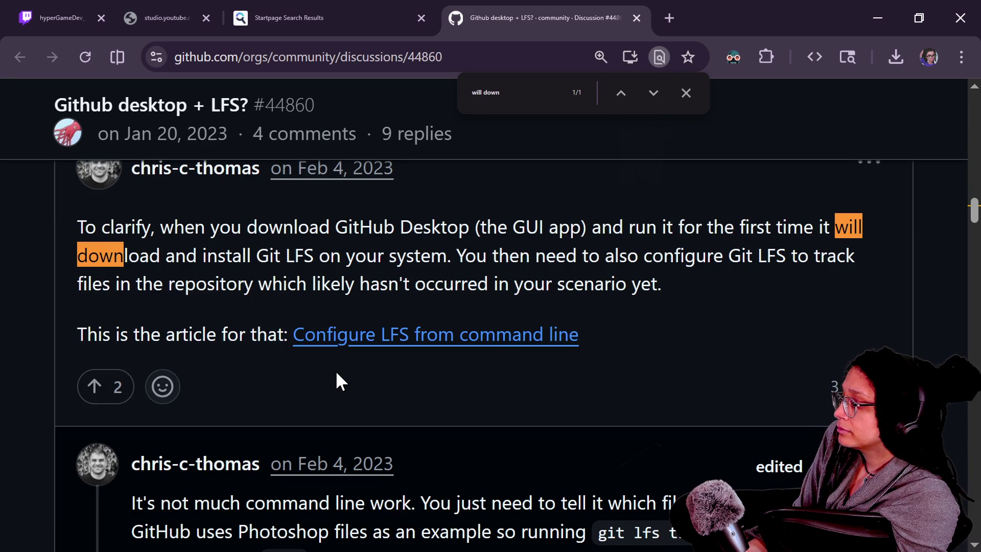
scroll(427, 364, down, 2)
scroll(591, 358, down, 2)
drag(591, 357, 131, 322)
click(444, 387)
scroll(444, 388, down, 2)
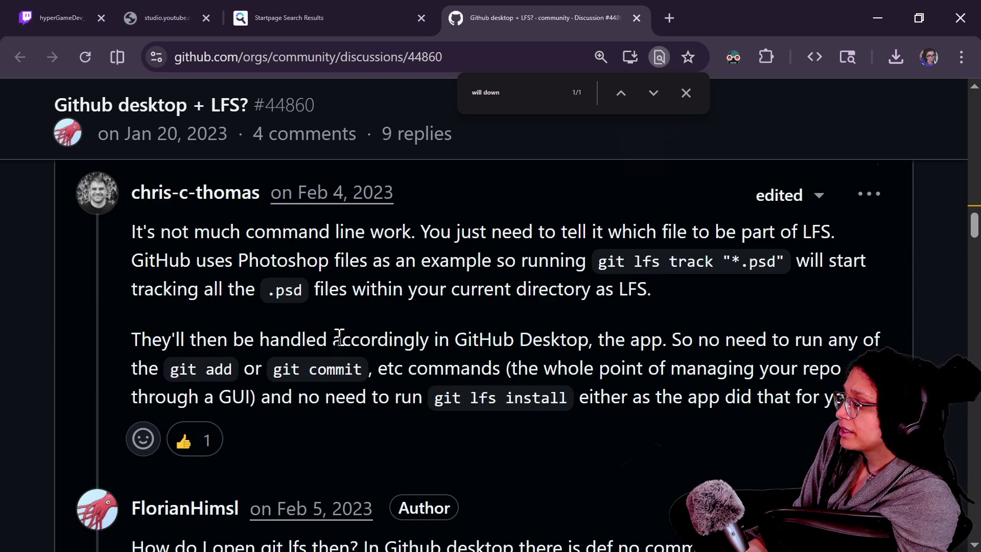
scroll(236, 337, down, 2)
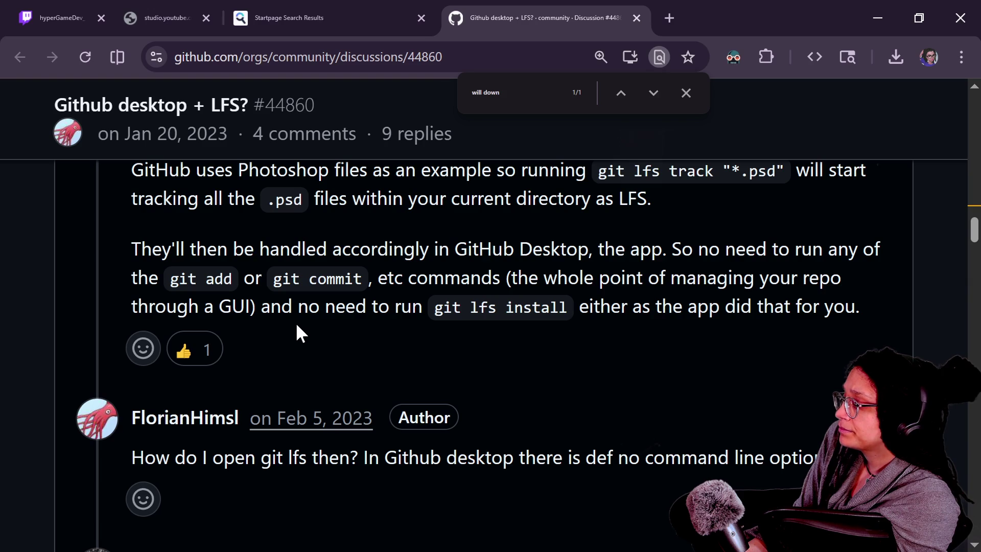
scroll(296, 327, down, 6)
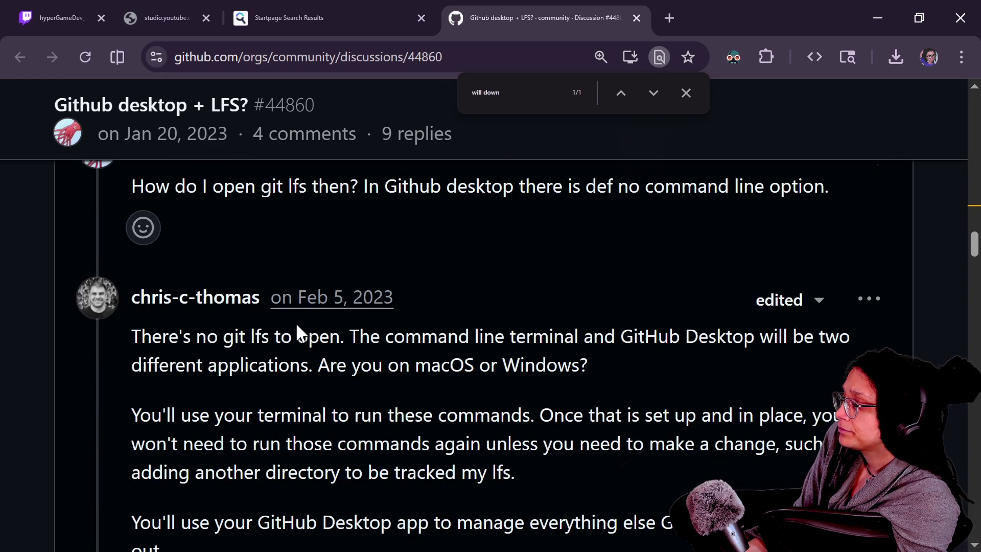
scroll(333, 352, down, 2)
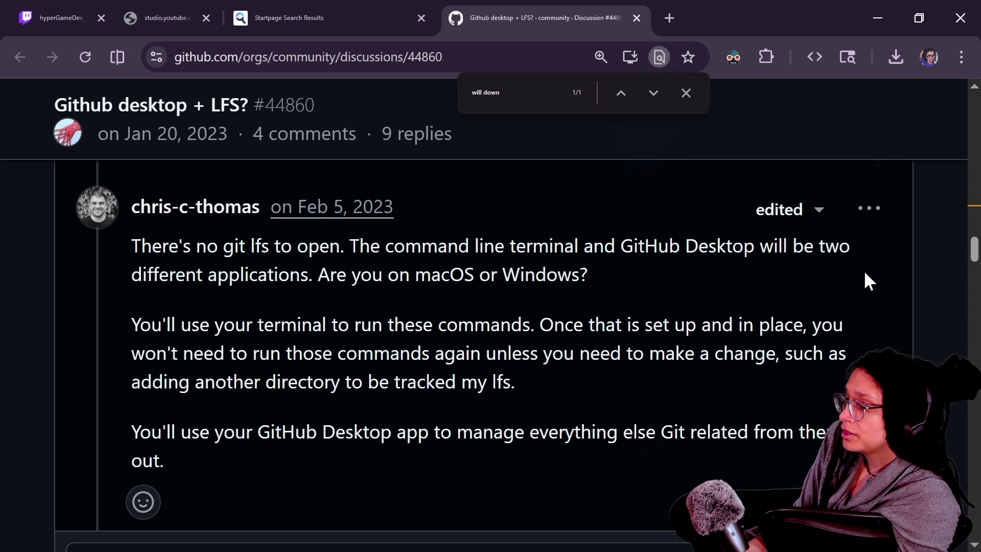
mouse_move(973, 258)
mouse_down()
mouse_move(956, 341)
mouse_move(951, 289)
mouse_move(951, 316)
mouse_up()
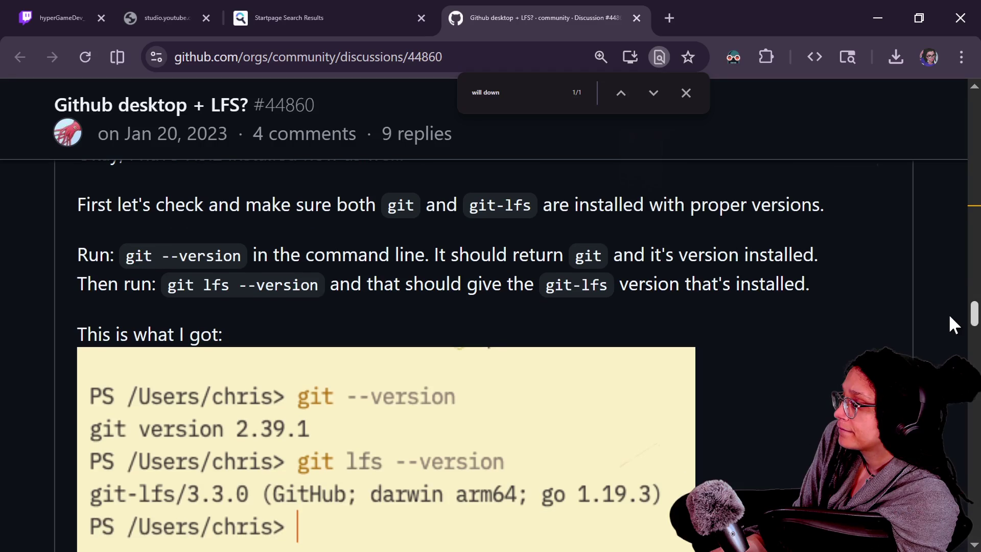
- View the Part 1 version-check screenshot in a new tab, then close it
scroll(950, 319, down, 1)
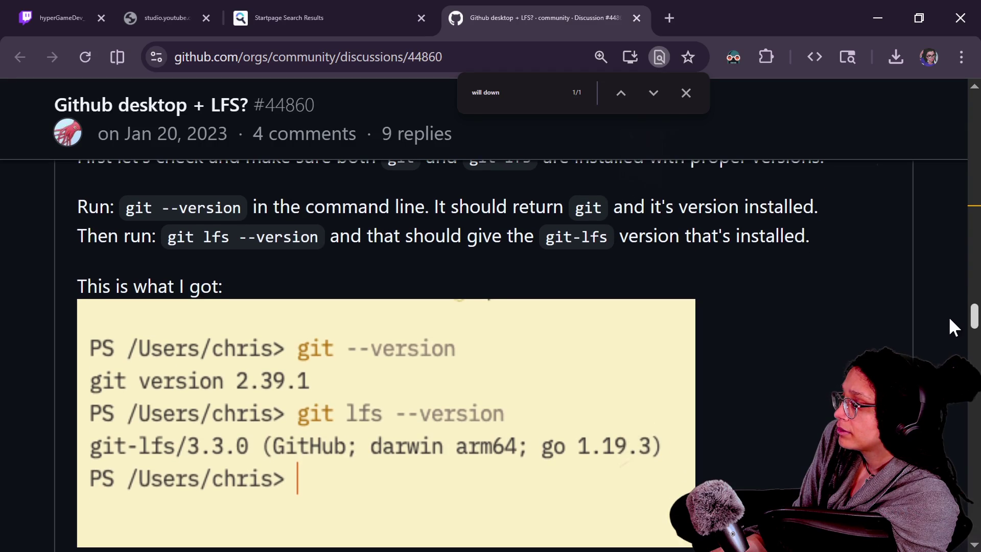
scroll(950, 320, down, 1)
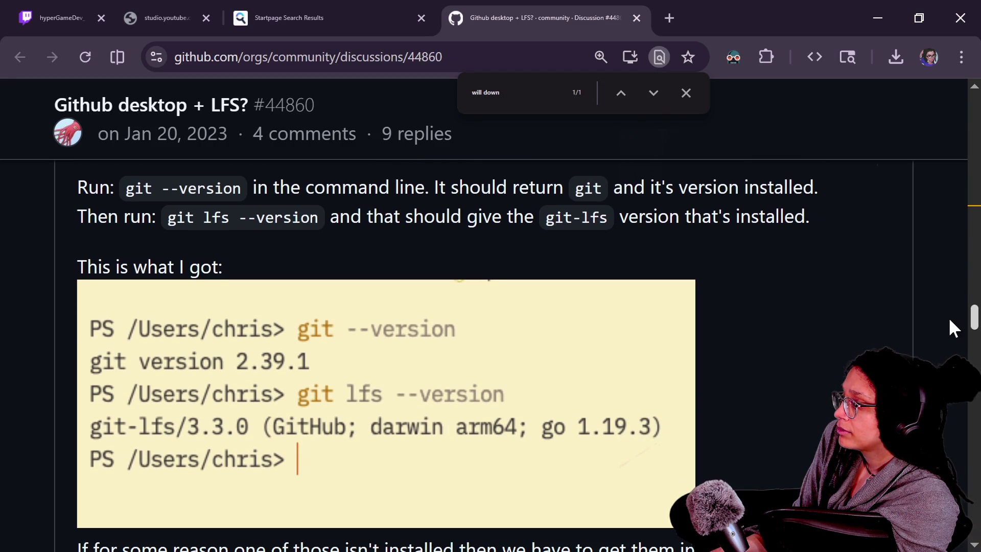
scroll(950, 320, down, 3)
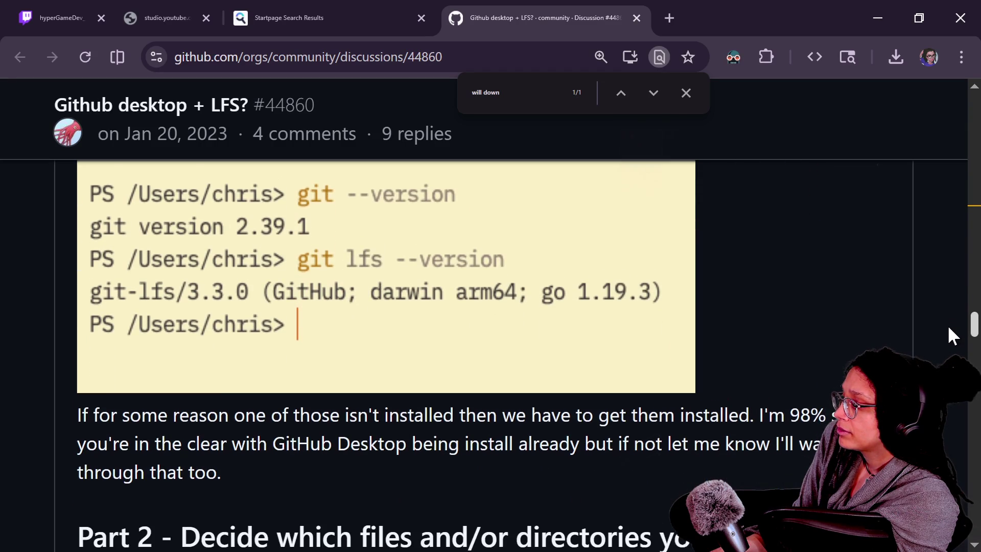
scroll(946, 325, up, 1)
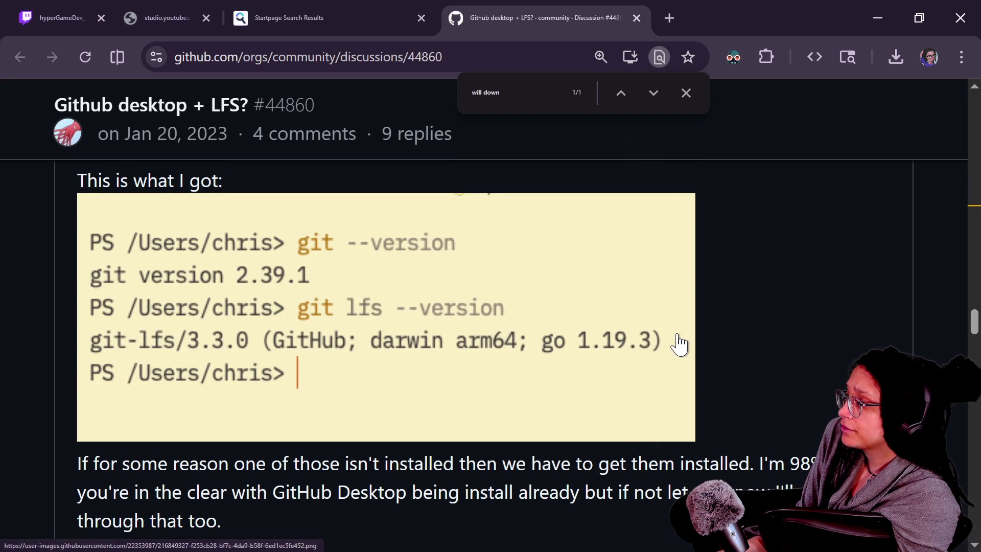
click(645, 342)
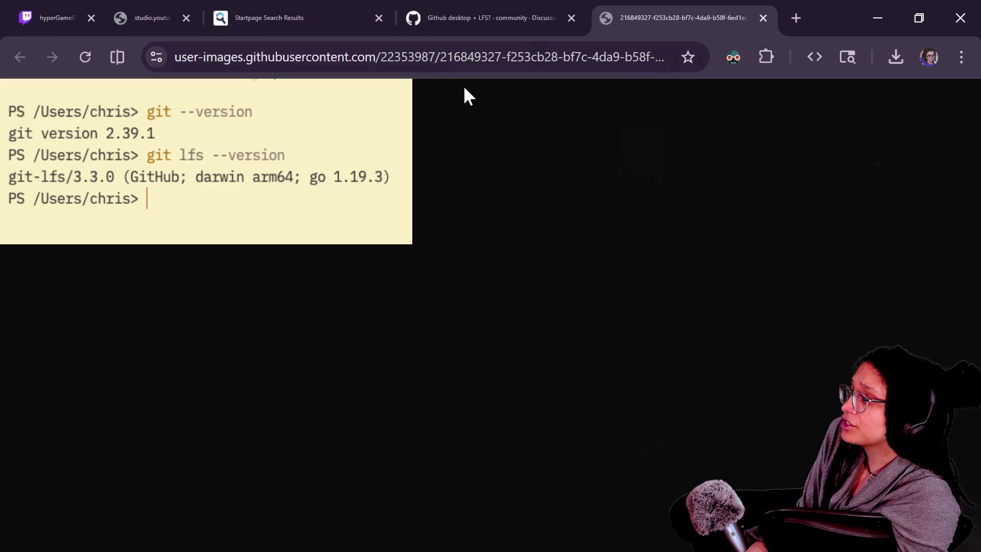
click(762, 18)
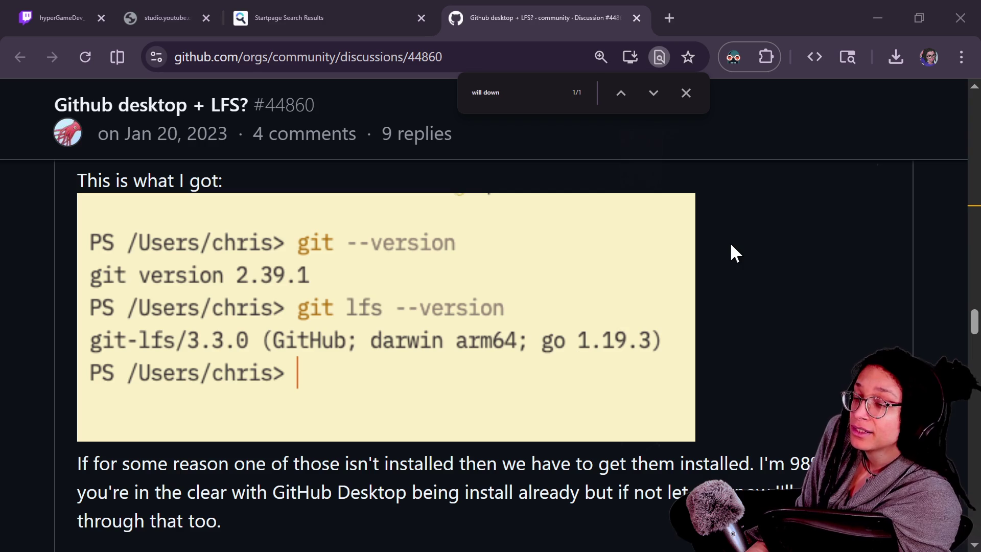
click(728, 220)
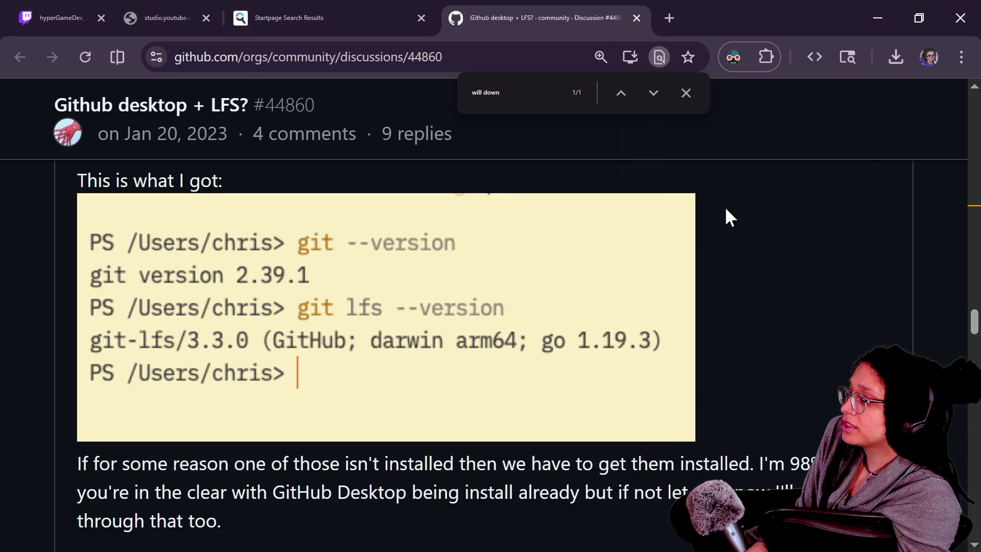
- Return to the Part 1 steps showing sample output git 2.39.1 and git-lfs/3.3.0
scroll(725, 207, up, 3)
scroll(725, 207, up, 3)
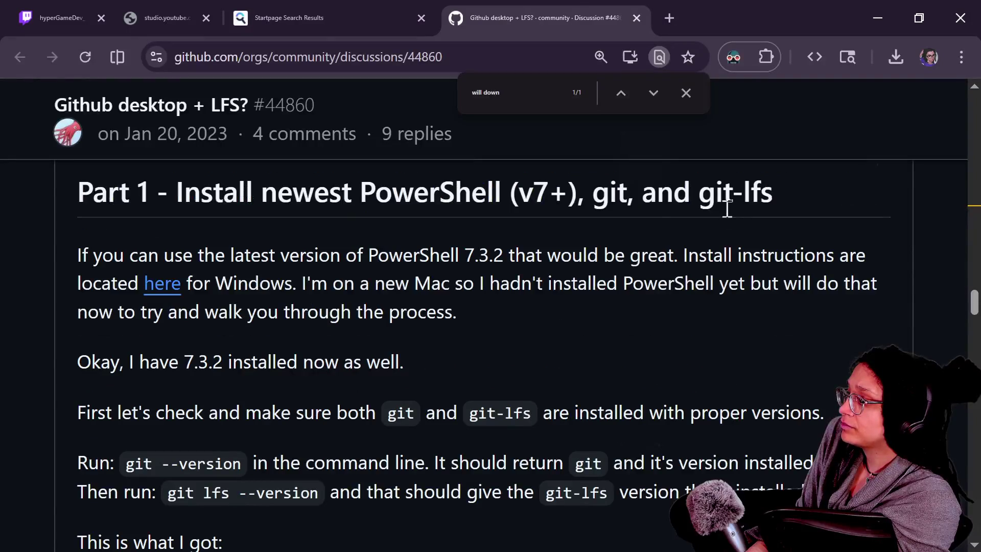
scroll(406, 235, down, 1)
scroll(407, 236, down, 2)
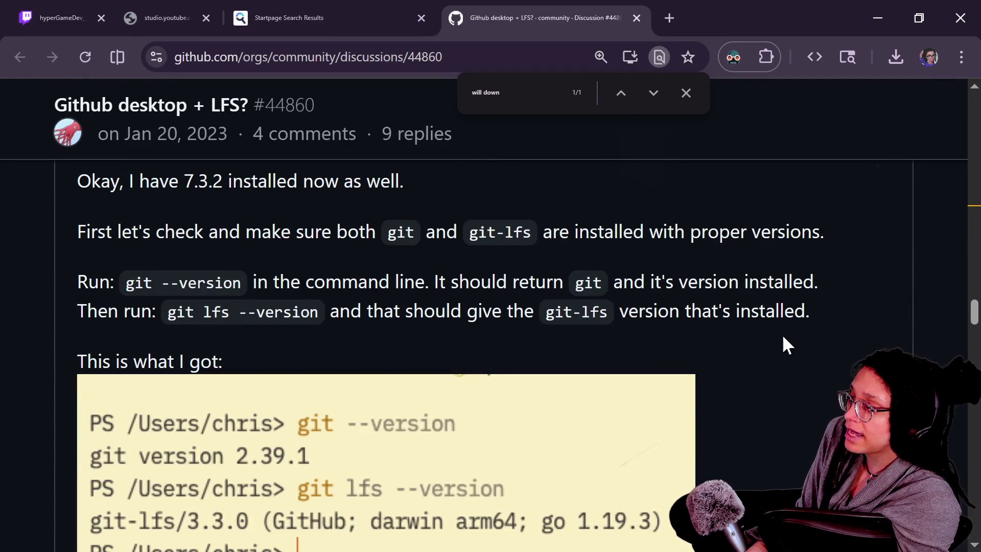
scroll(796, 340, down, 2)
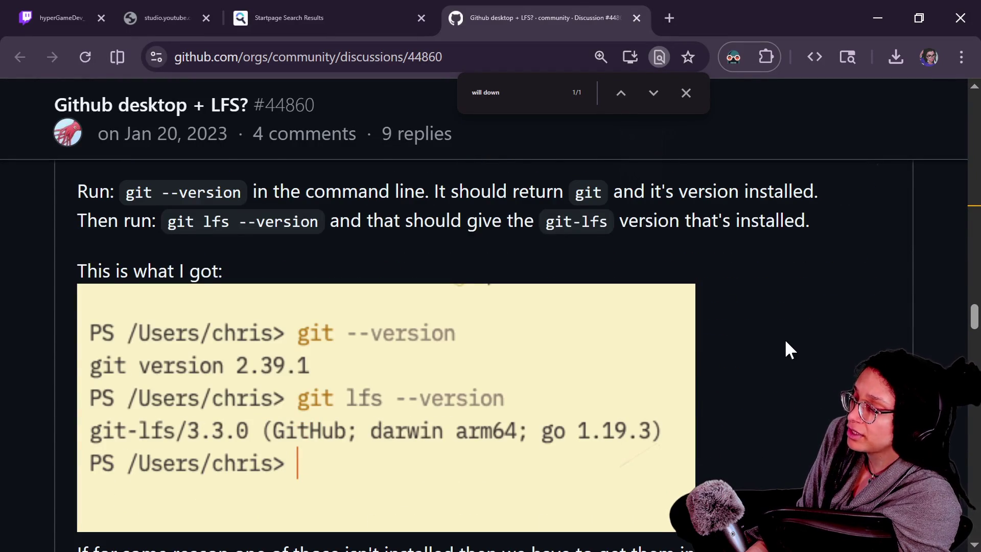
scroll(785, 341, down, 1)
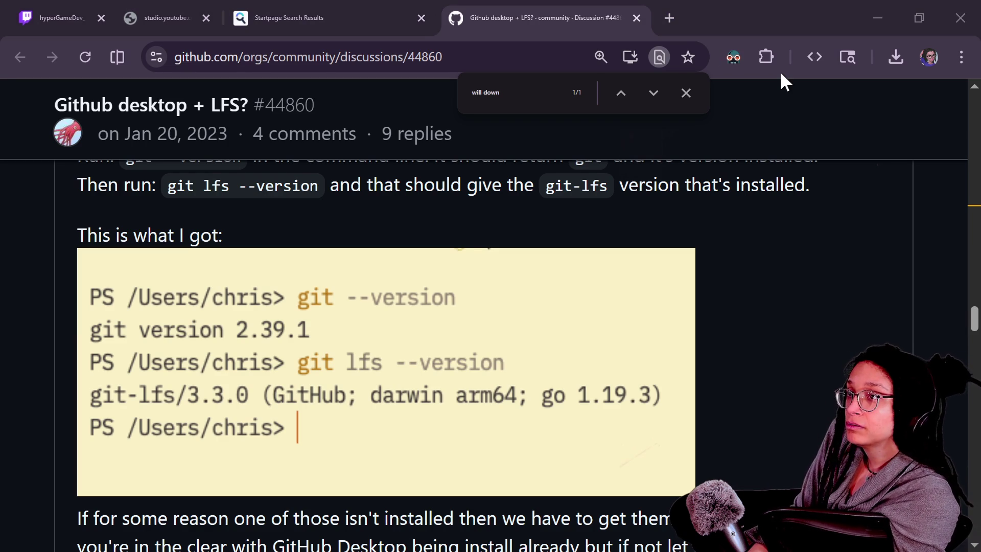
- Run git --version and git lfs --version, confirming 2.50.1.windows.1 and git-lfs 3.7.0
mouse_move(752, 194)
mouse_down()
mouse_move(838, 91)
mouse_move(832, 107)
mouse_up()
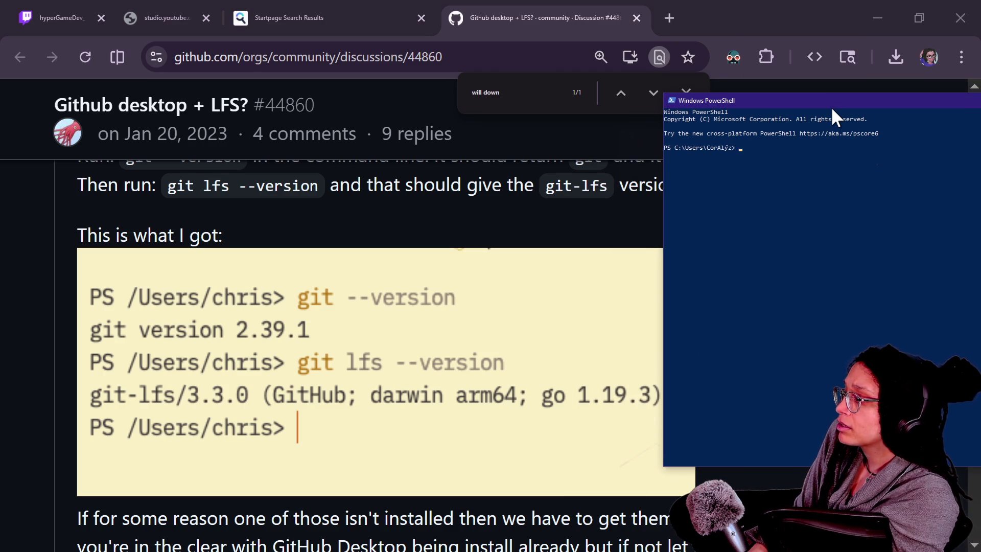
text(git --version)
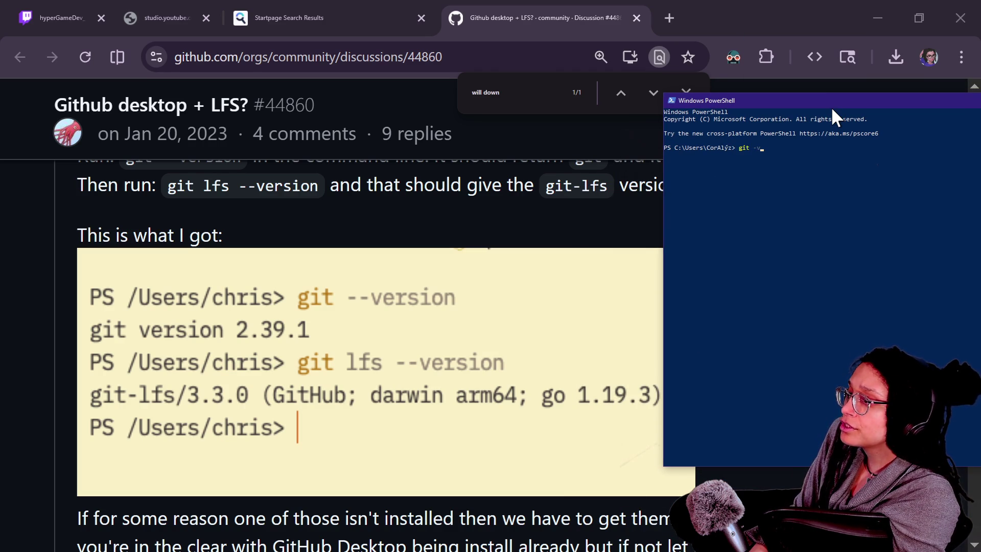
key(Return)
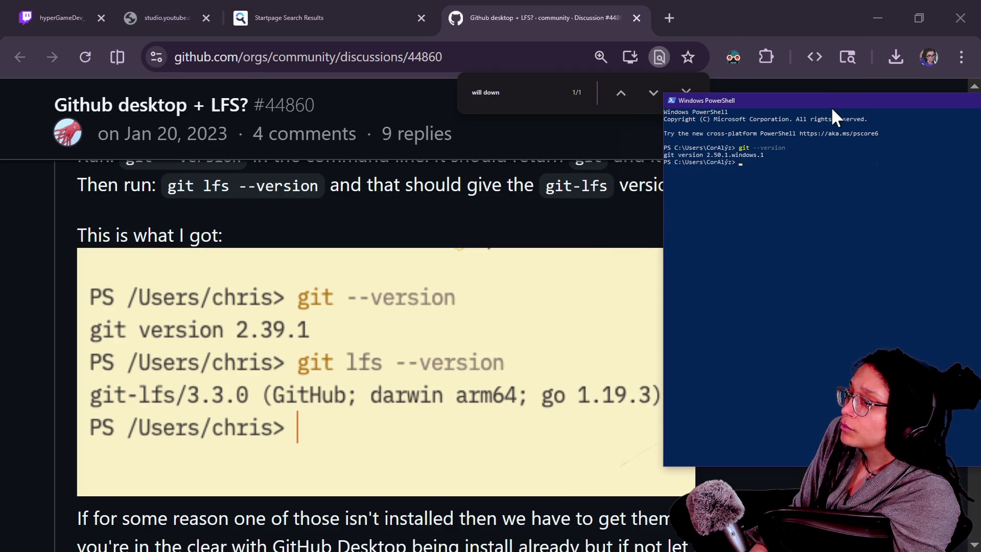
text(git lfs )
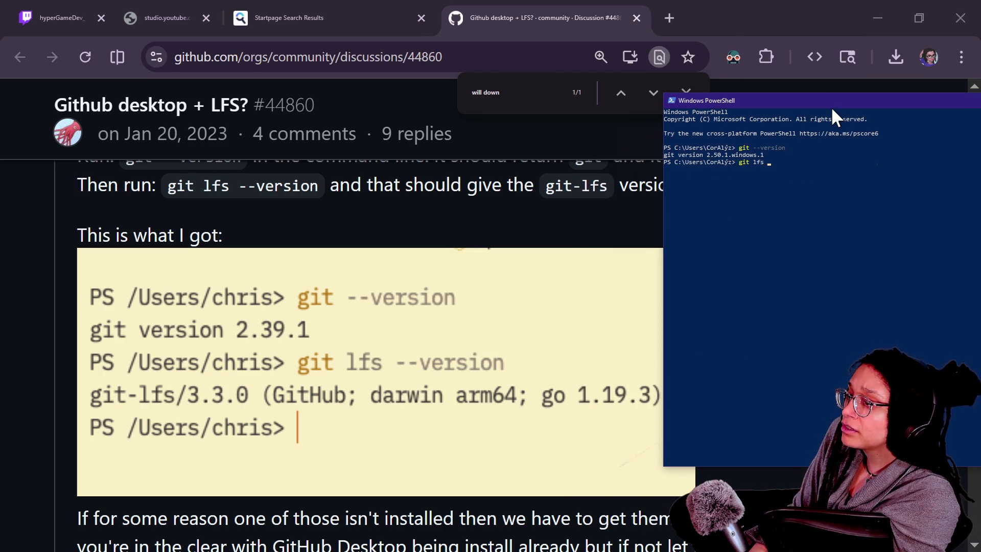
text(--version)
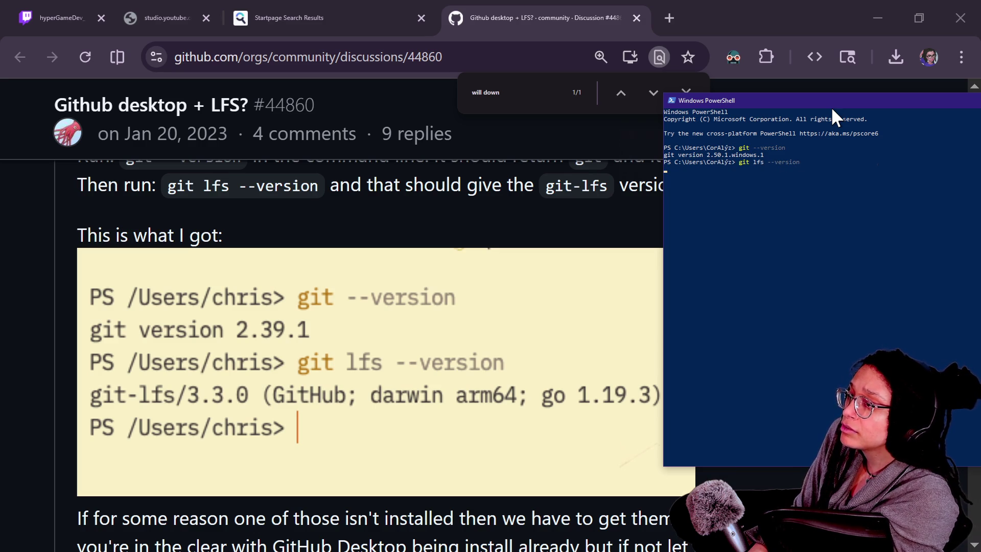
key(Return)
scroll(909, 161, up, 4)
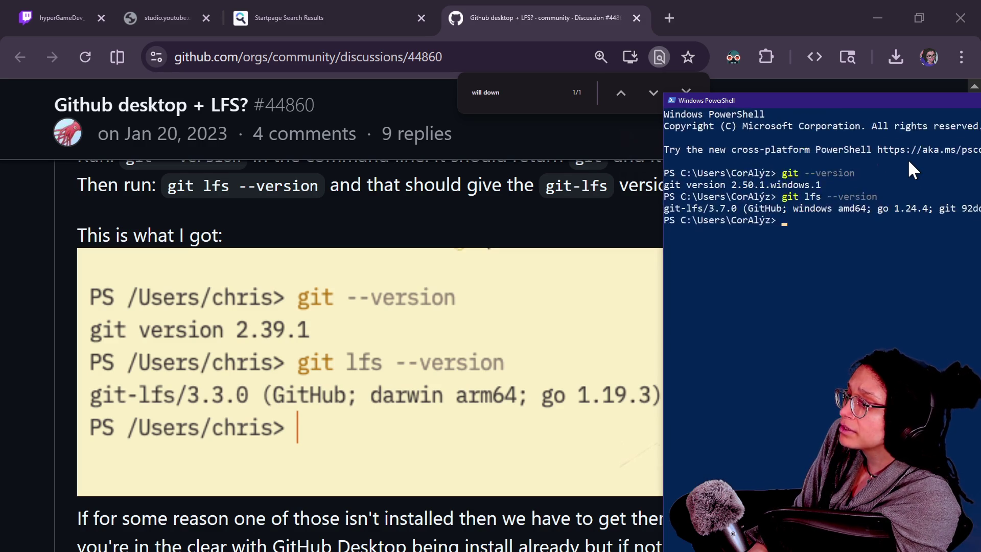
scroll(438, 377, down, 2)
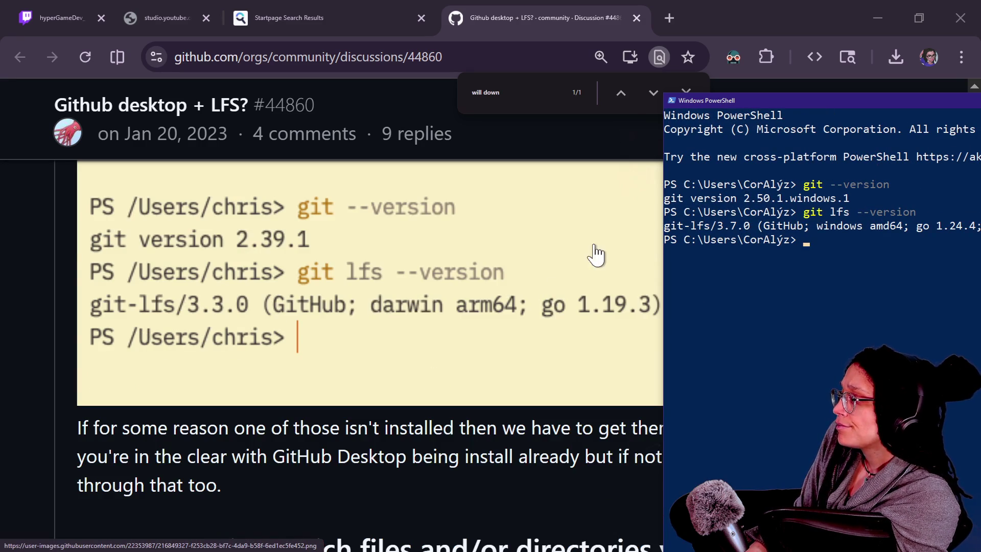
click(434, 430)
- Scroll the discussion down to Part 2's paragraph about the repository root
scroll(440, 378, down, 2)
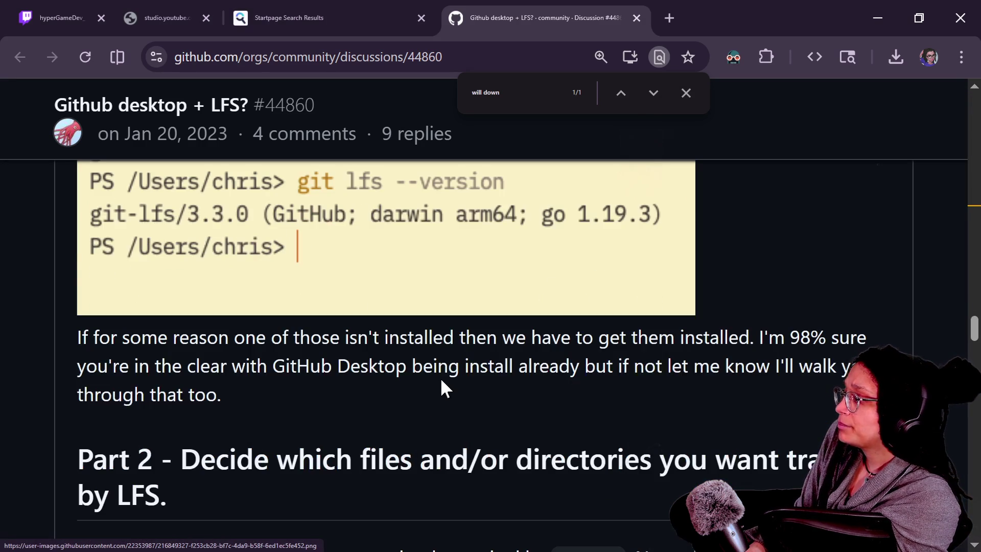
scroll(353, 378, down, 2)
scroll(353, 378, down, 3)
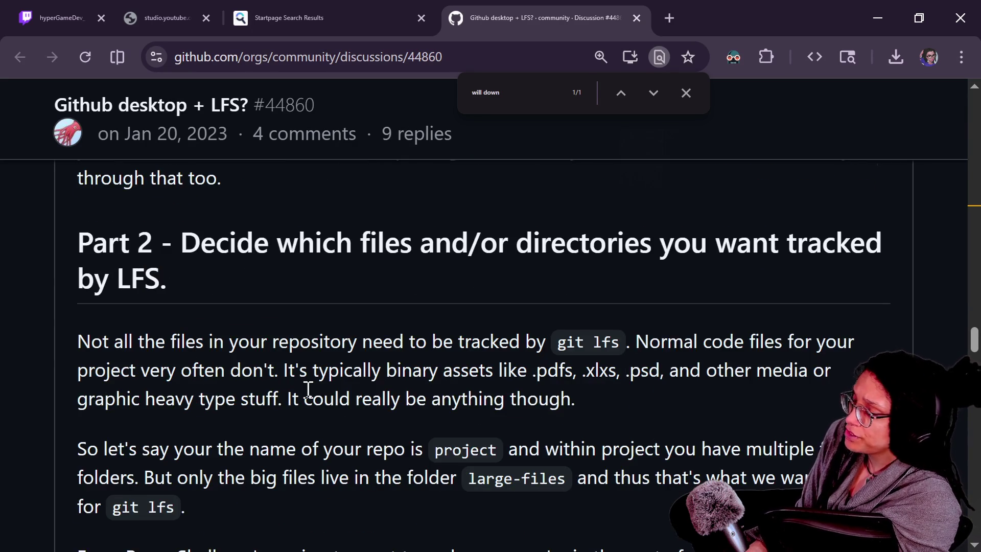
scroll(308, 390, down, 1)
scroll(308, 390, down, 1)
scroll(308, 394, down, 2)
scroll(306, 391, down, 3)
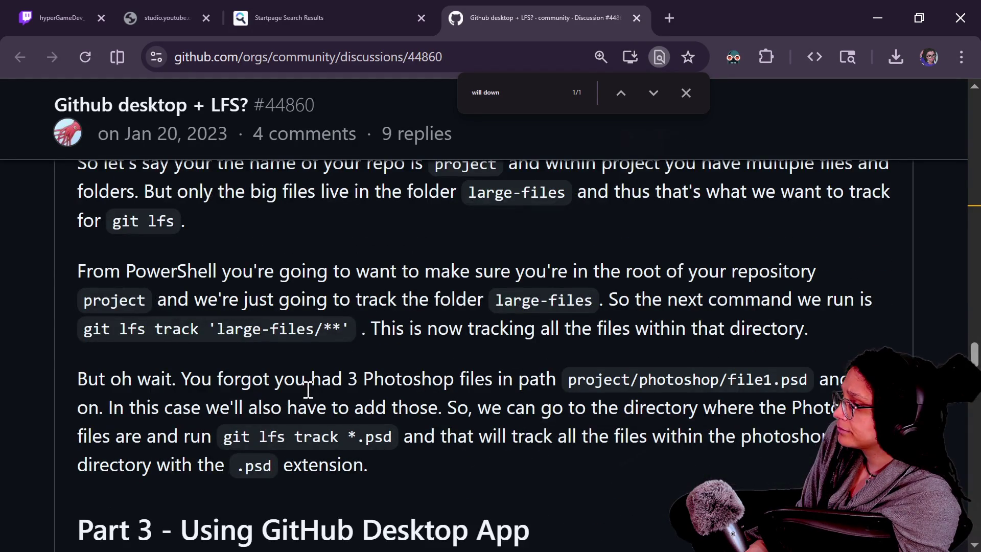
drag(229, 268, 486, 301)
- Read the git lfs track 'large-files/**' instructions, then bring PowerShell forward on the left
key(alt+Tab)
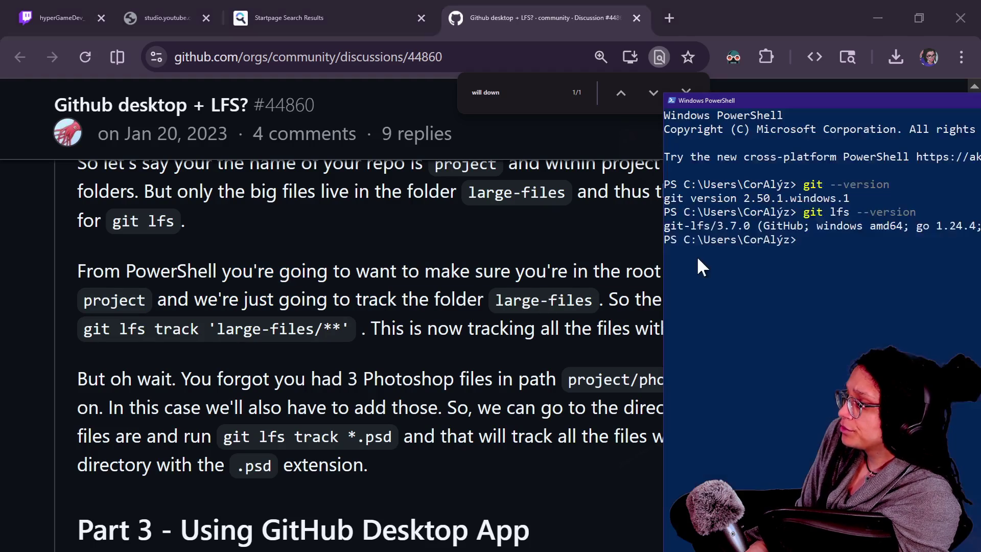
click(543, 255)
drag(202, 300, 508, 333)
drag(356, 270, 618, 323)
click(618, 323)
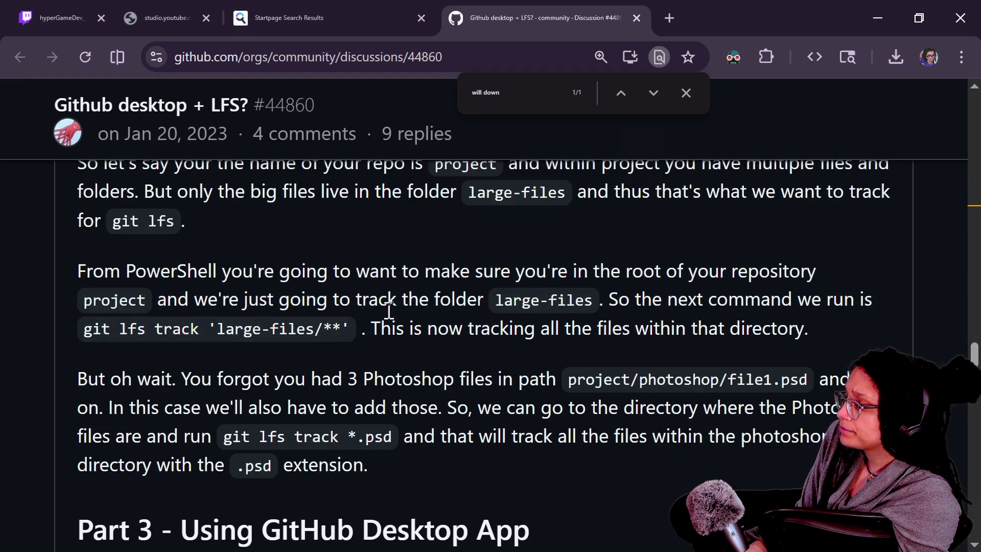
key(alt+Tab)
drag(767, 99, 417, 74)
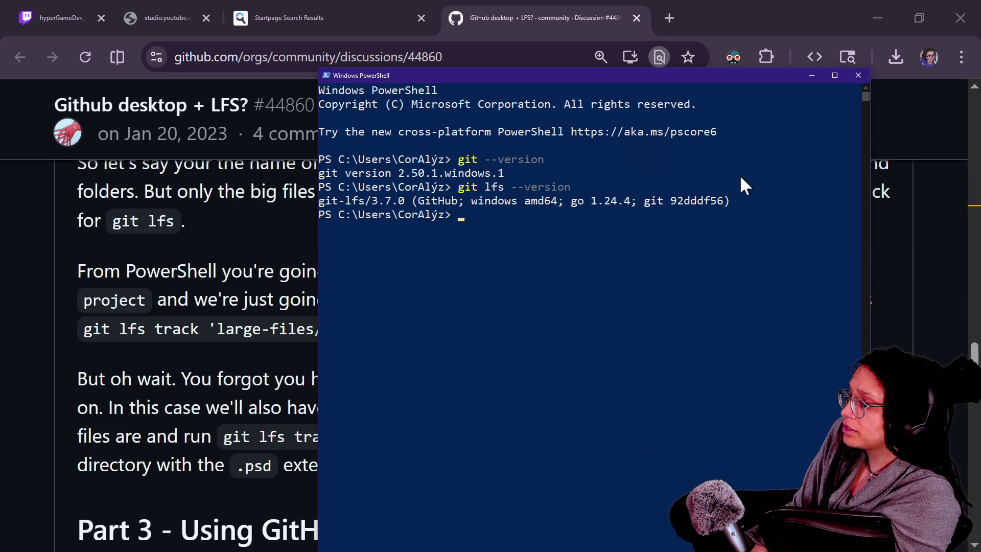
- Change into the documents/cat-care-game3 repository folder in PowerShell
text(cd docu)
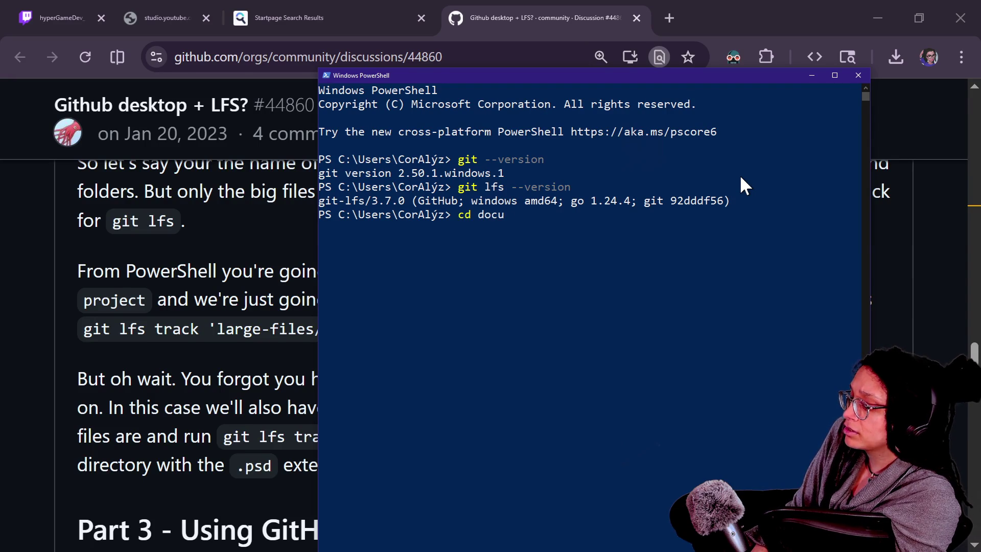
text(ments)
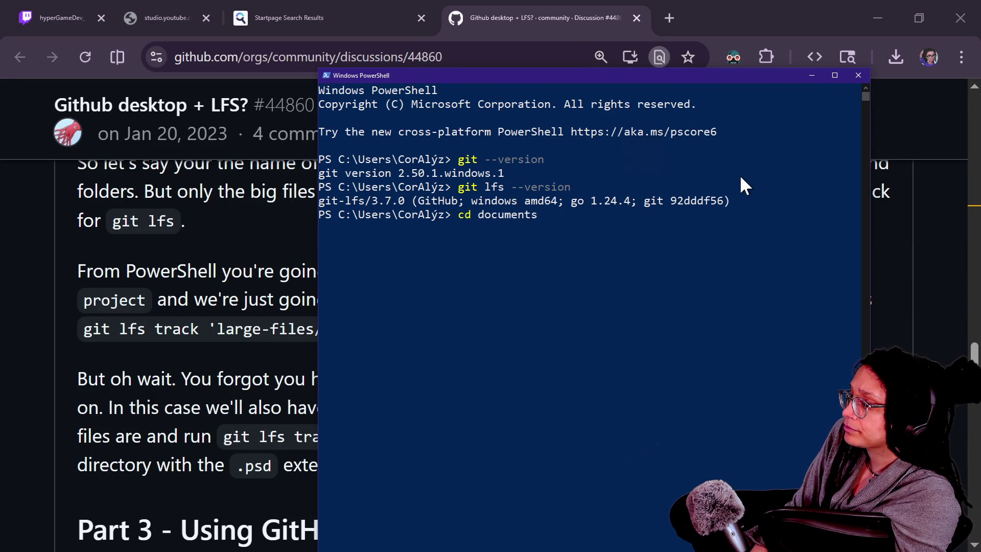
text(/cat-care-game3)
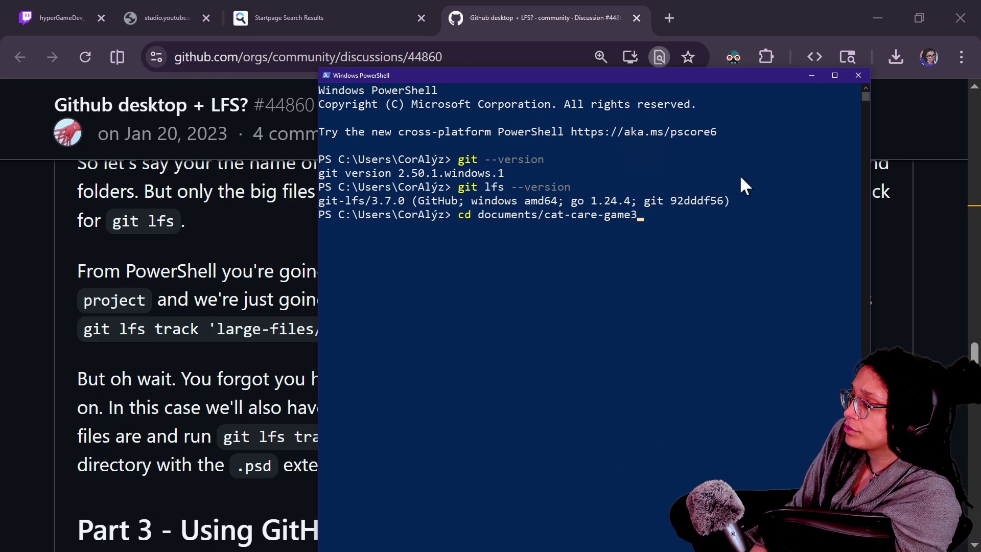
key(Return)
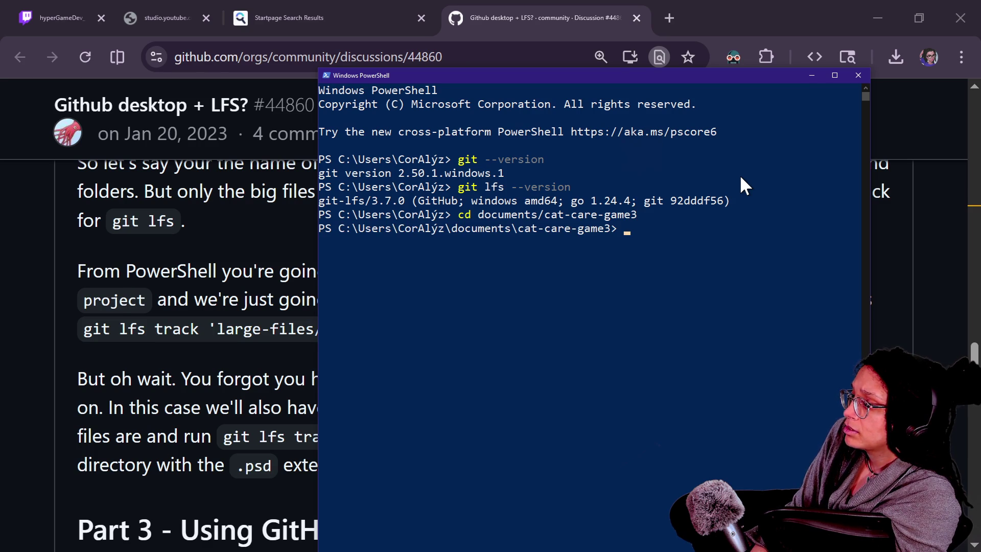
mouse_move(431, 78)
mouse_down()
mouse_move(870, 161)
mouse_move(951, 337)
mouse_move(980, 159)
mouse_move(980, 339)
mouse_move(980, 240)
mouse_up()
scroll(784, 269, down, 2)
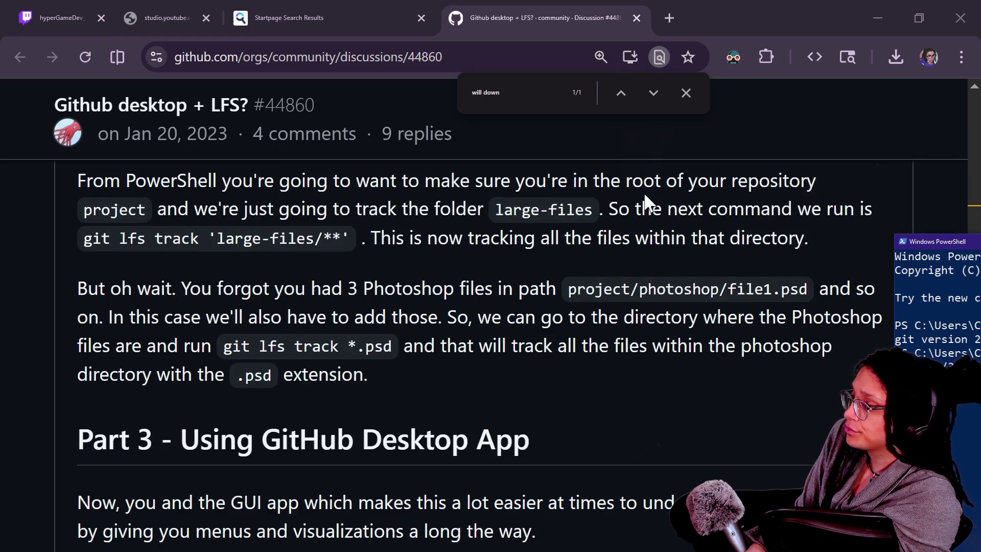
mouse_move(915, 245)
mouse_down()
mouse_move(534, 306)
mouse_move(41, 402)
mouse_move(72, 356)
mouse_move(79, 268)
mouse_move(88, 261)
mouse_up()
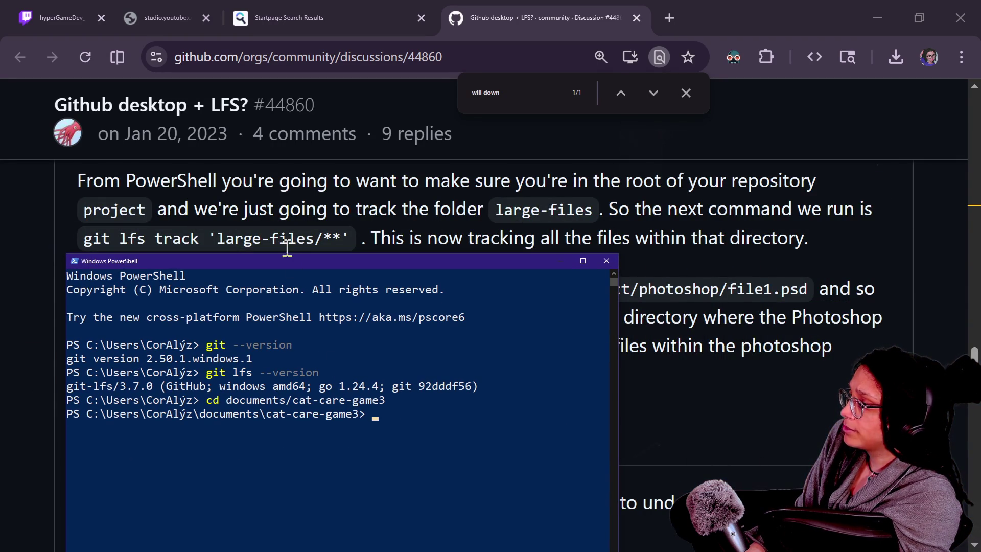
- Enter git lfs track 'Embedded Games', capitalising both words of the folder name
text(git lfs track ')
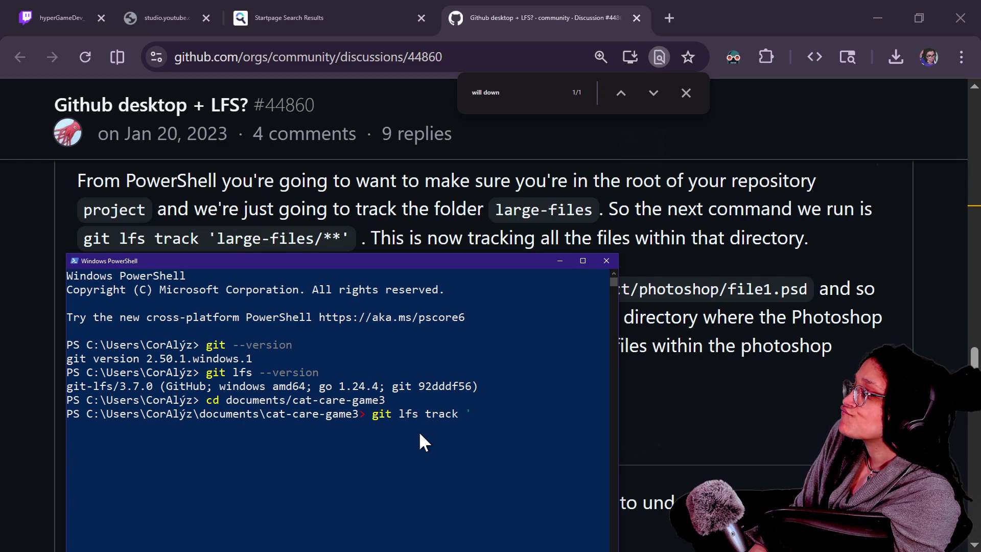
text(embedded)
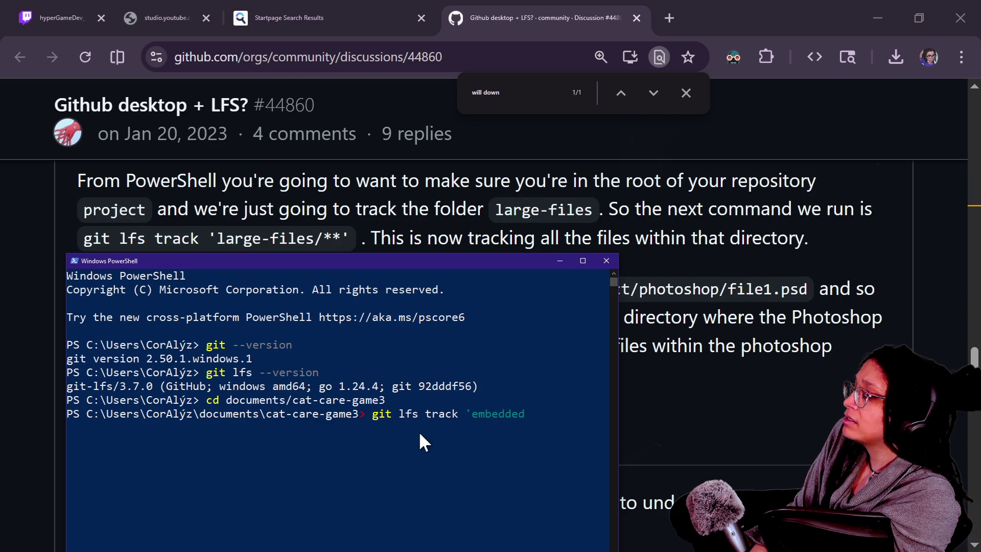
text( games')
key(Left)
key(Left)
key(Left)
key(Delete)
text(E)
key(Right)
key(Right)
key(Right)
key(Left)
key(Left)
key(Delete)
text(G)
key(Right)
key(Right)
key(Right)
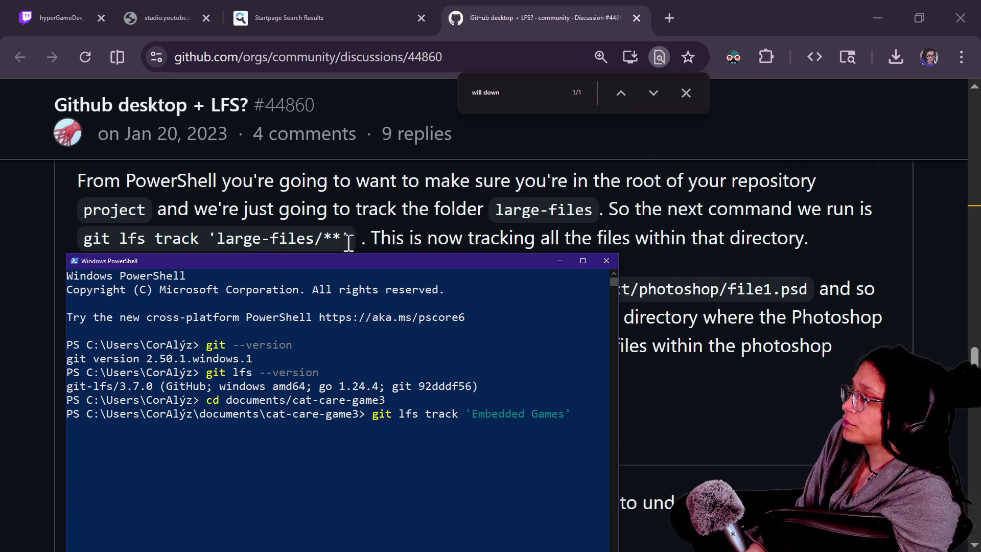
mouse_move(350, 261)
mouse_down()
mouse_move(440, 286)
mouse_move(976, 240)
mouse_move(477, 161)
mouse_up()
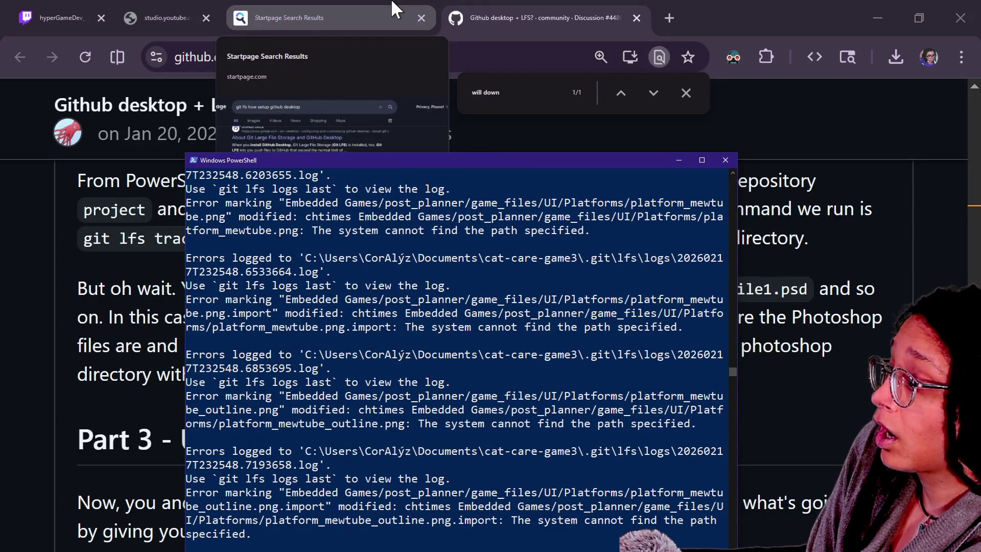
mouse_move(394, 163)
mouse_down()
mouse_move(400, 22)
mouse_move(428, 5)
mouse_up()
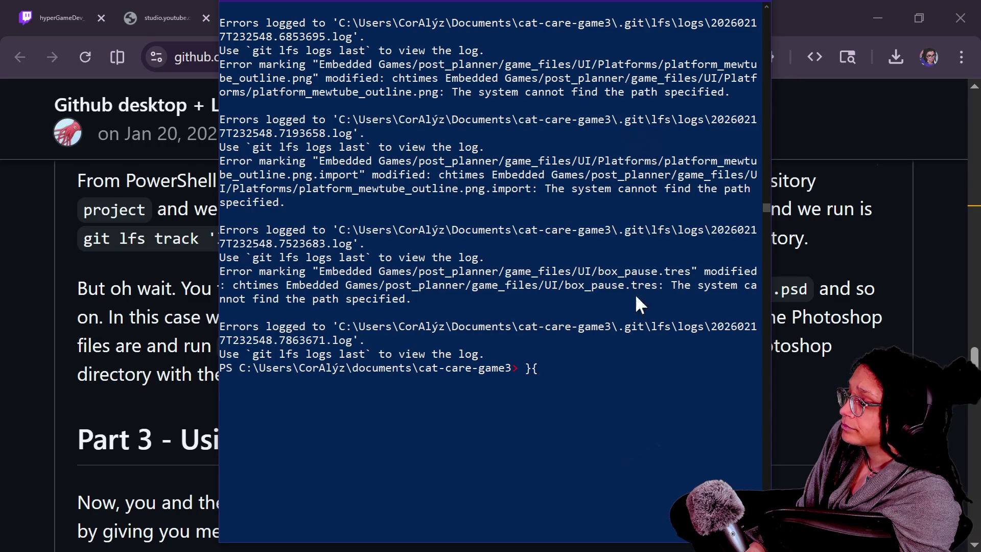
- Inspect the path-not-found errors, such as the box_pause.tres line, in the output
mouse_move(551, 286)
mouse_down()
mouse_move(539, 288)
mouse_move(601, 289)
mouse_move(624, 302)
mouse_move(626, 290)
mouse_up()
click(562, 288)
click(627, 289)
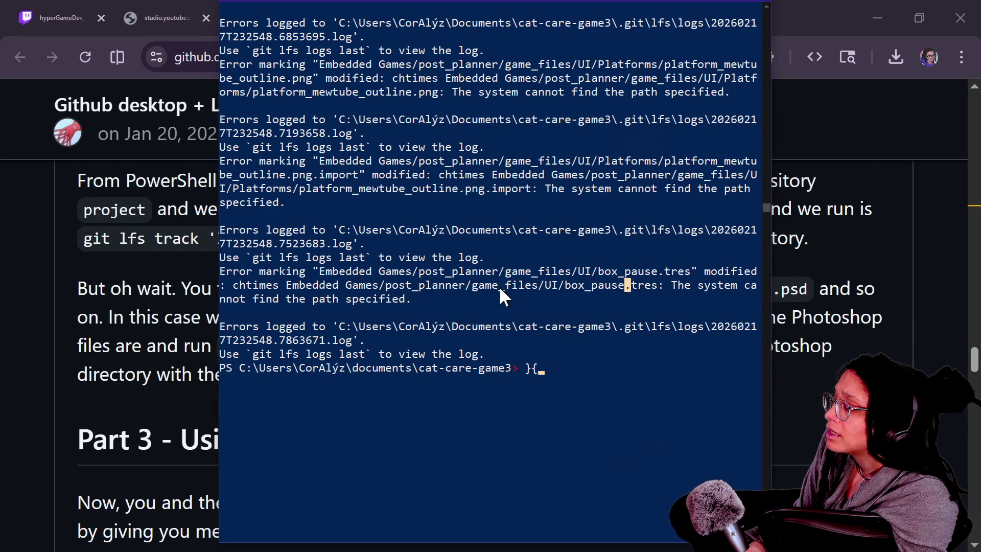
scroll(496, 283, up, 1)
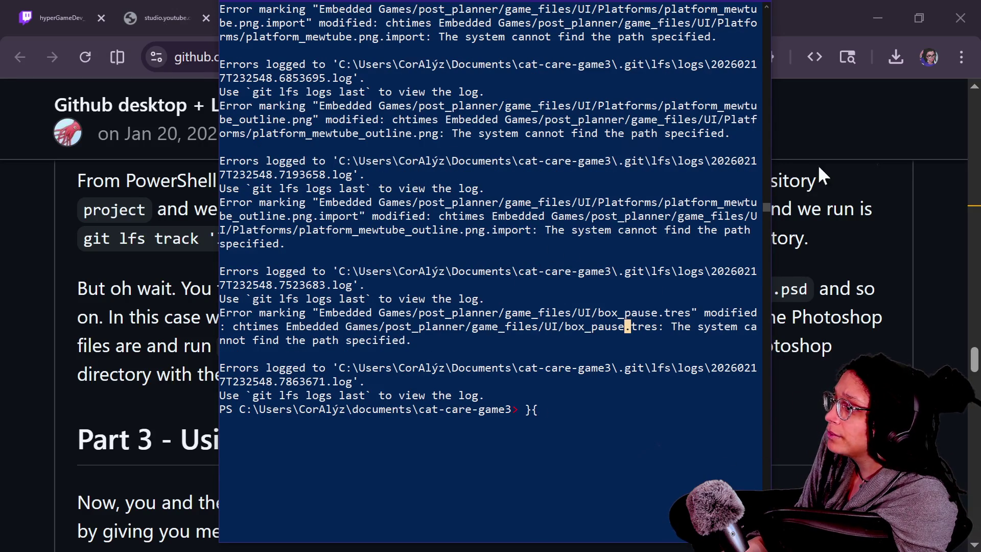
key(alt+Tab)
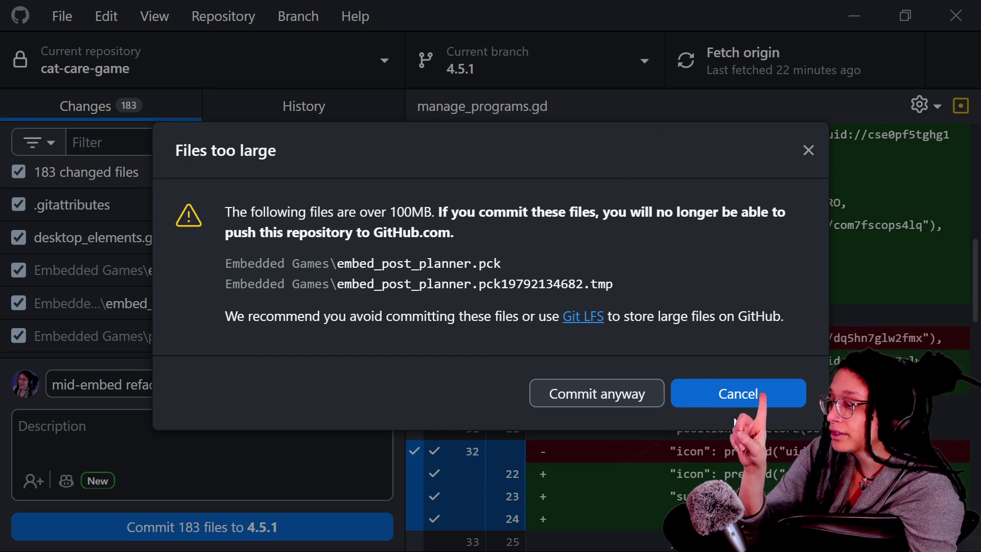
- Cancel the Files too large warning about embed_post_planner.pck without committing
click(727, 403)
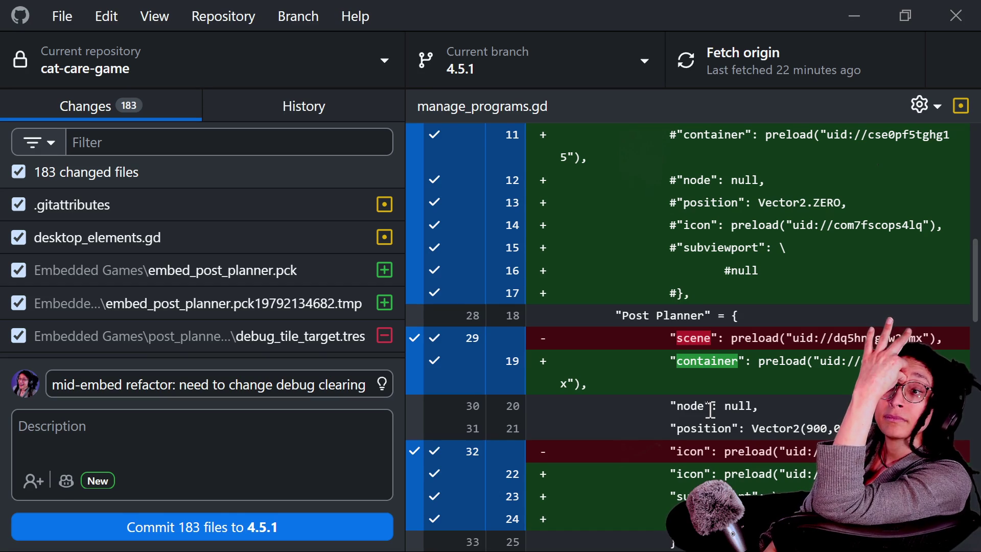
key(alt+Tab)
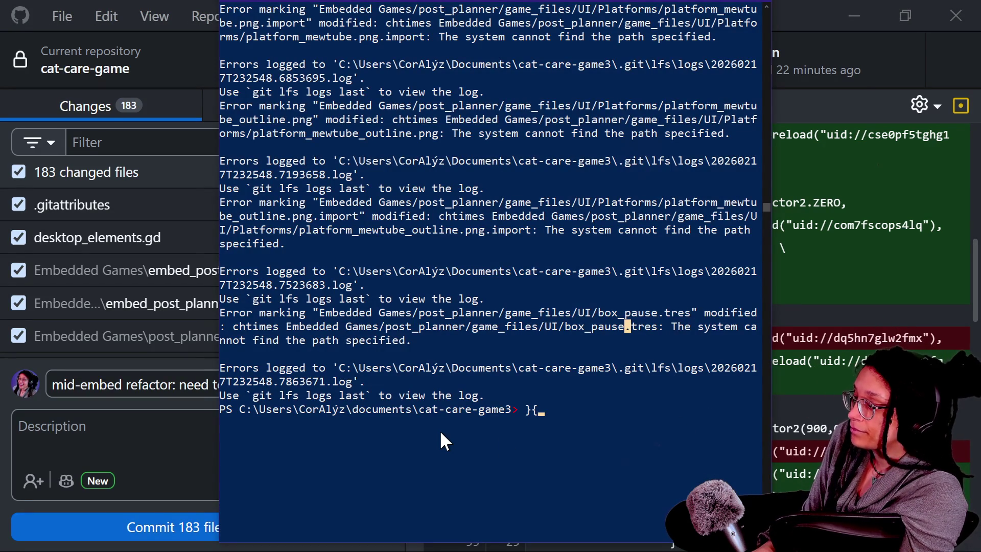
- Clear the prompt and recall the earlier git lfs track 'Embedded Games' command
key(BackSpace)
key(BackSpace)
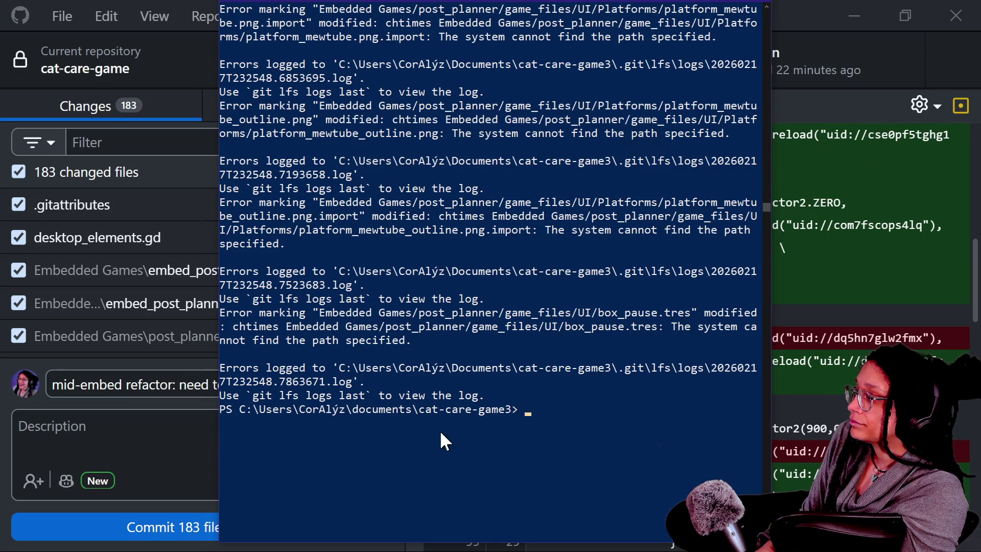
text(git)
key(BackSpace)
key(BackSpace)
key(BackSpace)
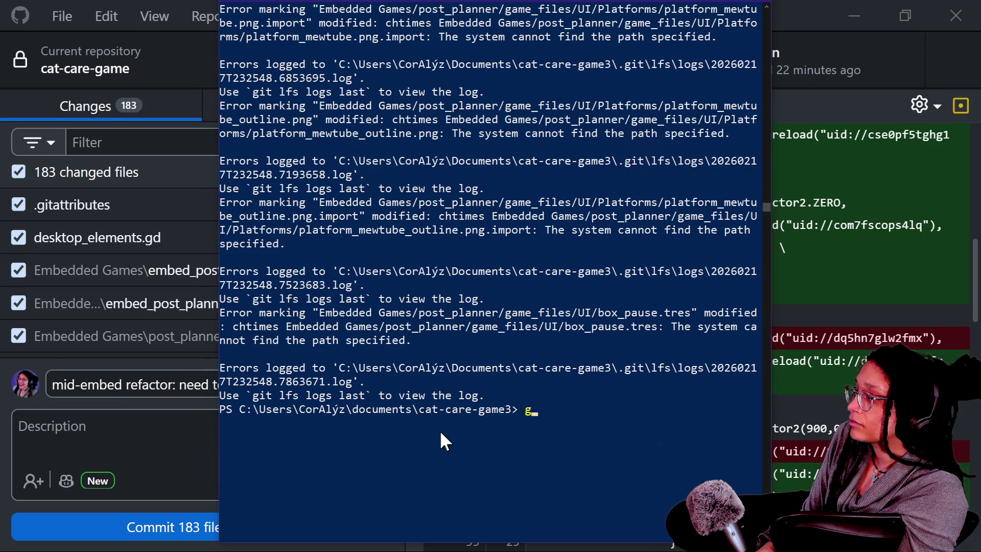
text(git lfs)
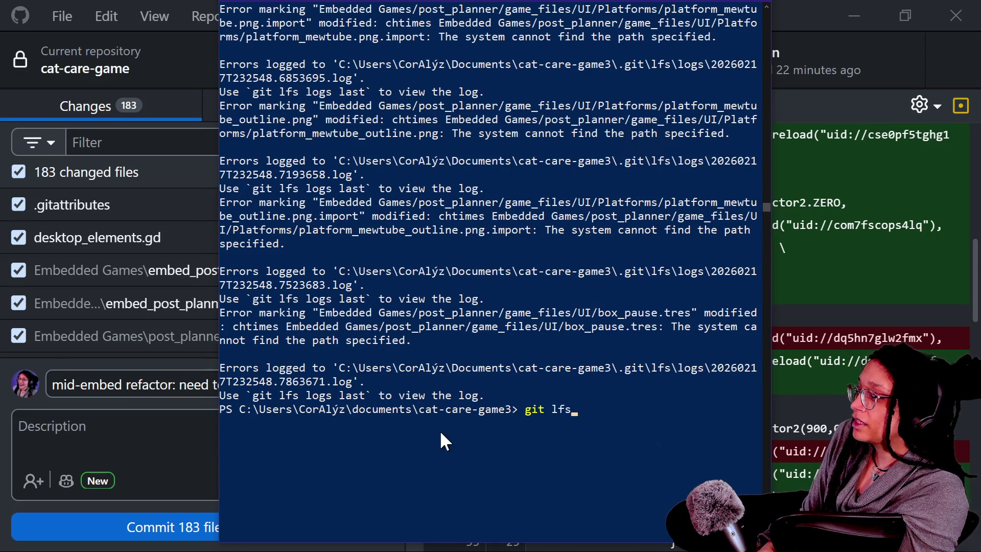
key(BackSpace)
key(BackSpace)
key(BackSpace)
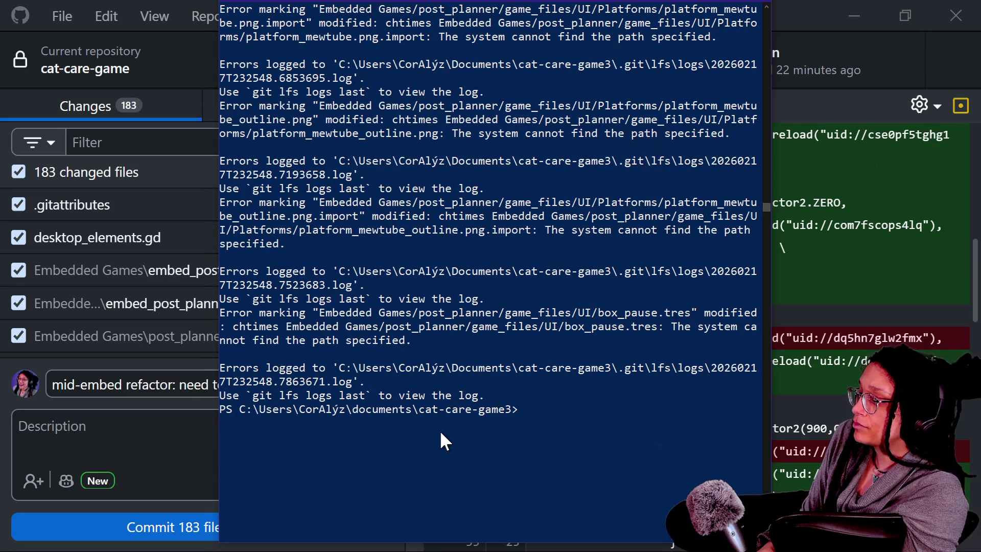
key(Up)
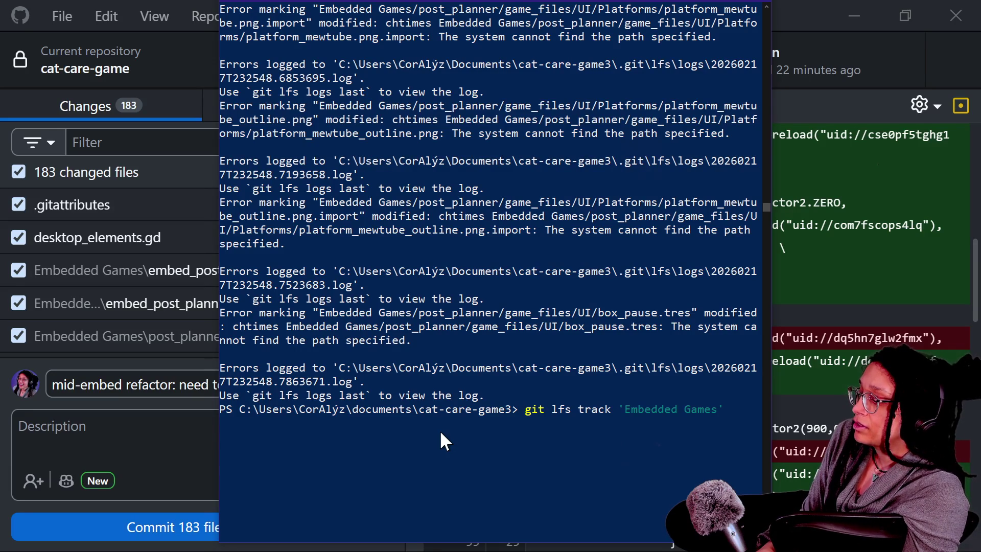
key(alt+Tab)
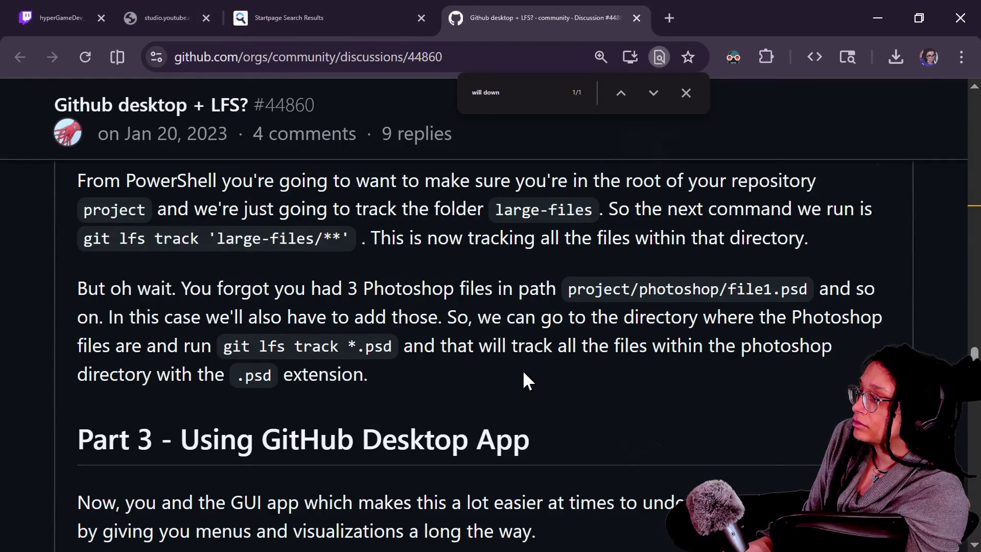
key(alt+Tab)
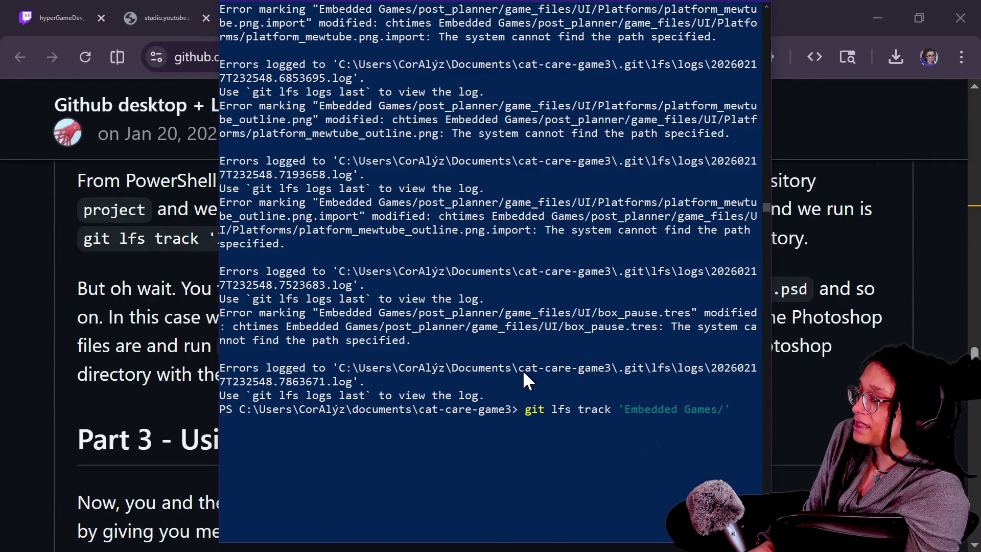
key(alt+Tab)
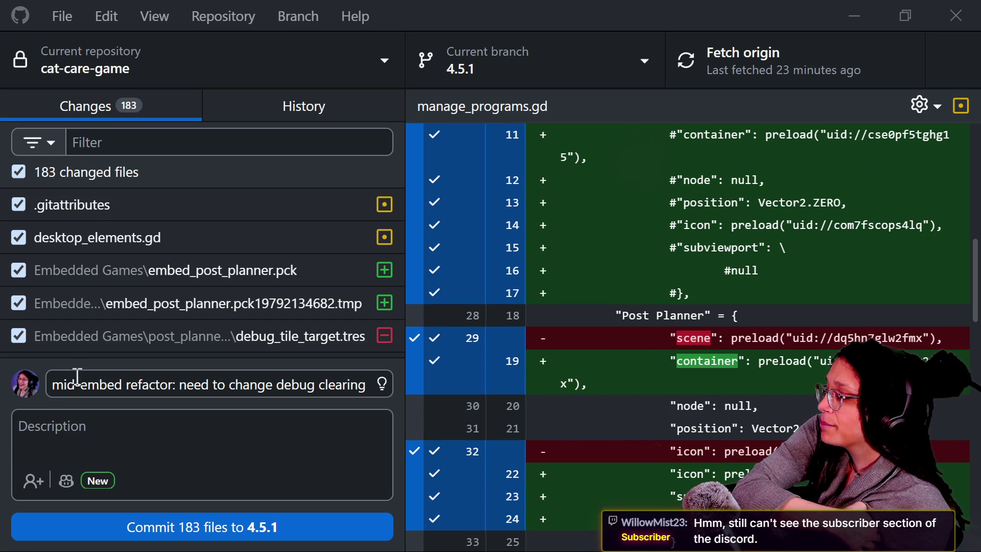
- Edit the commit summary and description fields in GitHub Desktop
click(142, 384)
click(209, 384)
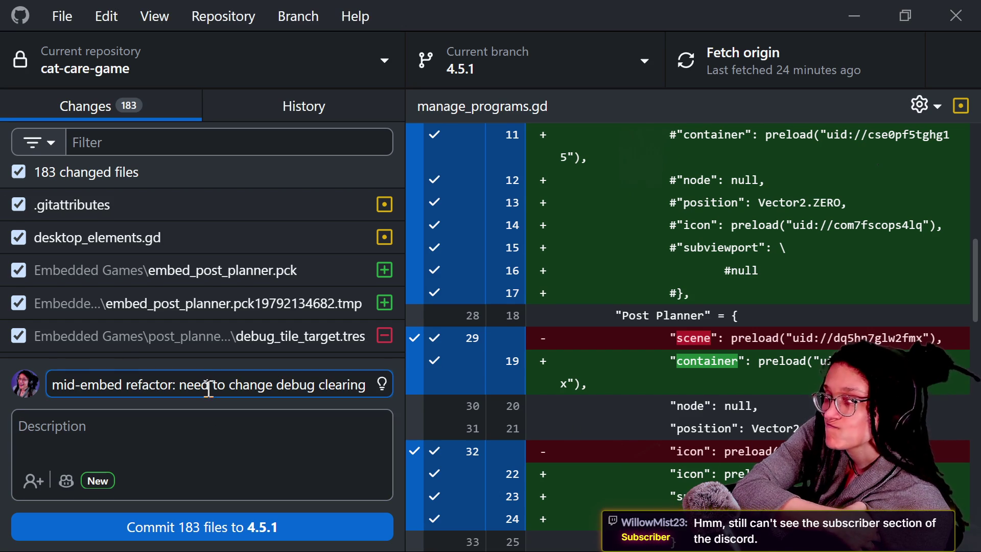
click(182, 424)
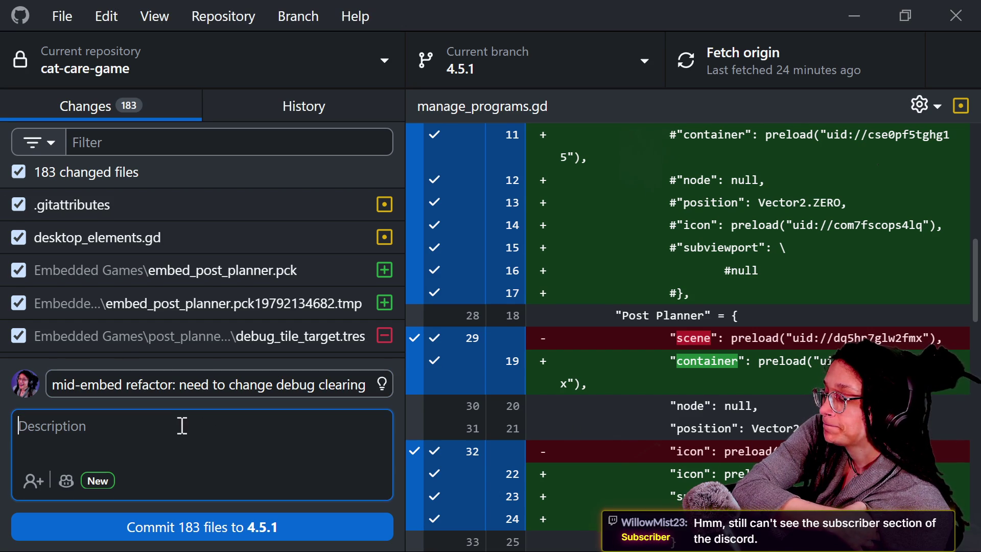
double_click(173, 392)
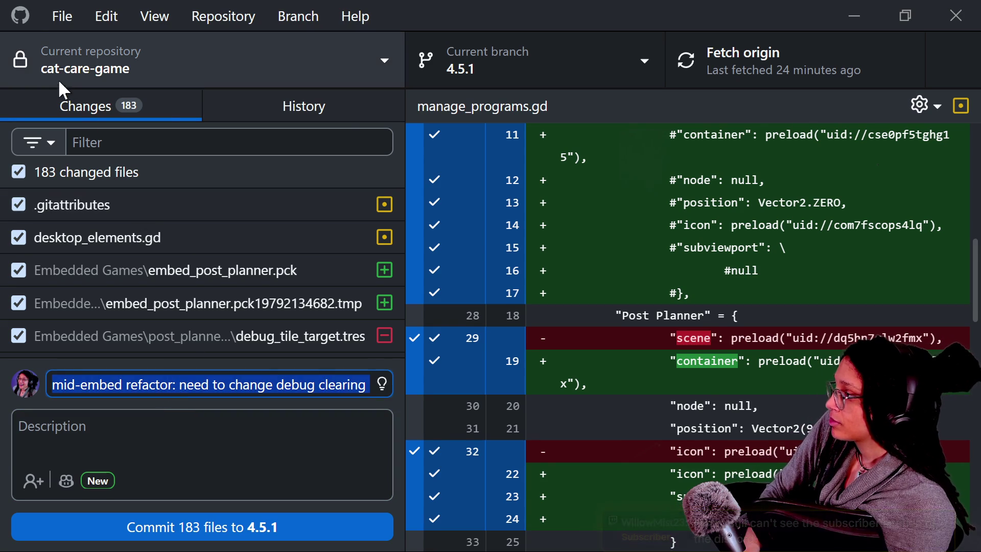
click(62, 16)
click(954, 14)
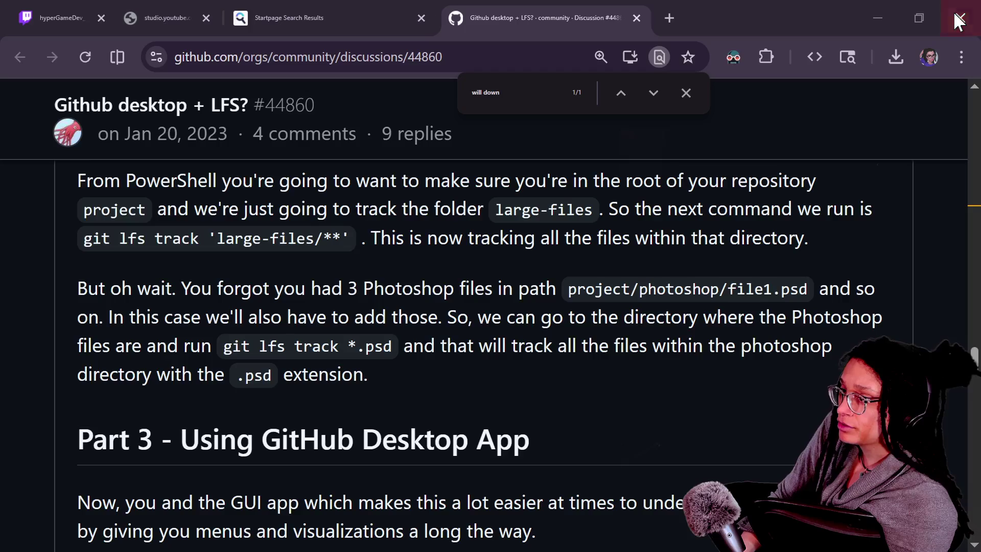
key(alt+Tab)
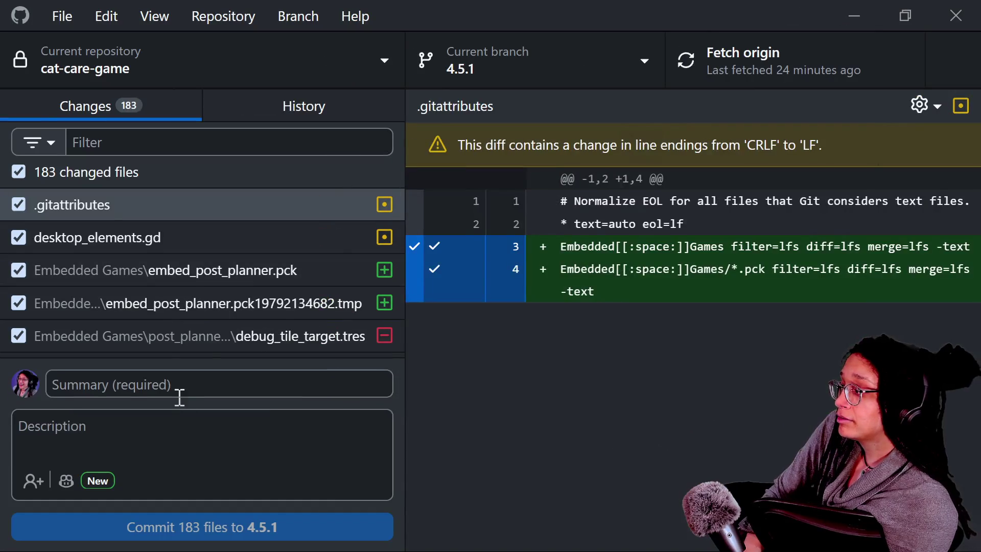
- Commit 183 files to 4.5.1 as 'mid-embed refactor: need to change debug clearing somehow', then cancel the warning
click(180, 397)
key(ctrl+v)
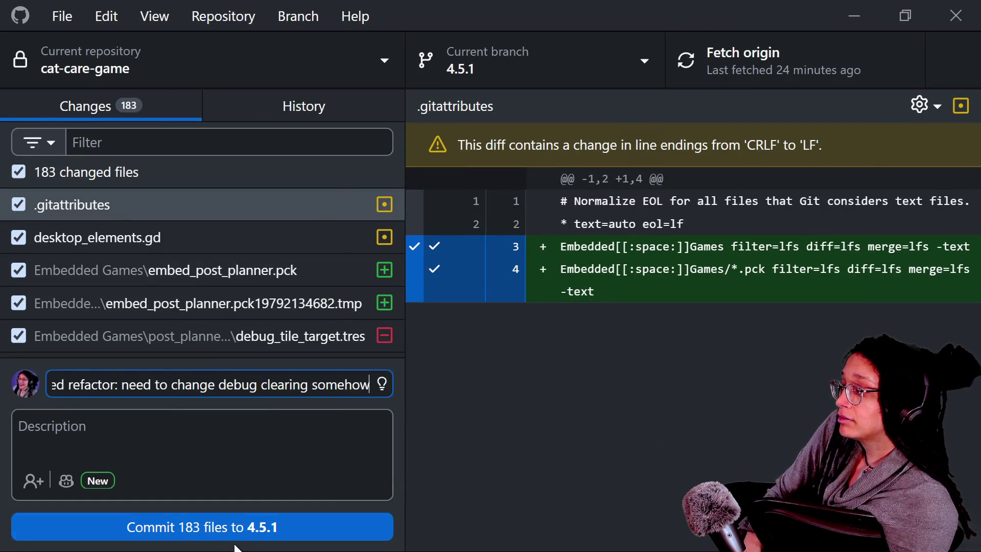
click(257, 529)
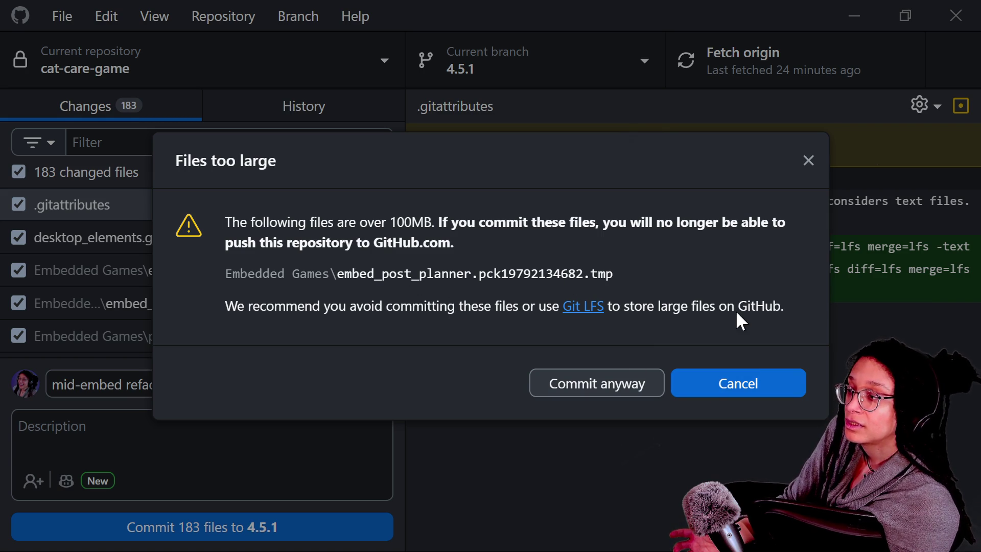
click(728, 388)
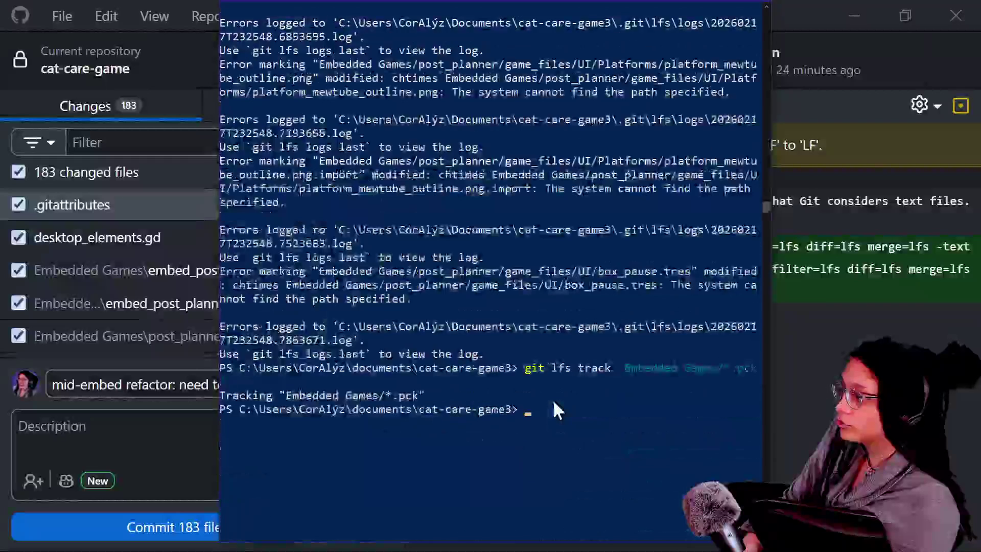
- Run git lfs track 'Embedded Games/*.tmp' to put the .tmp files under LFS
key(Up)
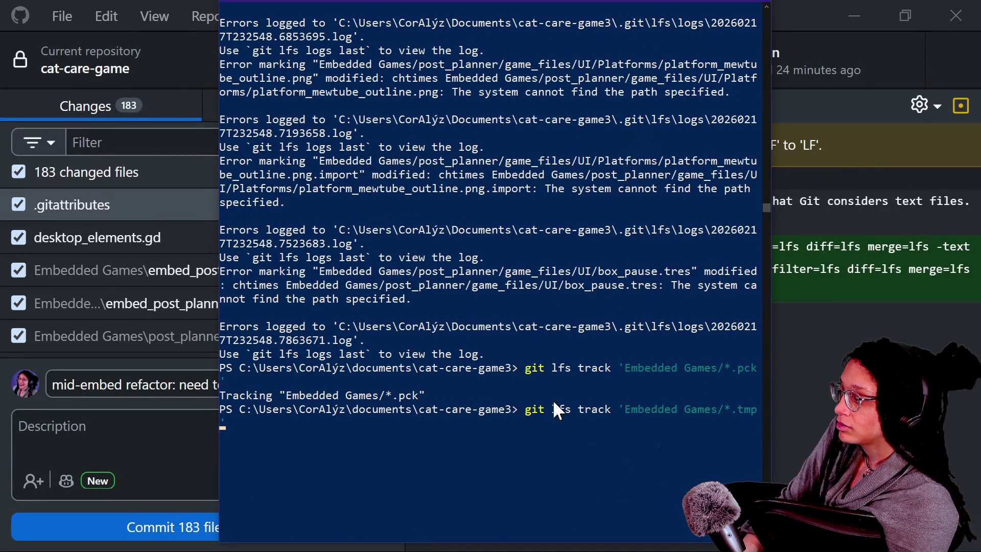
key(Return)
click(808, 416)
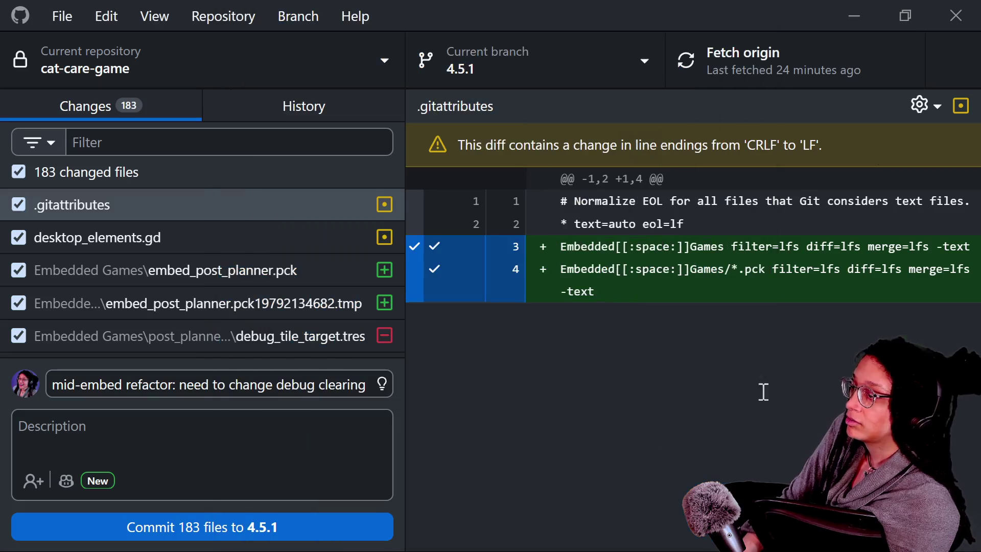
- Commit the 183 changes to branch 4.5.1 and push the commit to origin
click(240, 526)
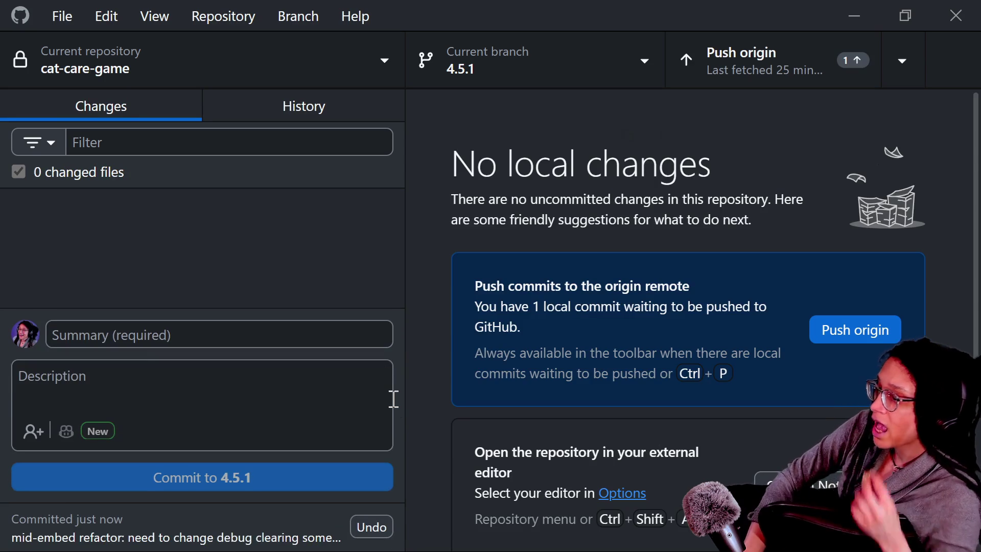
click(705, 57)
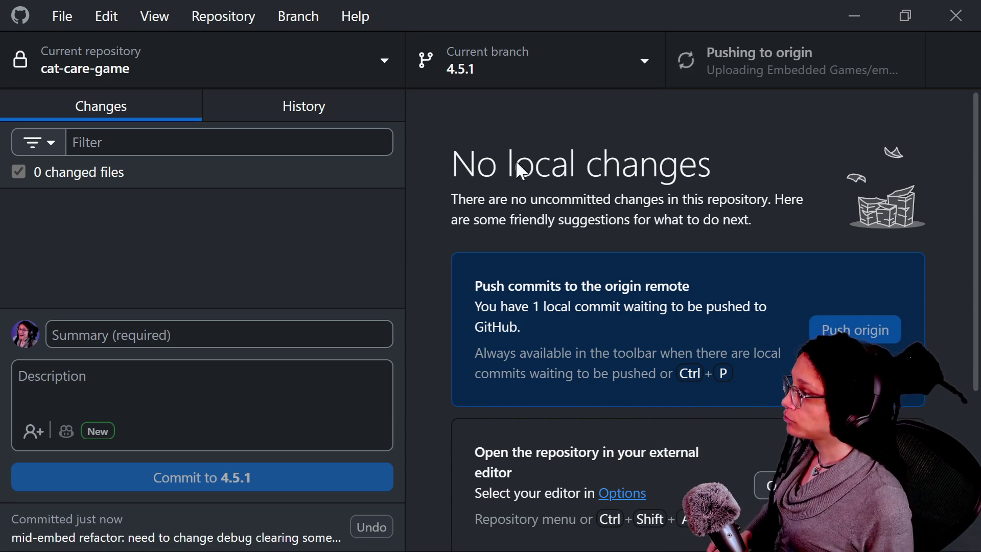
click(295, 76)
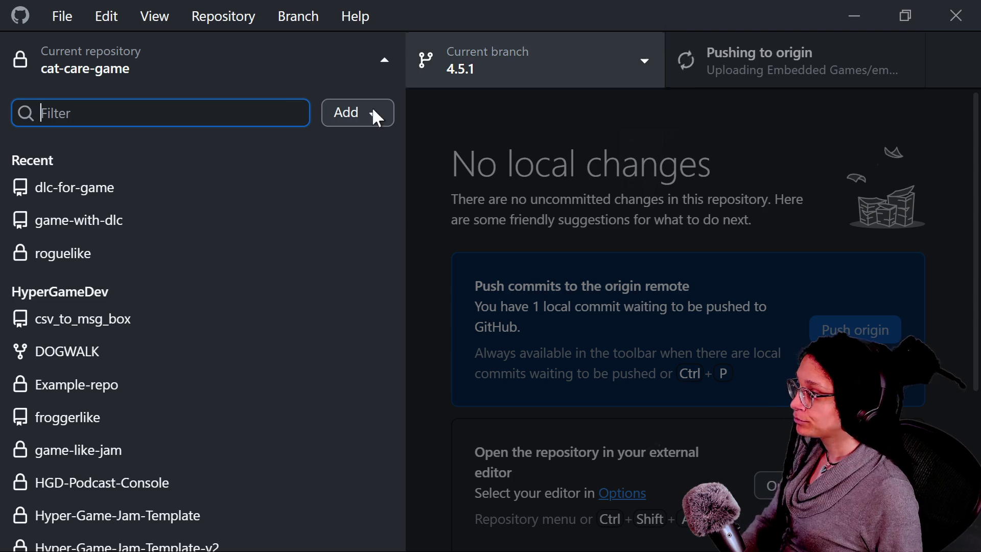
- In the roguelike repository, paste the earlier commit summary and strip its 'mid-embed refactor:' prefix
click(126, 255)
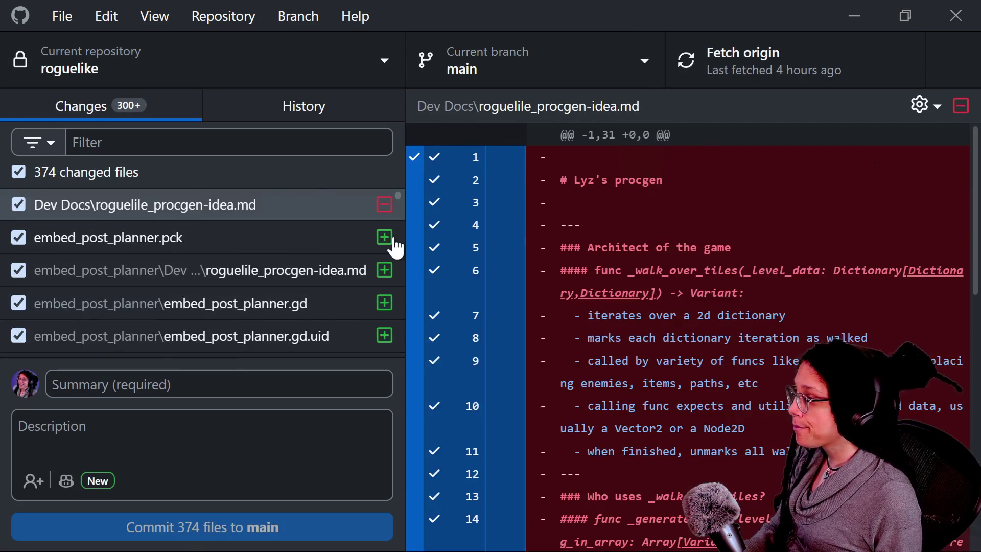
scroll(396, 247, down, 5)
click(302, 392)
key(ctrl+v)
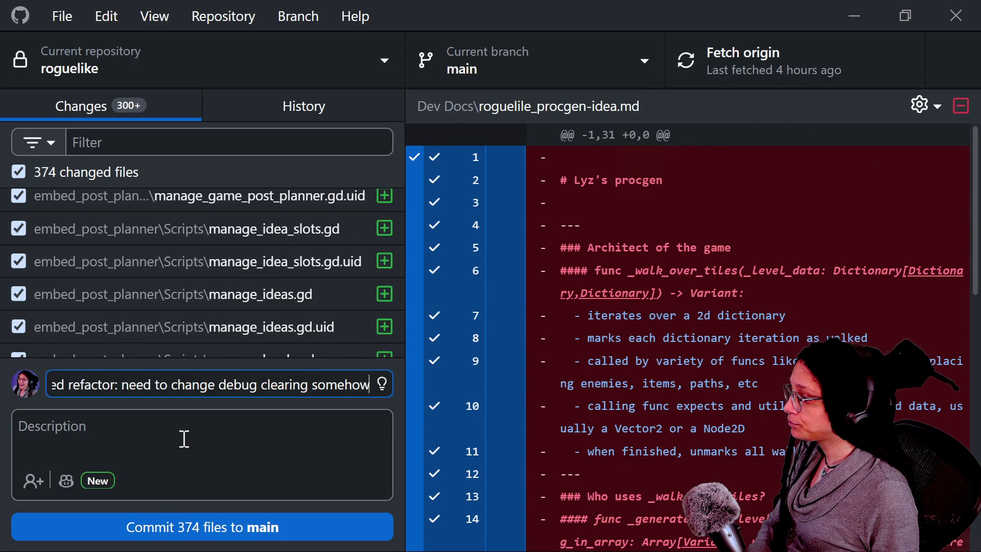
mouse_move(183, 385)
mouse_down()
mouse_move(6, 402)
mouse_move(62, 390)
mouse_up()
click(129, 413)
click(131, 386)
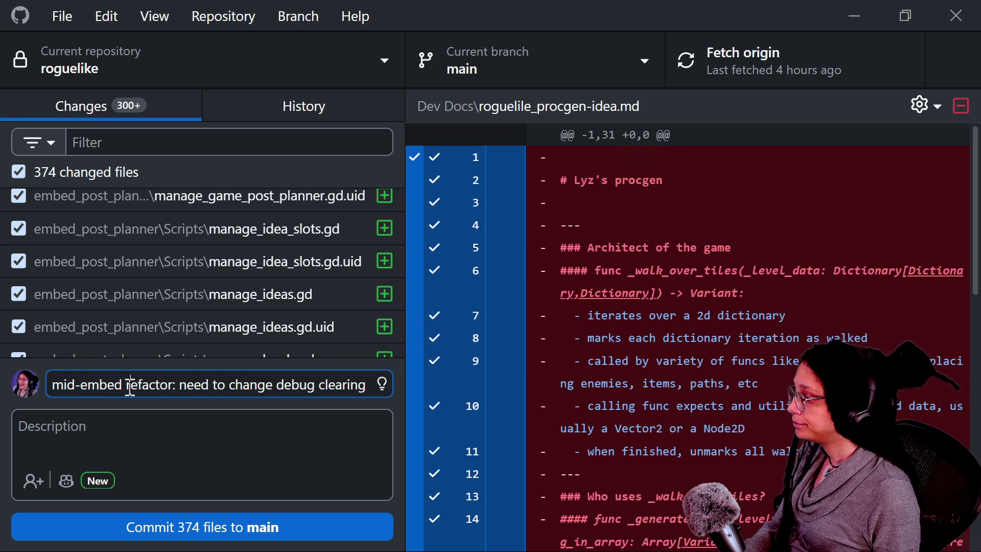
drag(179, 387, 52, 387)
key(BackSpace)
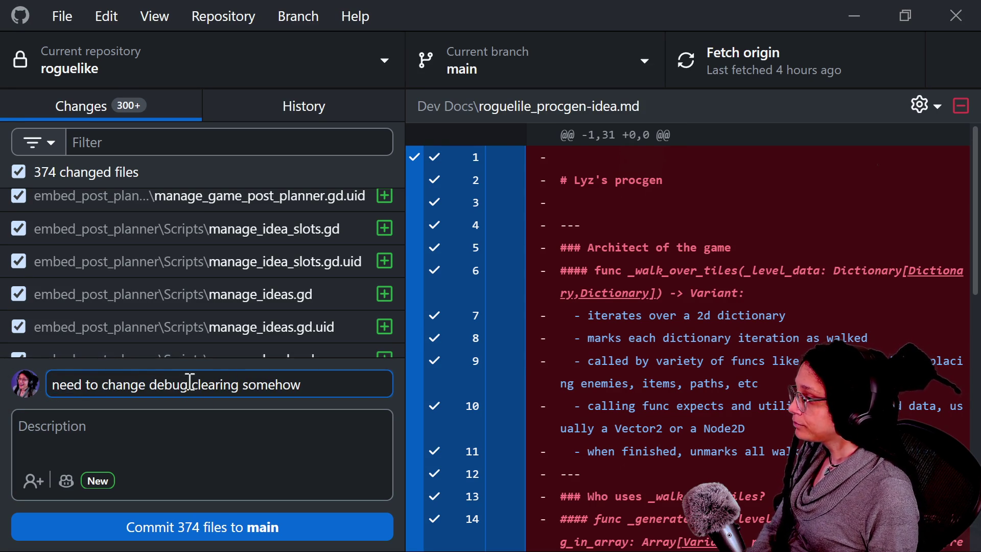
- Review the ui_hud_post_planner.gd.uid and ui_hud_post_planner.gd changes in the file list
scroll(265, 255, down, 15)
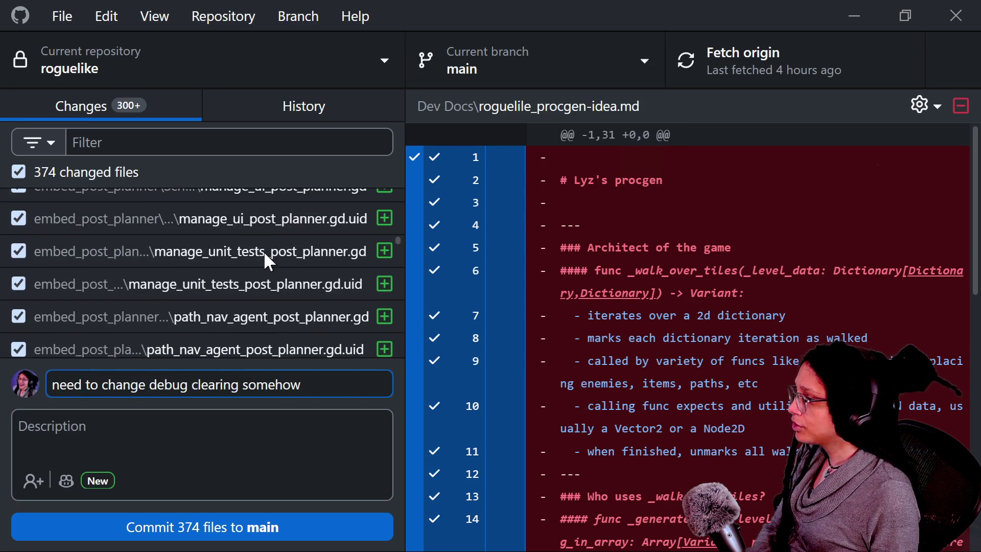
scroll(264, 255, down, 15)
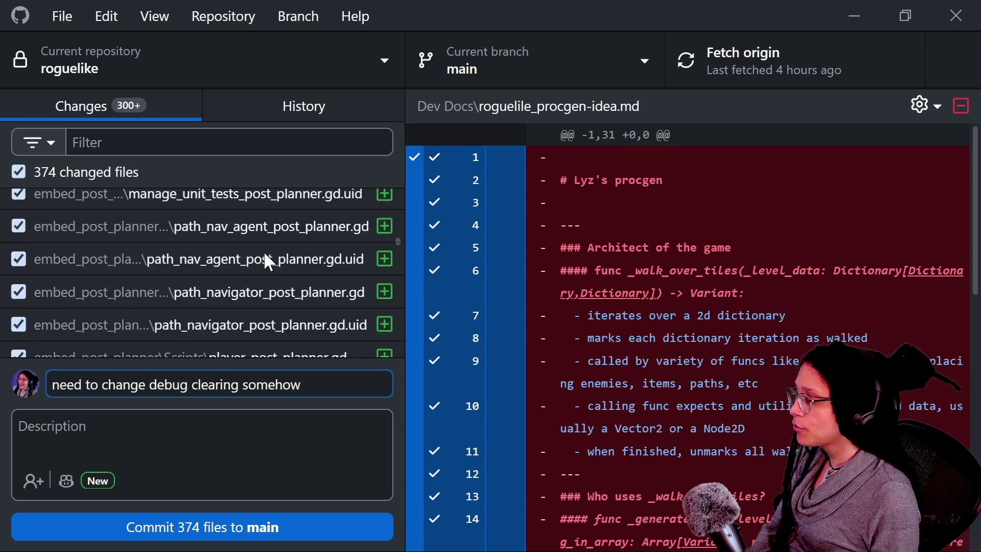
scroll(265, 254, down, 5)
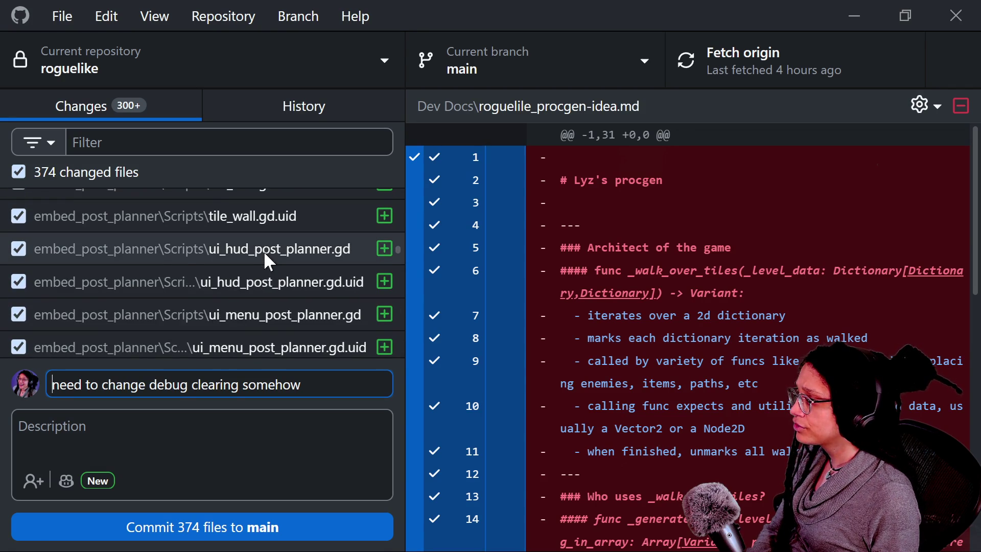
click(280, 293)
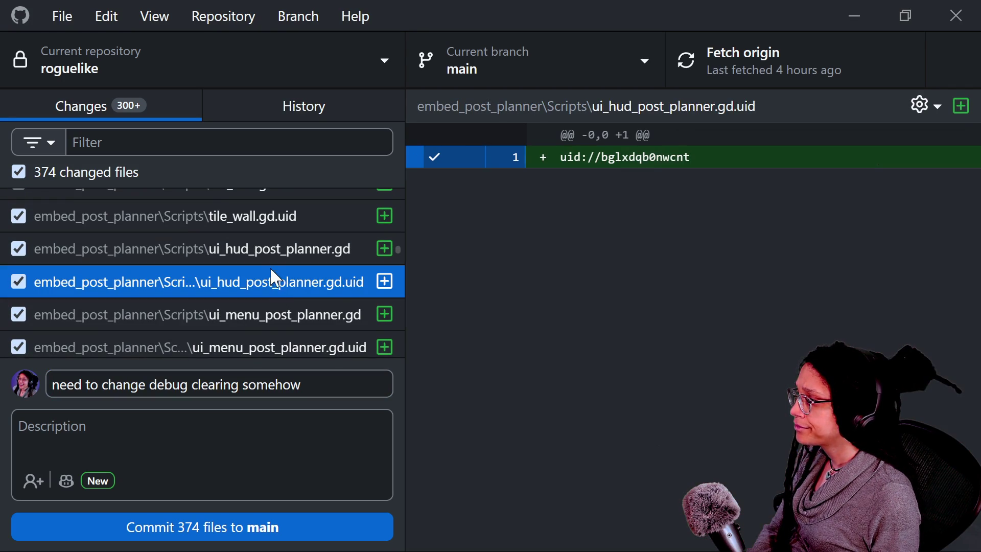
click(271, 256)
- Summarize as 'reorganized directories for pck embed optimization', try committing 374 files, and cancel at the oversized-file warning
drag(343, 378, 18, 343)
text(r)
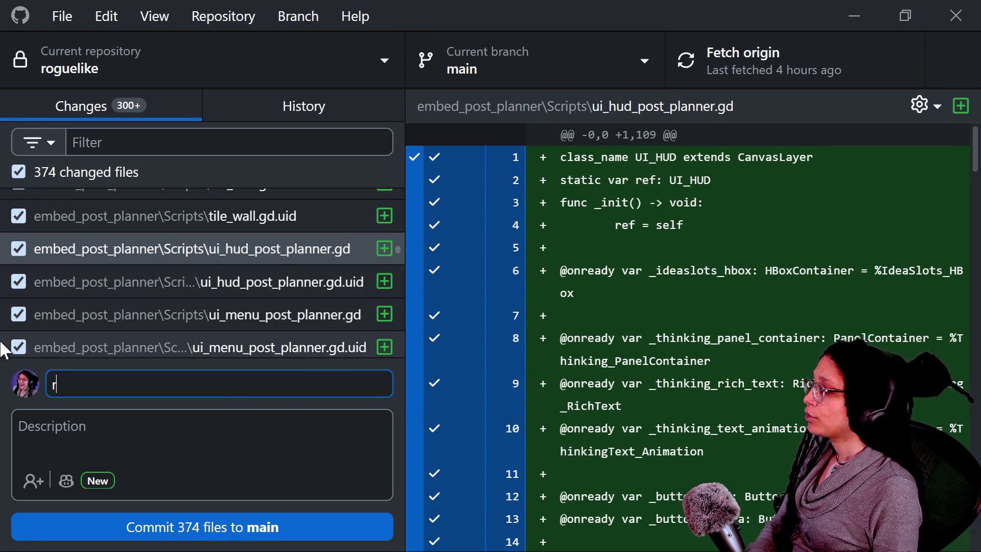
text(eorganized )
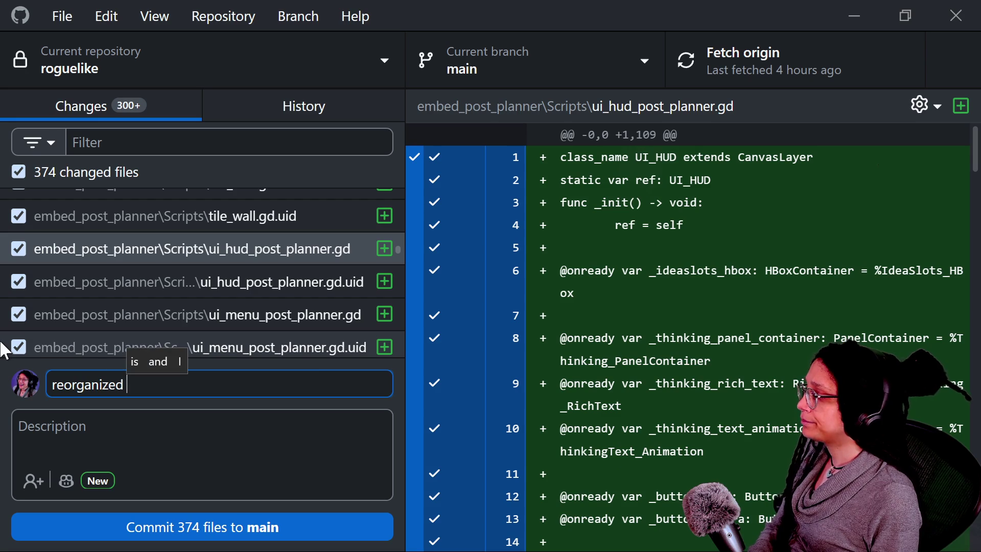
text(directories )
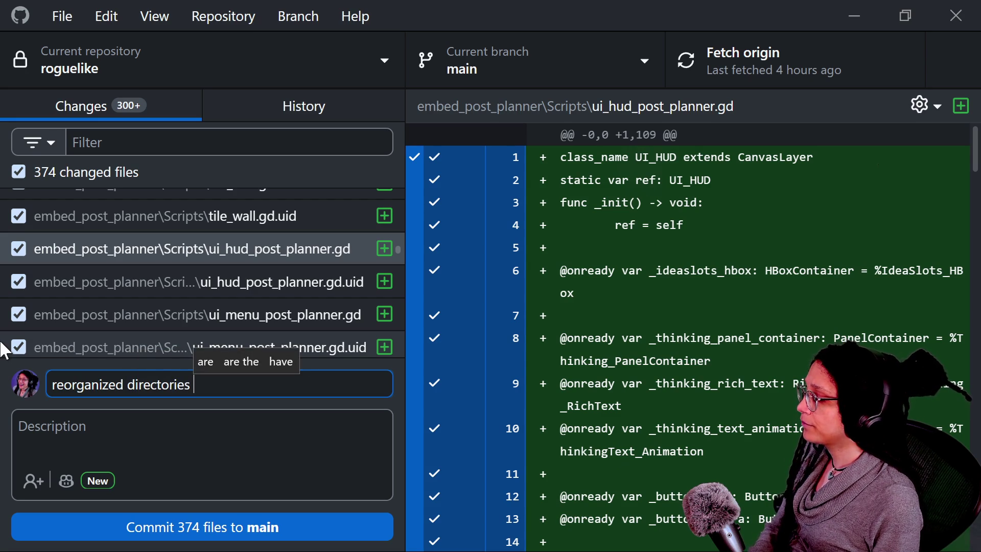
text(for em)
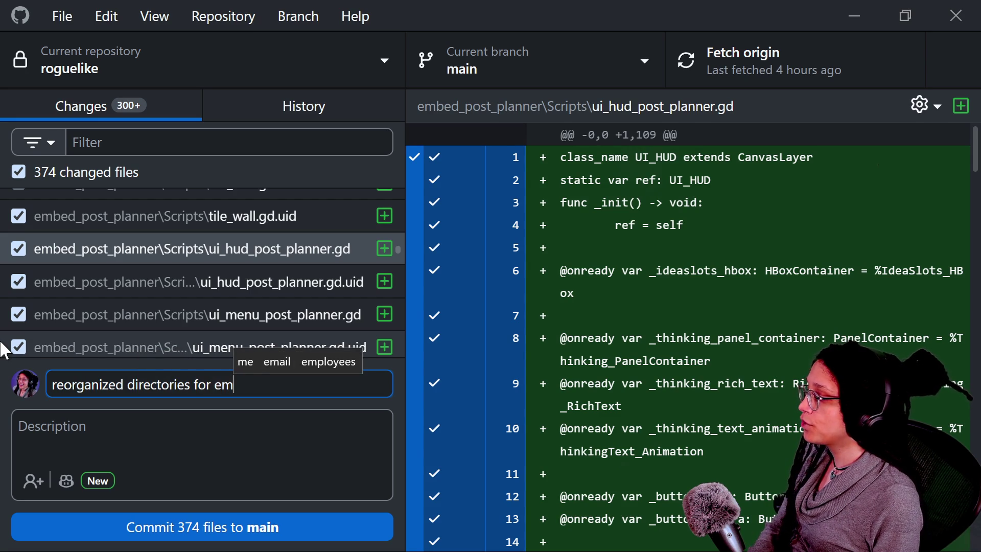
key(BackSpace)
key(BackSpace)
text(pck embed optimization)
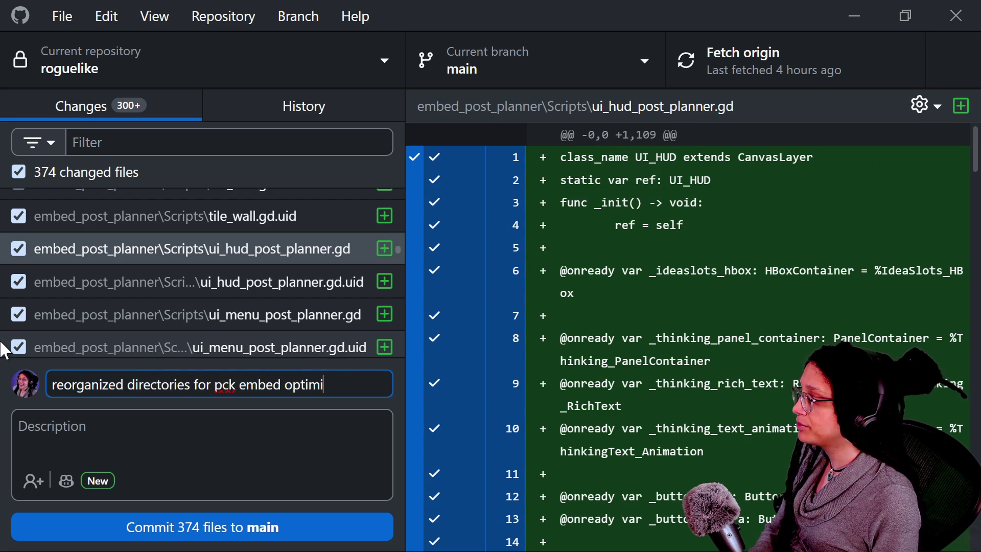
click(136, 526)
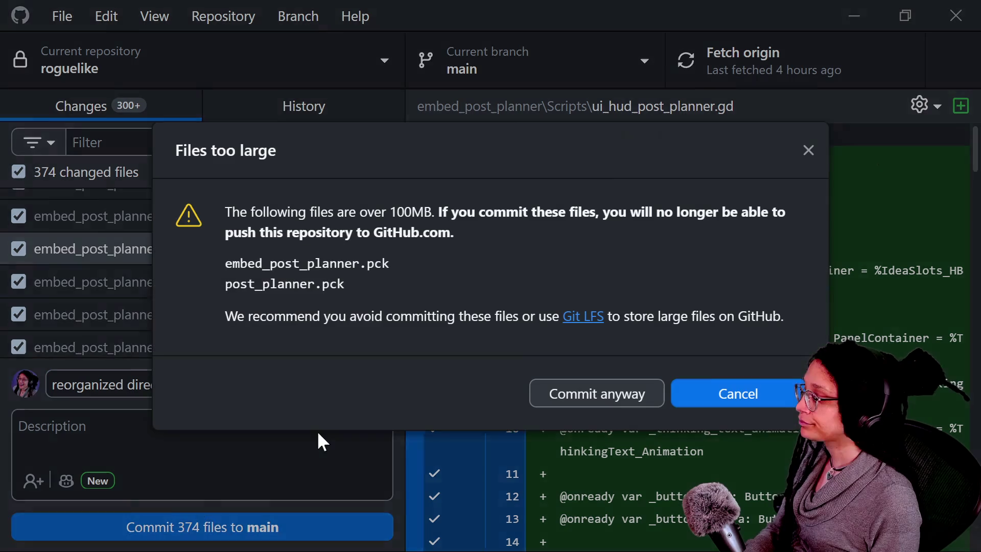
click(776, 396)
- In File Explorer, go to Documents\roguelike and check the embed_post_planner folder's contents
key(alt)
key(alt+Tab)
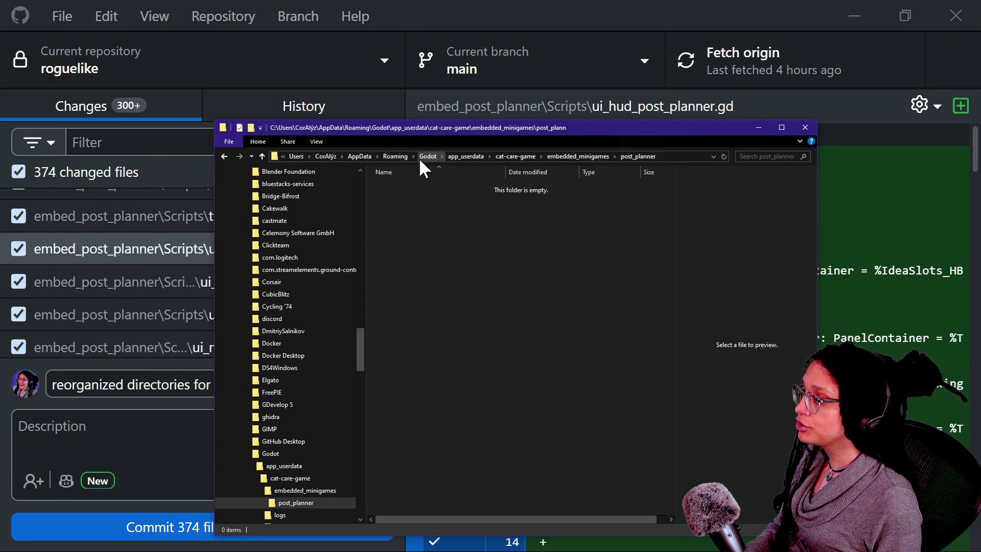
click(333, 154)
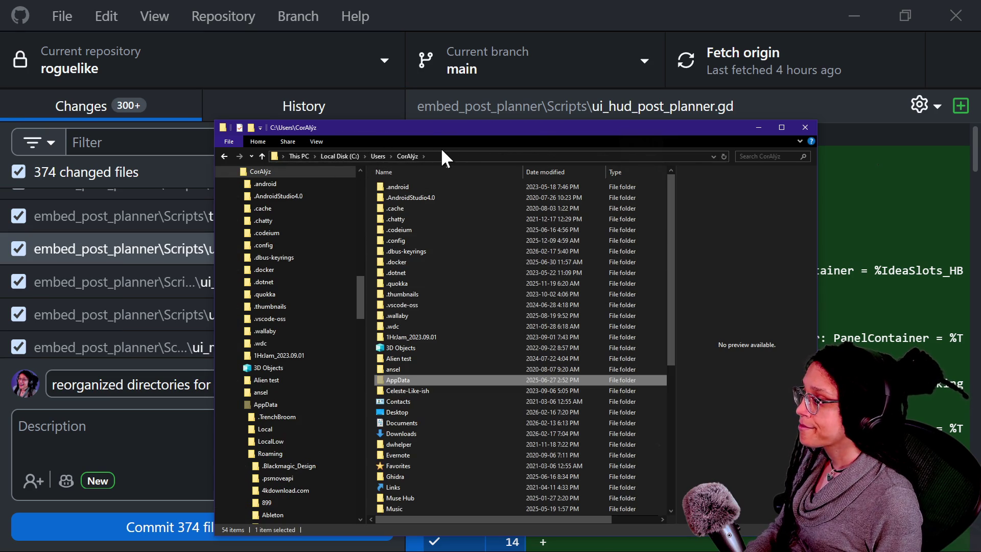
click(455, 156)
click(455, 156)
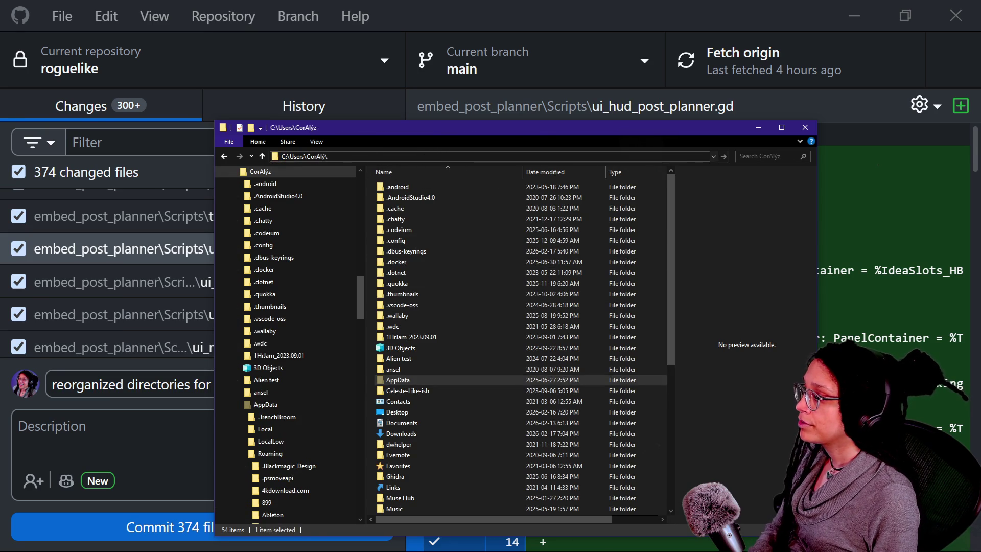
text(\documents)
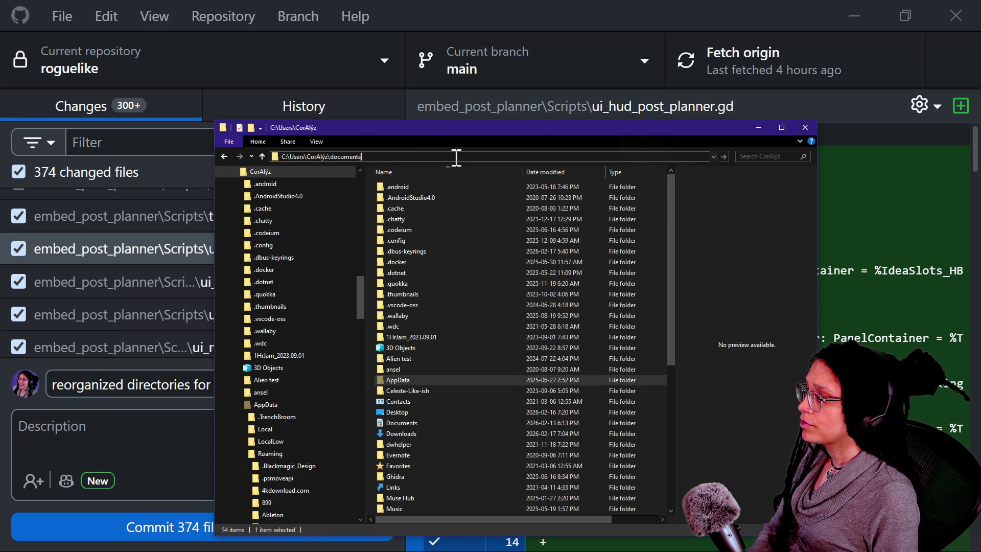
text(guelike)
key(Return)
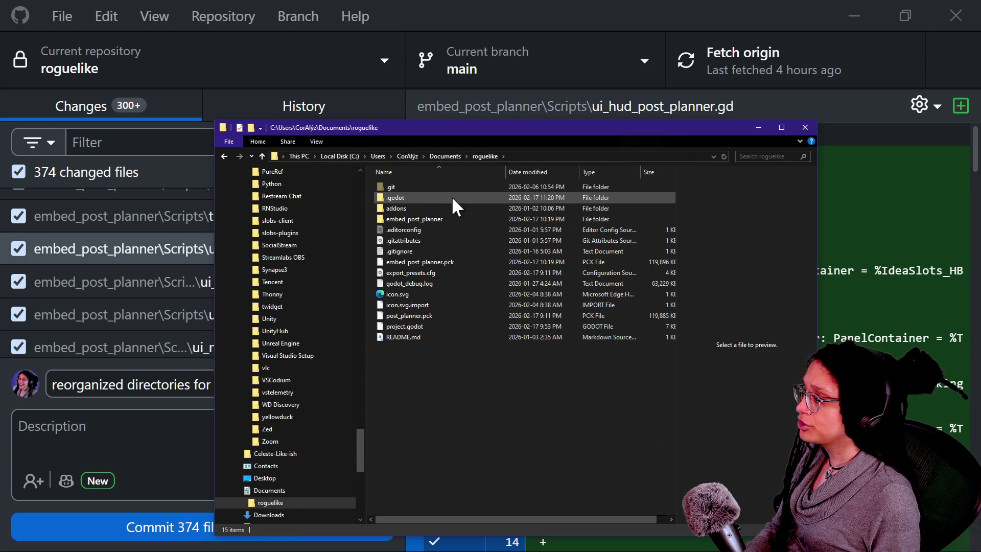
double_click(449, 219)
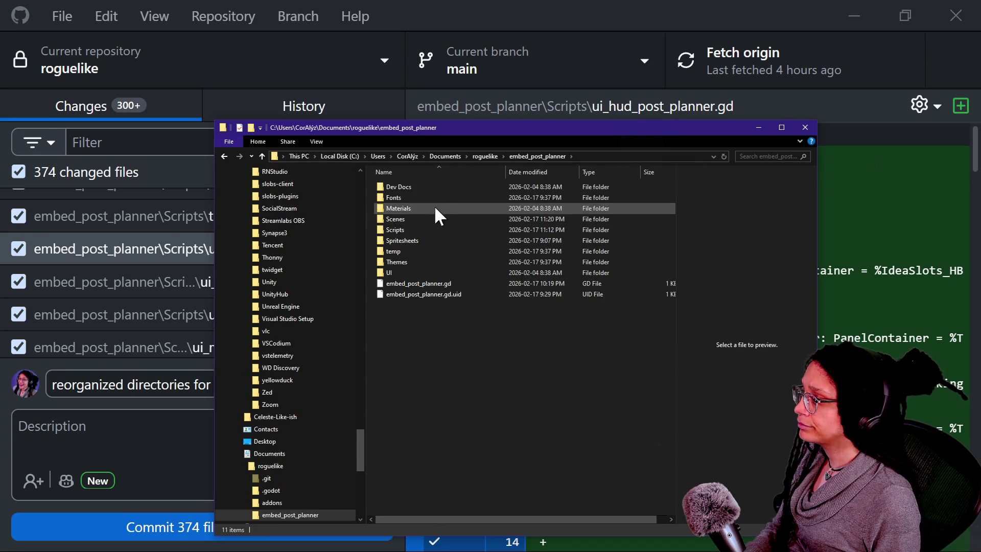
click(480, 285)
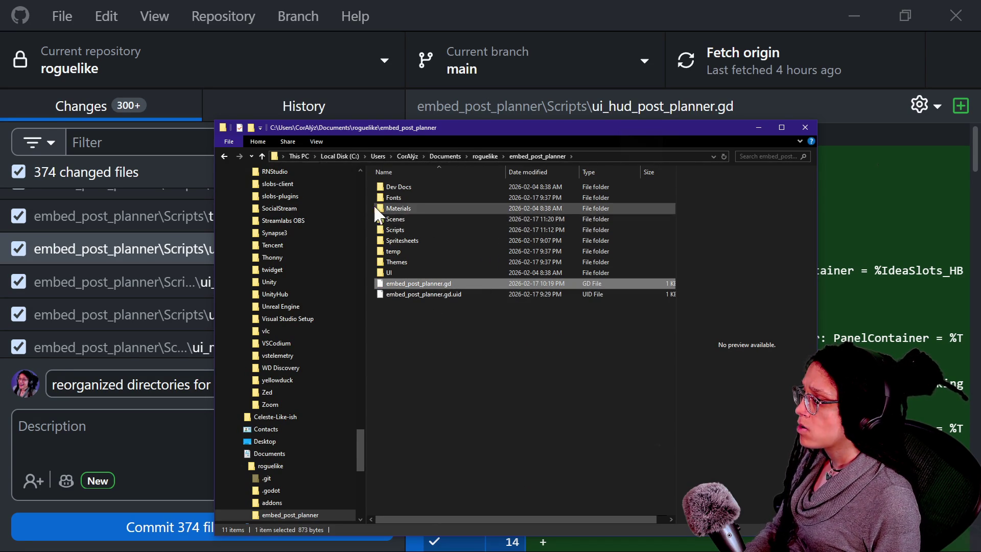
click(260, 155)
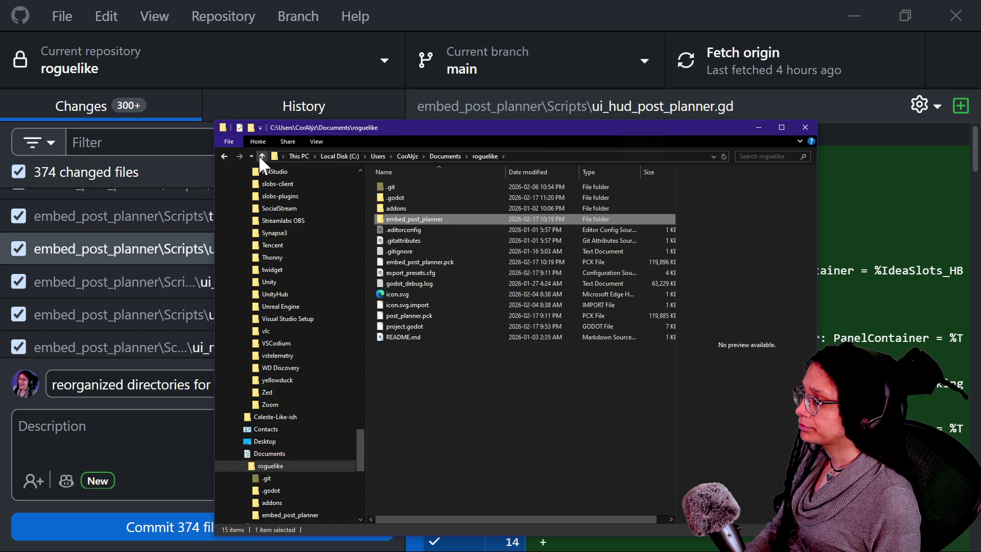
- Sort by type and delete embed_post_planner.pck and post_planner.pck from the roguelike folder
click(463, 262)
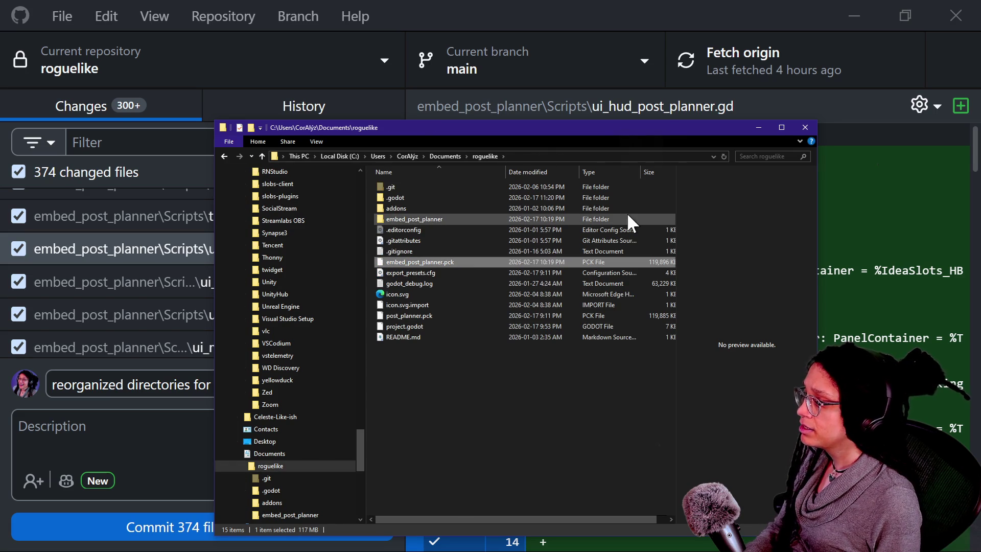
click(593, 170)
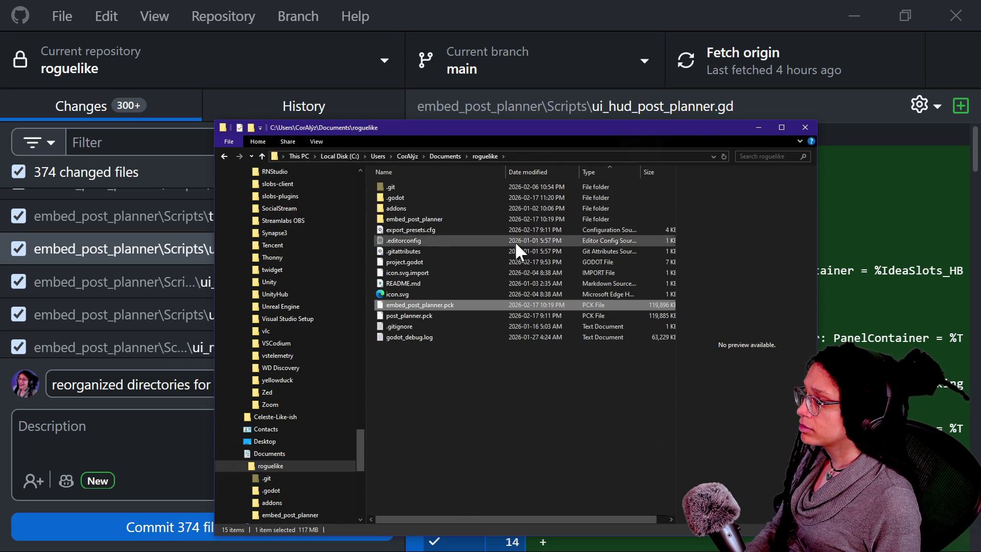
click(442, 324)
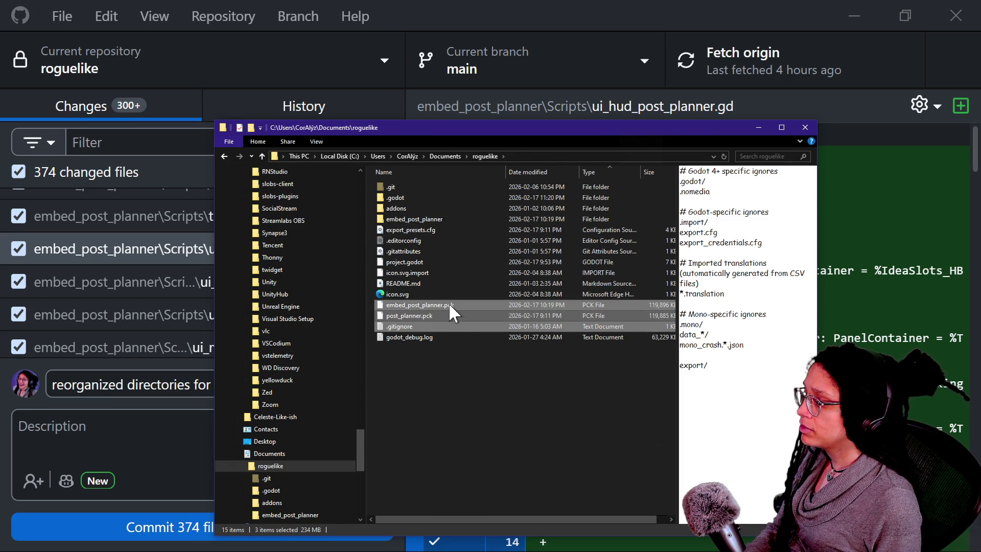
click(449, 305)
key(Delete)
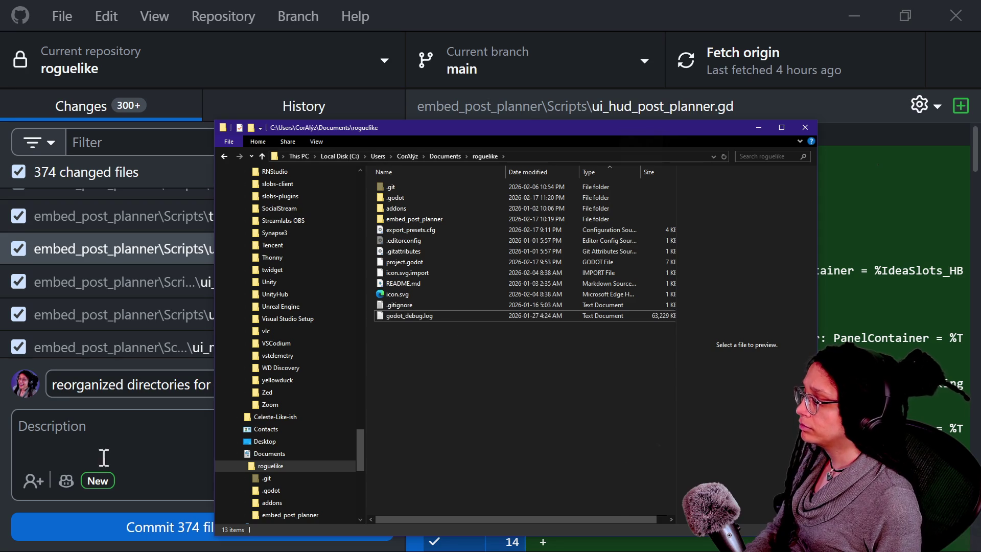
click(100, 440)
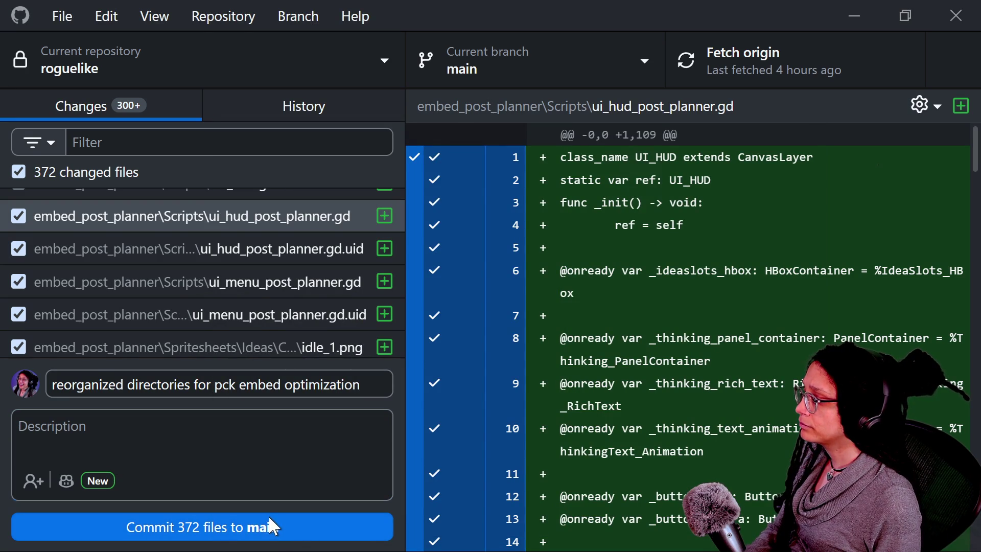
- Commit the 372 files to main as 'reorganized directories for pck embed optimization'
click(270, 519)
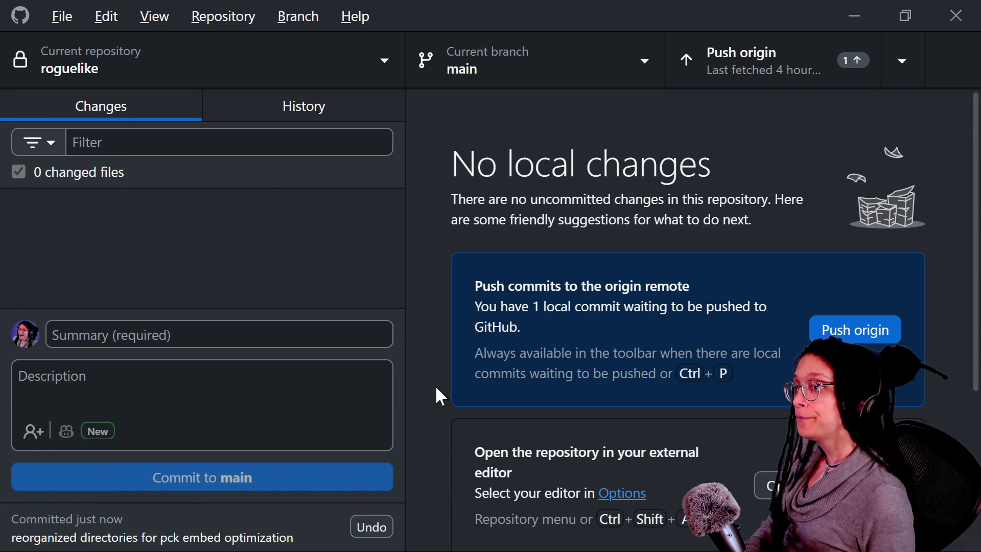
key(alt+Tab)
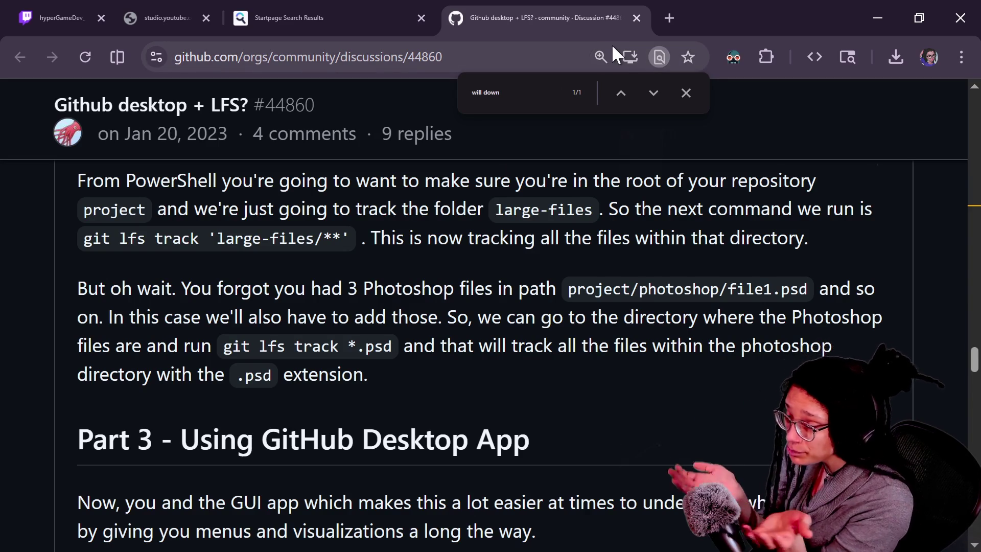
- In a new tab, go from the Hyper Game Dev site to its Game Feedback Queue page
click(668, 17)
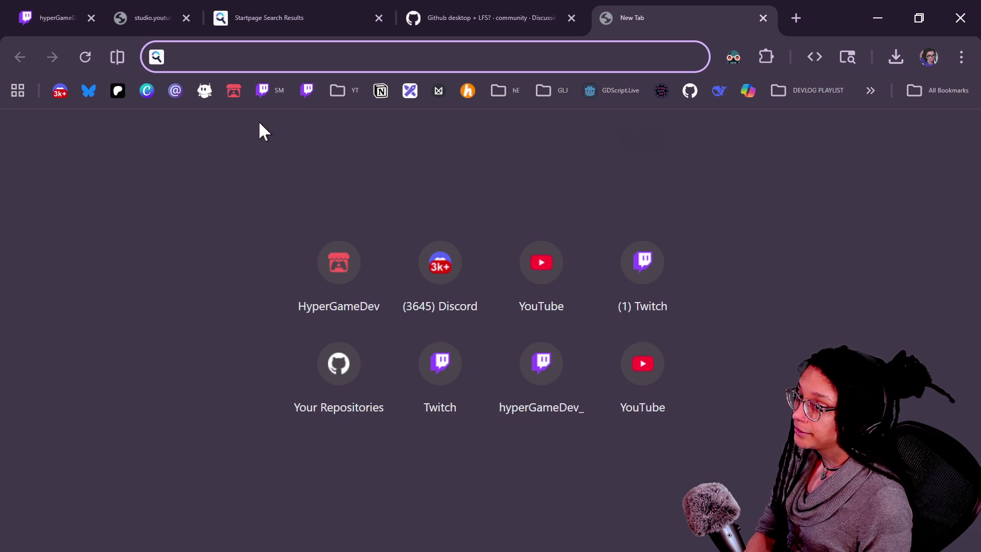
click(661, 91)
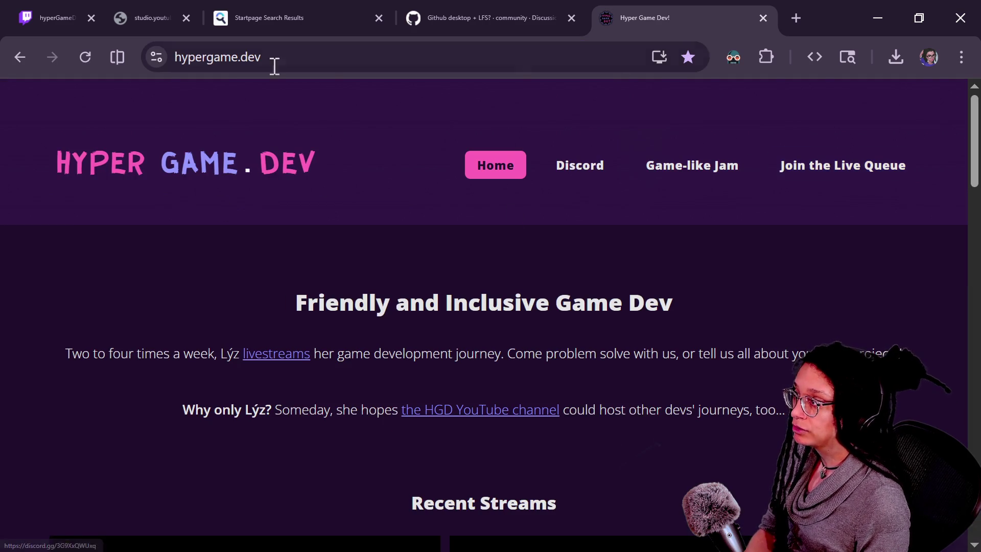
click(795, 180)
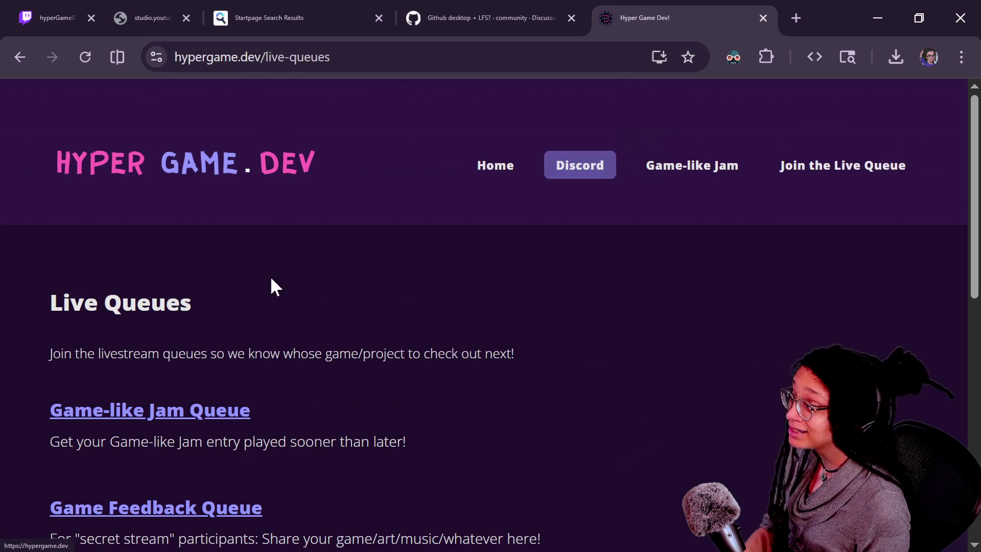
click(210, 511)
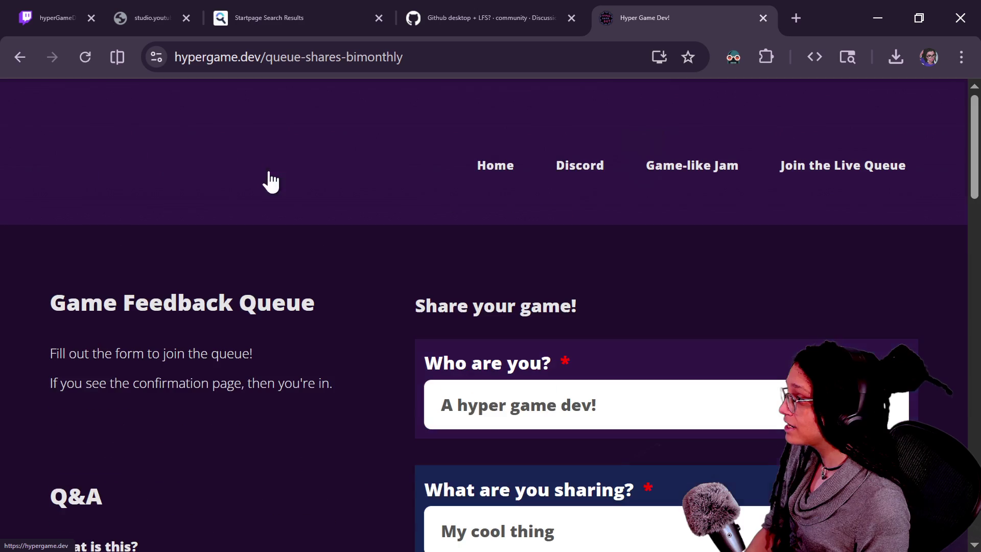
- Copy the Game Feedback Queue URL and post it in the Twitch stream chat
click(268, 65)
key(ctrl+a)
key(ctrl+c)
click(54, 18)
click(195, 479)
key(ctrl+v)
key(Return)
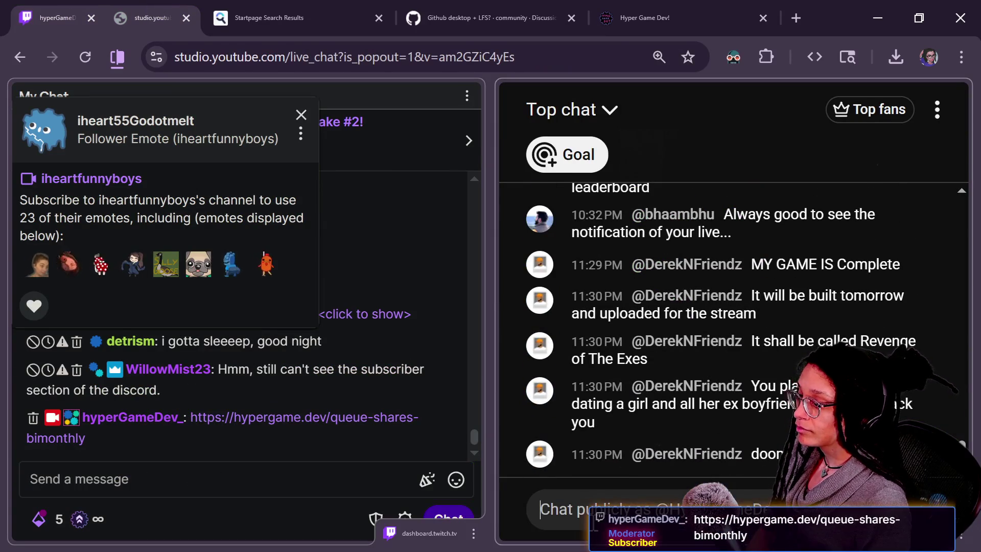
key(alt+Tab)
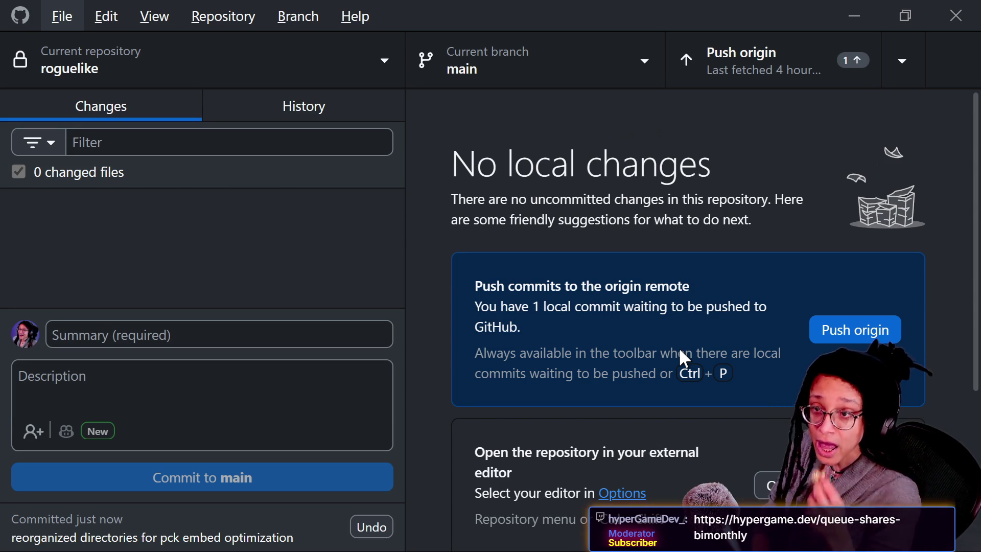
- Push the roguelike commit to origin and return to Godot's main script
click(812, 331)
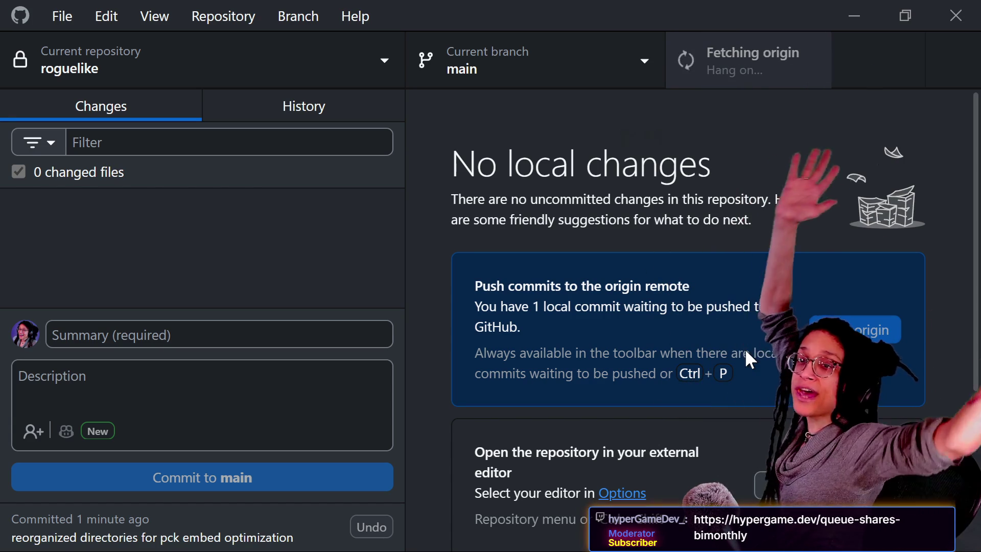
key(alt+Tab)
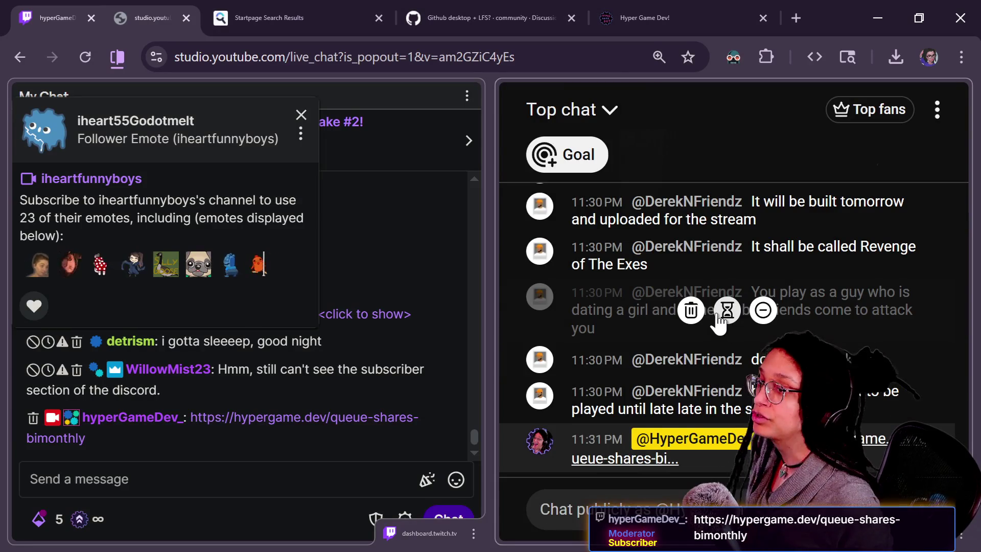
key(alt+Tab)
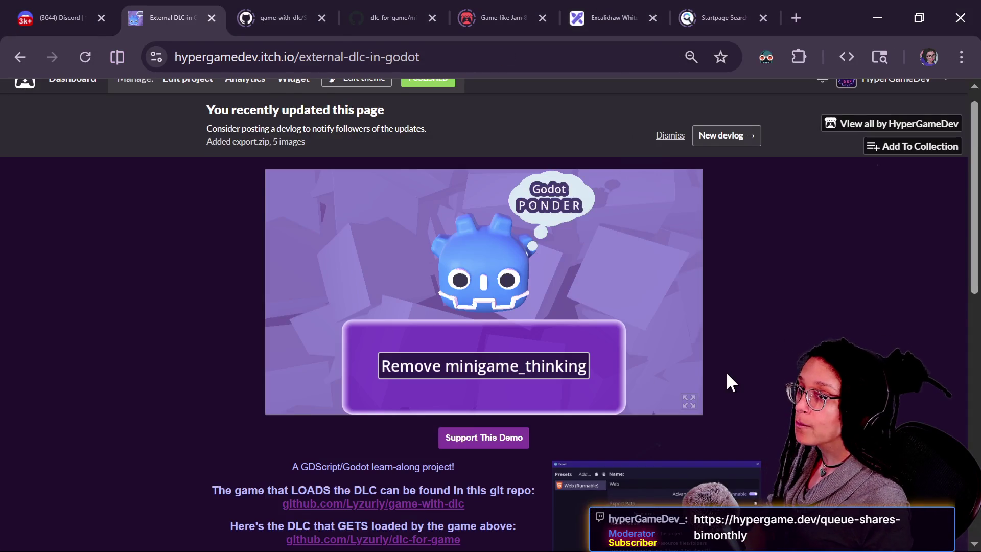
key(alt+Tab)
click(331, 184)
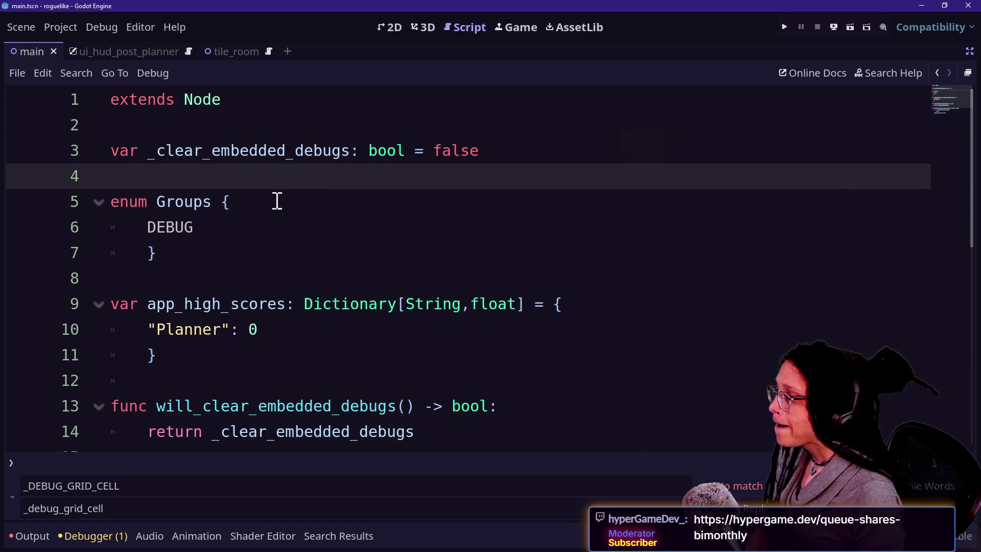
- Run the project with the Output log visible and start a Post Planner game on Mewsky
key(Down)
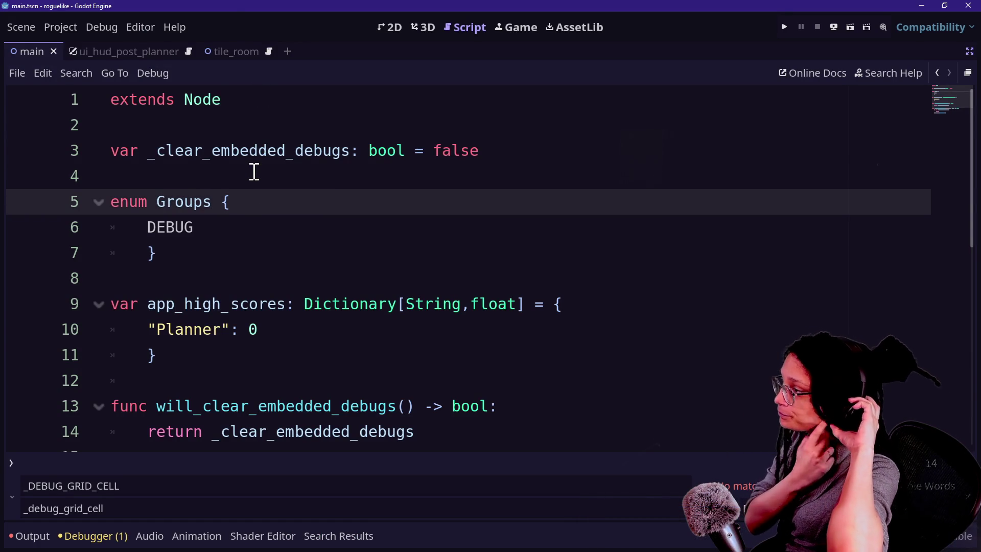
drag(186, 136, 396, 357)
click(397, 358)
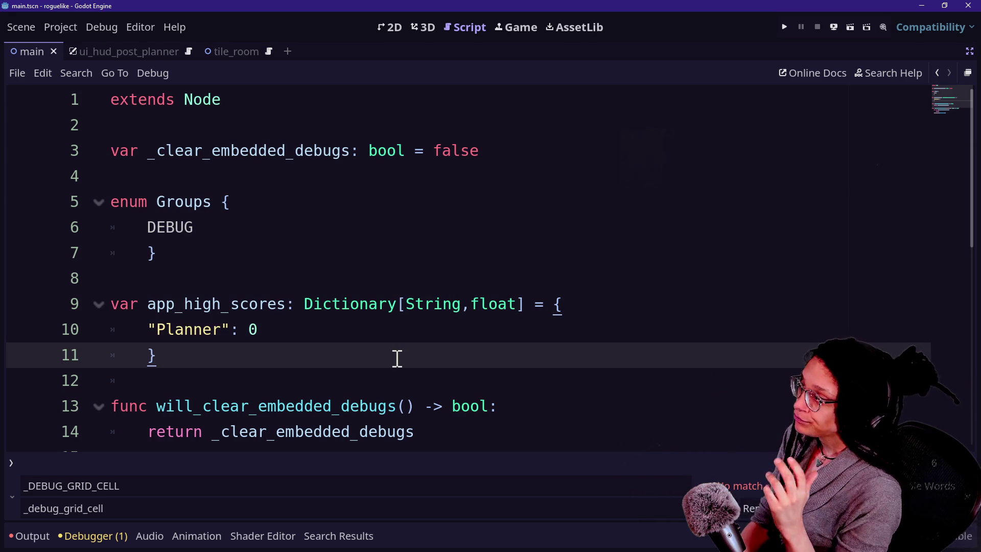
click(784, 27)
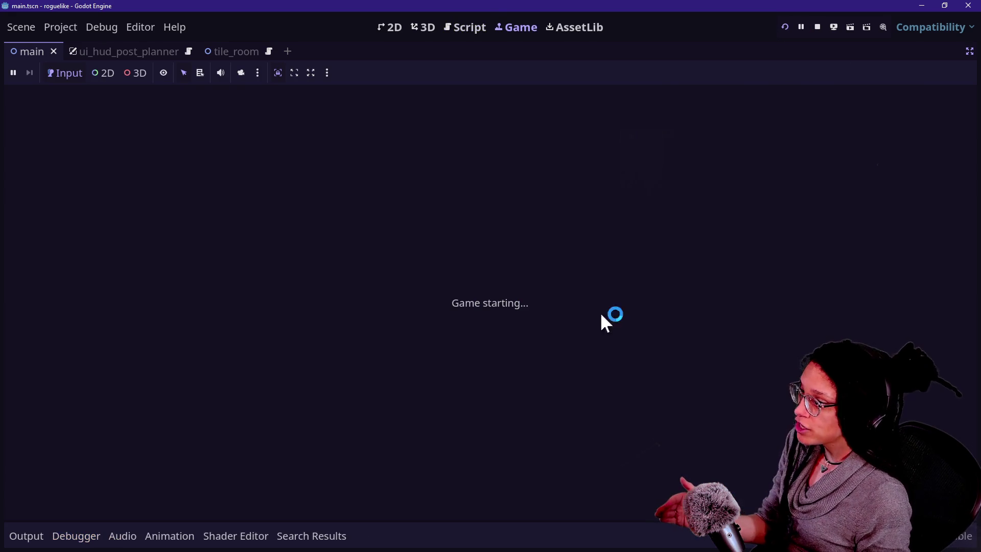
click(26, 536)
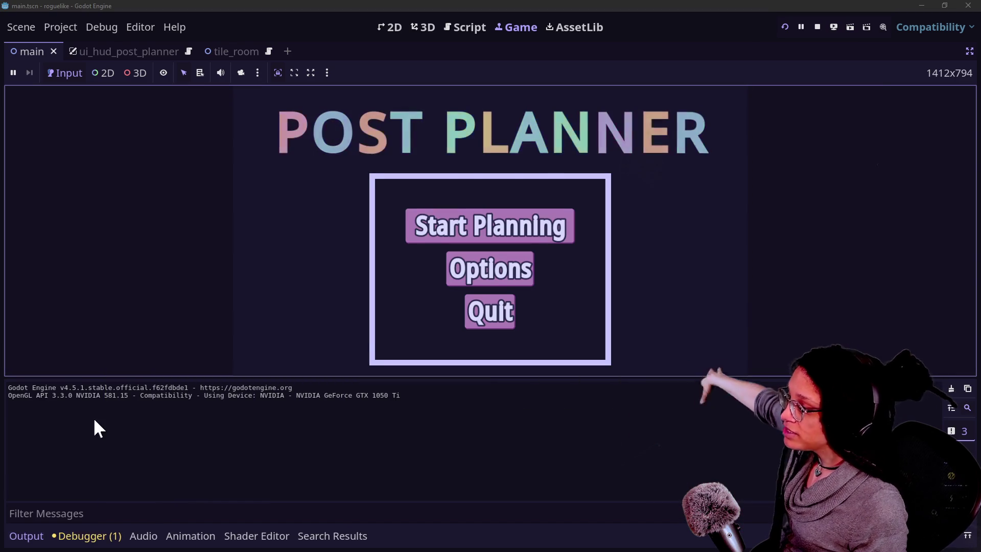
click(432, 230)
drag(11, 417, 121, 450)
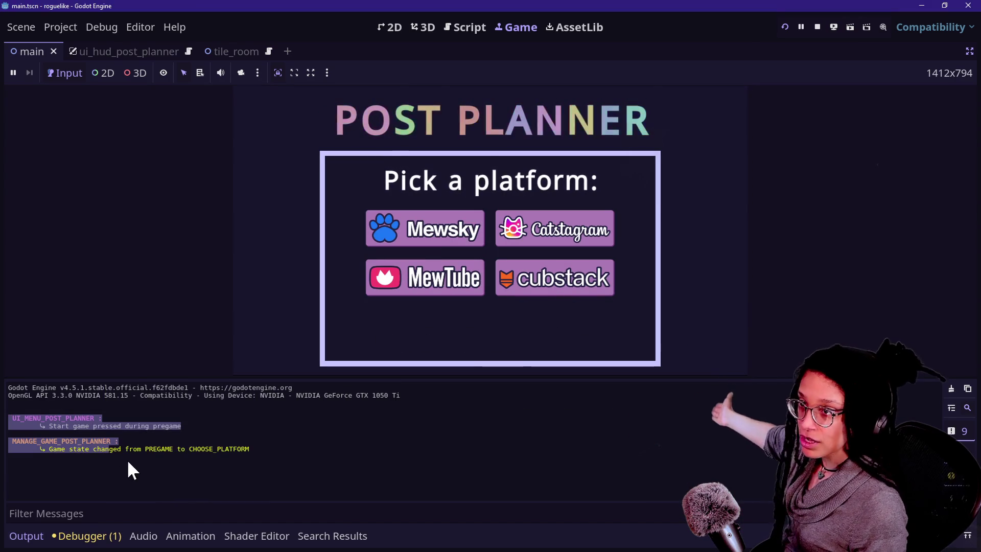
click(443, 228)
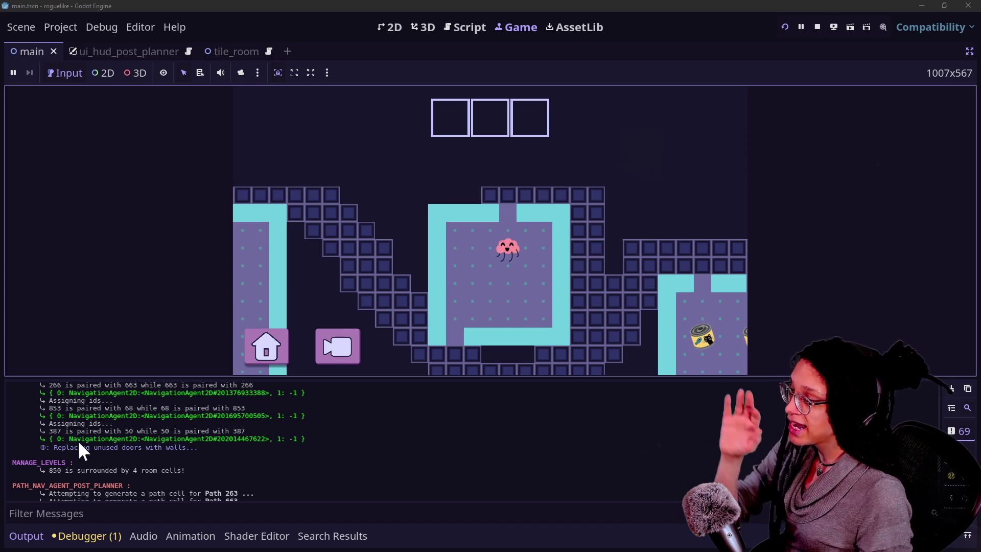
- Inspect the debug cell info over the level's cells, then stop the running game
mouse_move(521, 280)
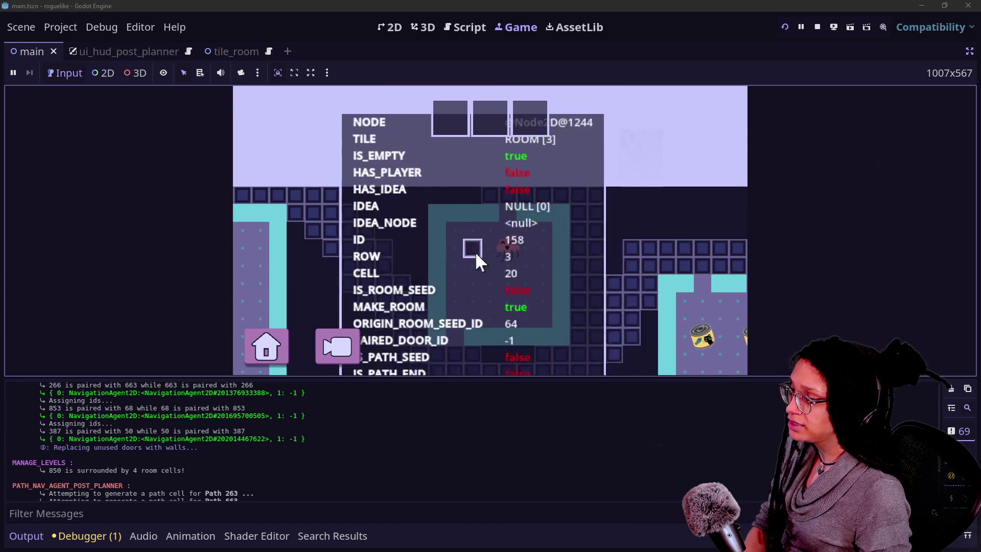
scroll(500, 184, down, 3)
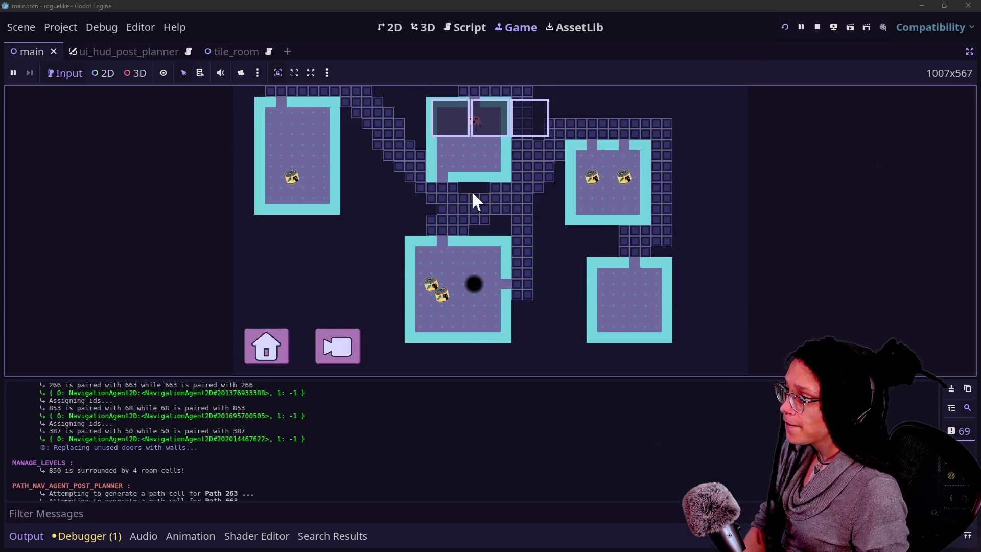
mouse_move(403, 189)
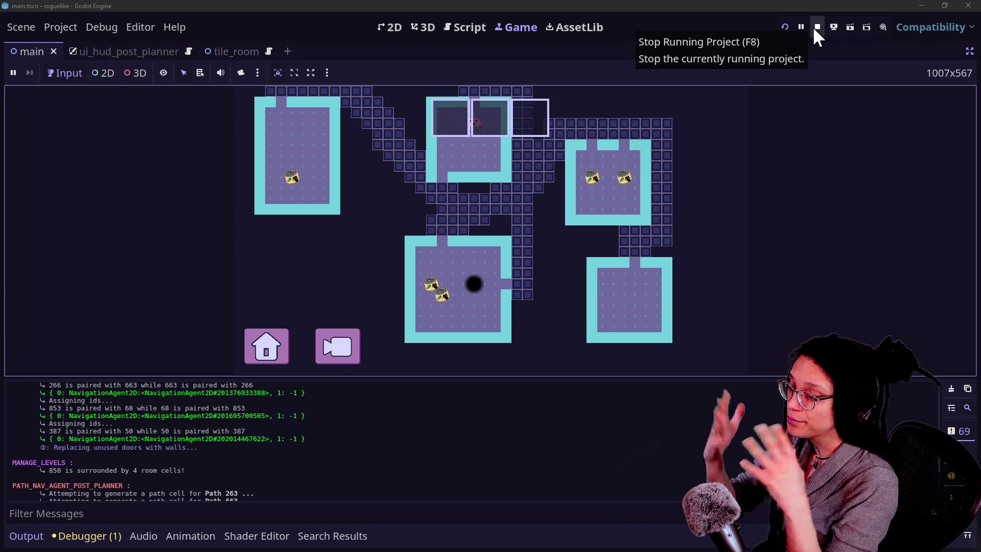
click(817, 27)
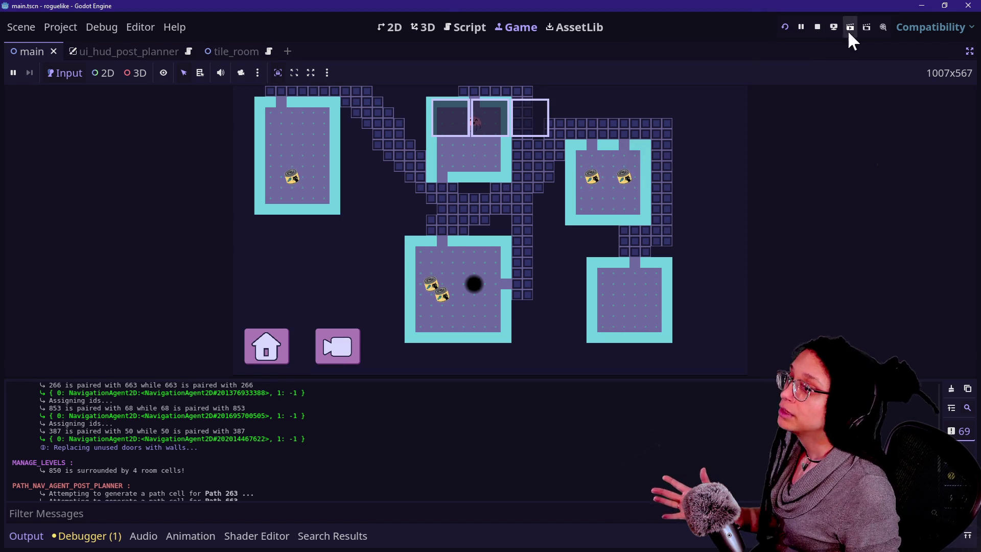
click(817, 26)
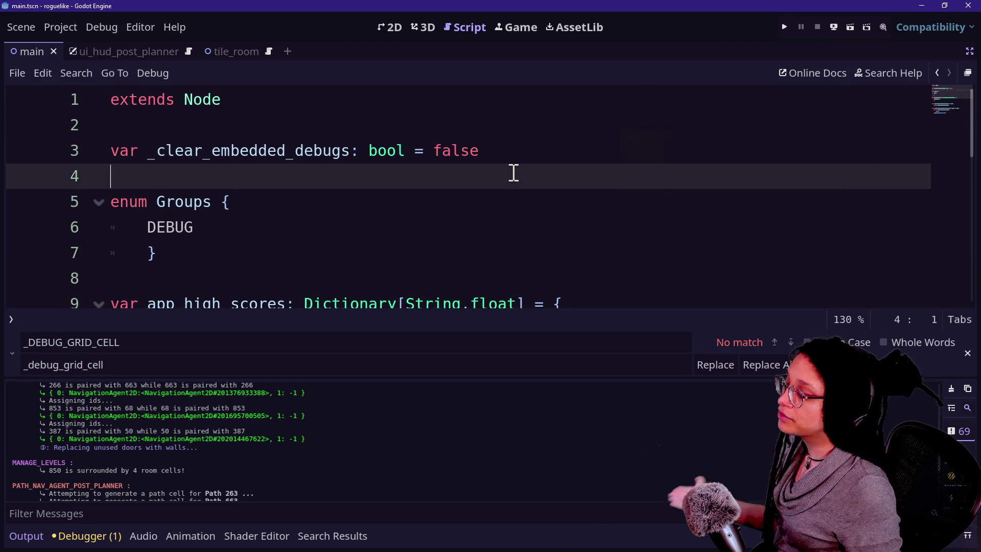
- Go to the top of the main script, hide the bottom panel, and put the caret after DEBUG on line 6
key(Up)
key(Up)
key(Up)
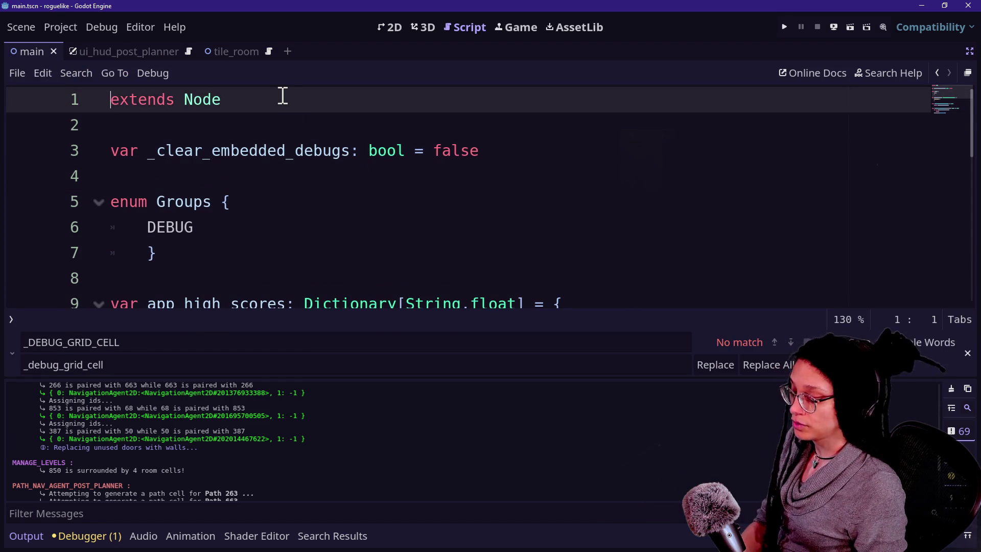
key(ctrl+j)
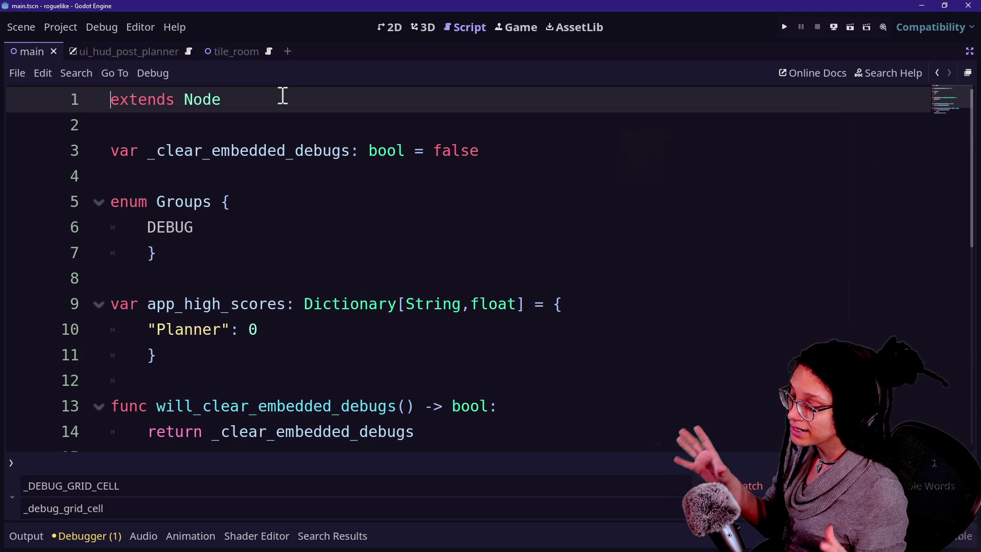
click(254, 127)
click(391, 232)
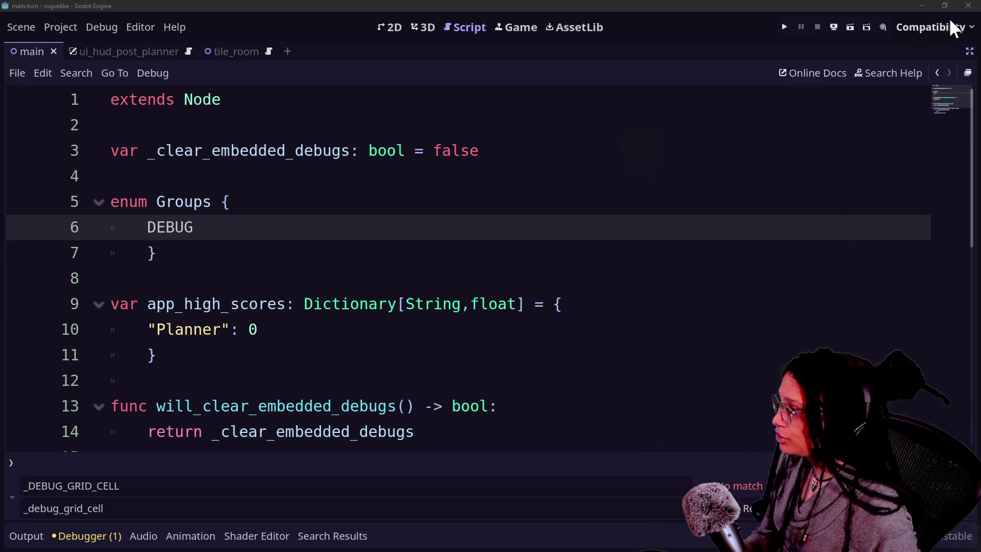
- Delete the debug variable and Groups enum, trim the high-scores dictionary's extra entries, and save
drag(251, 150, 372, 175)
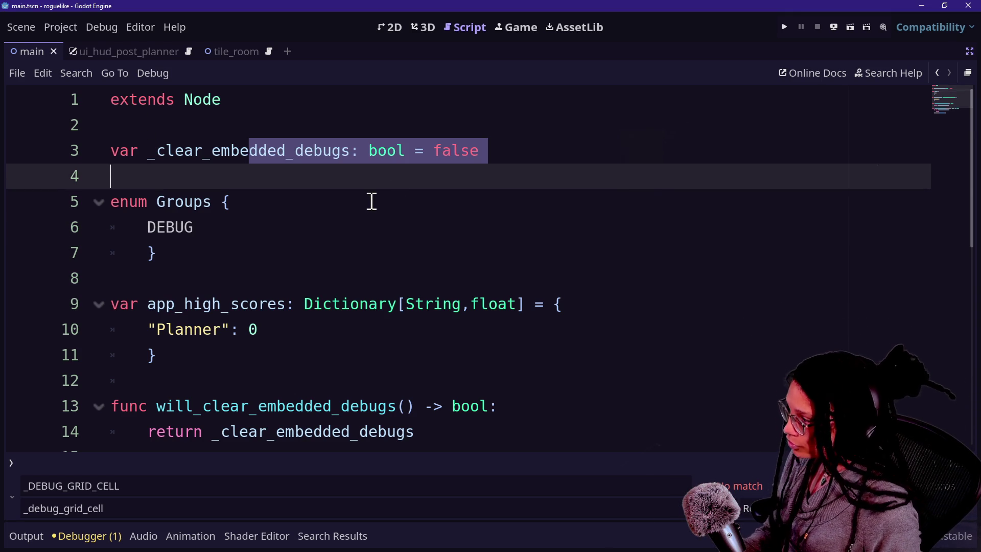
click(371, 201)
mouse_move(313, 259)
mouse_down()
mouse_move(265, 116)
mouse_move(274, 151)
mouse_move(260, 125)
mouse_up()
key(BackSpace)
key(BackSpace)
mouse_move(355, 209)
mouse_down()
mouse_move(552, 328)
mouse_move(600, 415)
mouse_up()
key(BackSpace)
key(BackSpace)
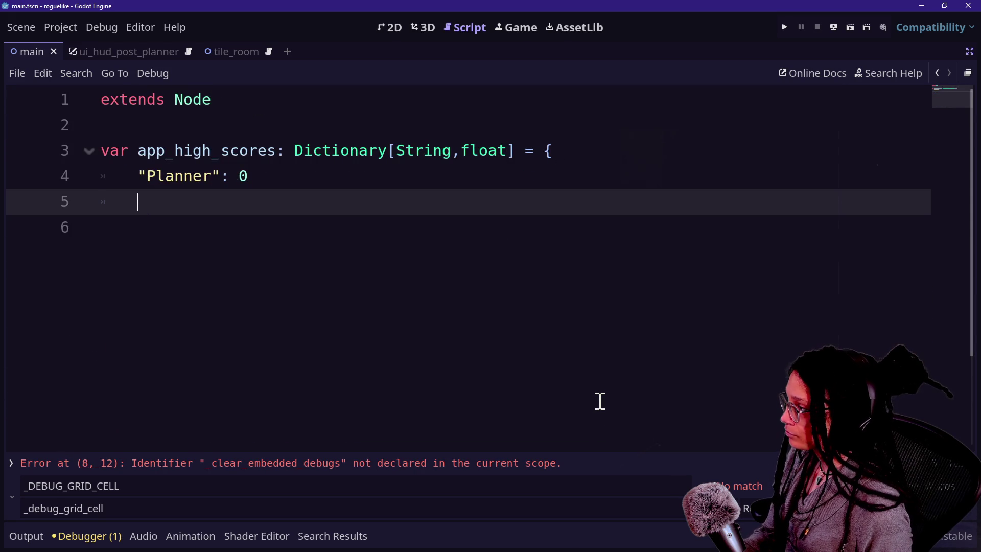
text({)
key(BackSpace)
text(})
key(ctrl+s)
- Open manage_debug_post_planner.gd, check globals.gd, and search the script for 'globals'
key(shift+alt+o)
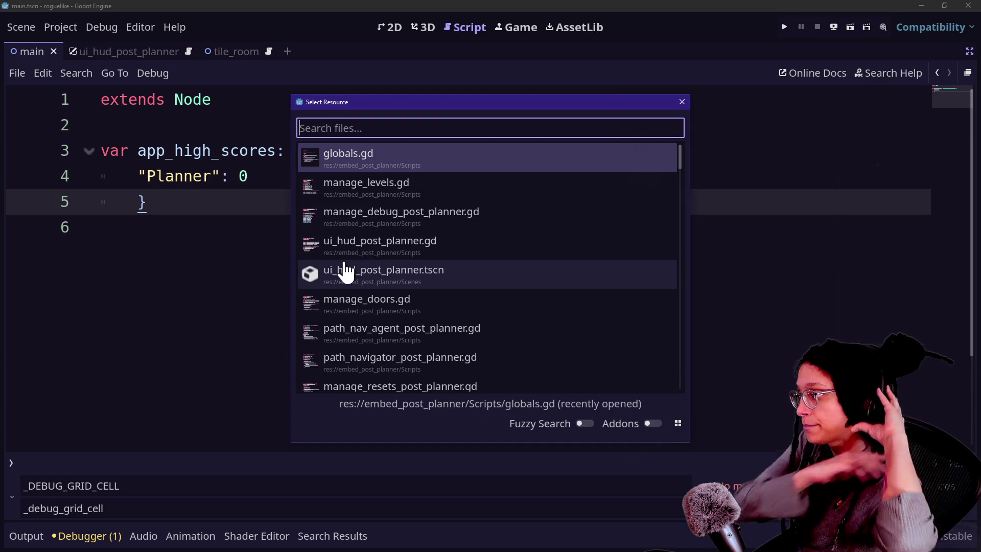
click(400, 217)
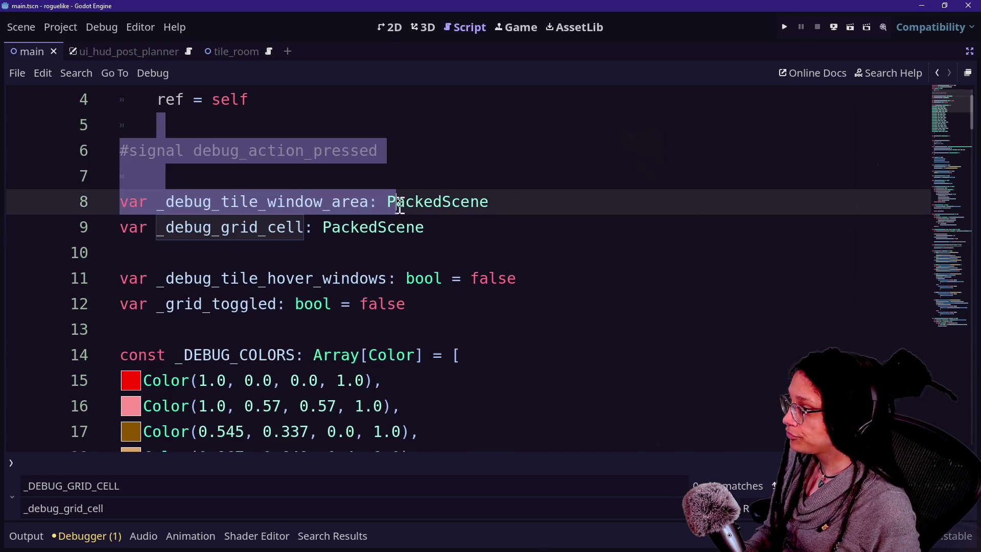
click(532, 223)
scroll(533, 223, down, 15)
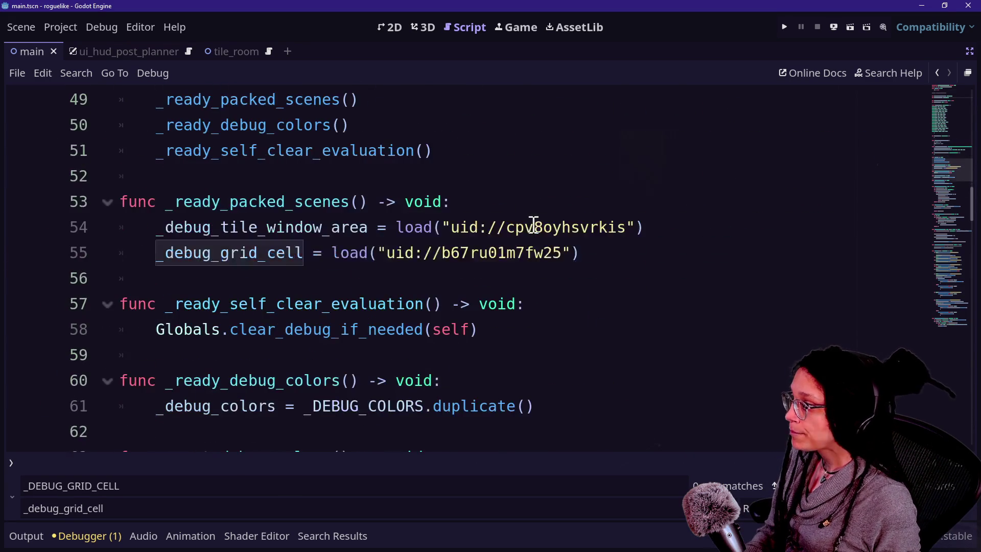
key(shift+alt+o)
text(globa)
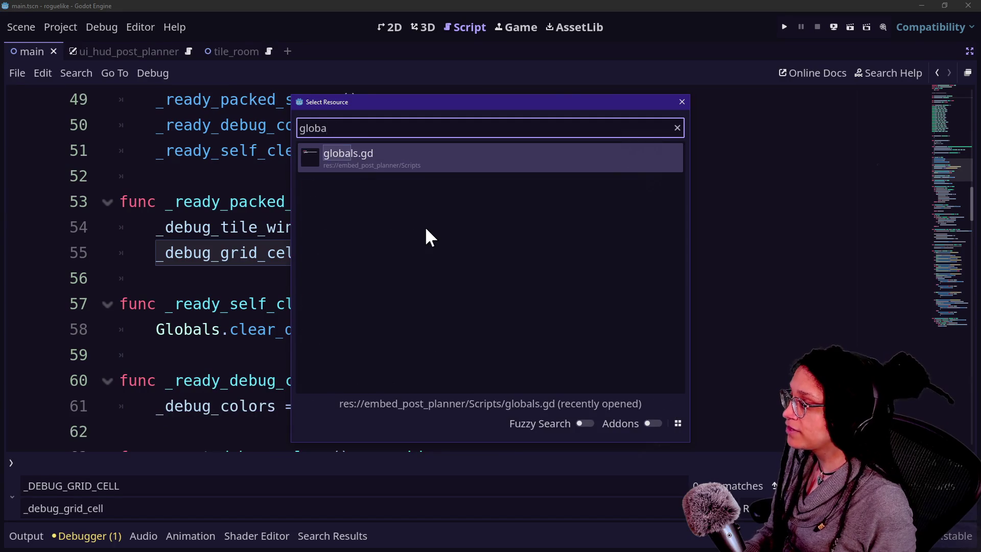
key(Return)
key(shift+alt+o)
click(350, 193)
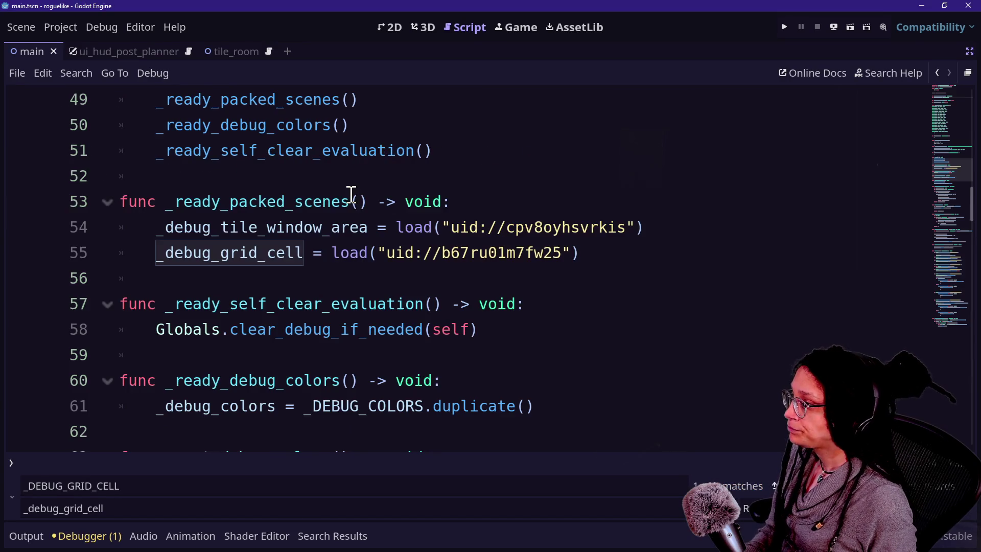
click(351, 199)
key(ctrl+f)
text(globals)
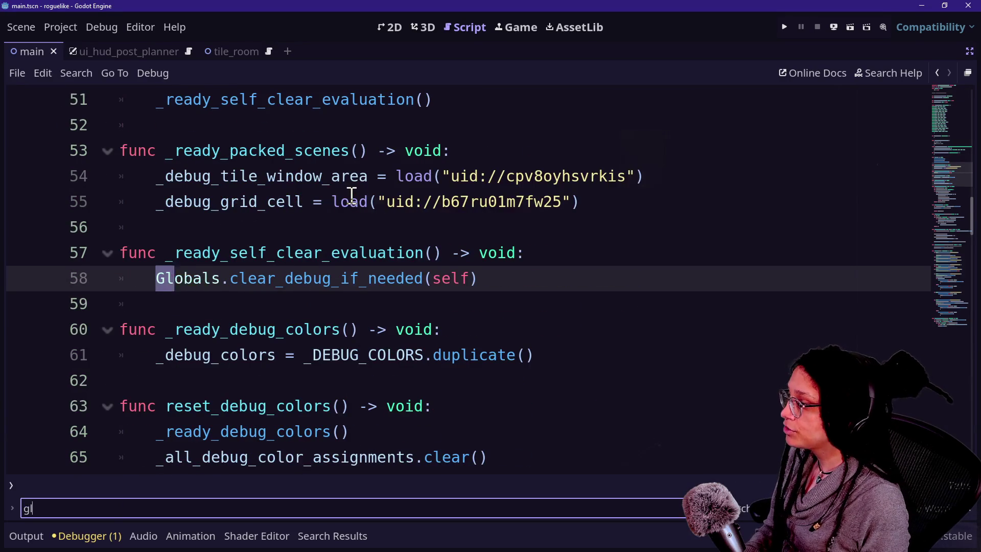
- Delete the _ready_self_clear_evaluation function and its leftover empty line
click(164, 260)
mouse_move(499, 276)
mouse_down()
mouse_move(499, 234)
mouse_move(517, 239)
mouse_up()
key(BackSpace)
key(BackSpace)
key(BackSpace)
- Search the whole project for 'globals.' and open _reset_debug_colors in manage_resets_post_planner.gd
scroll(500, 236, up, 2)
key(BackSpace)
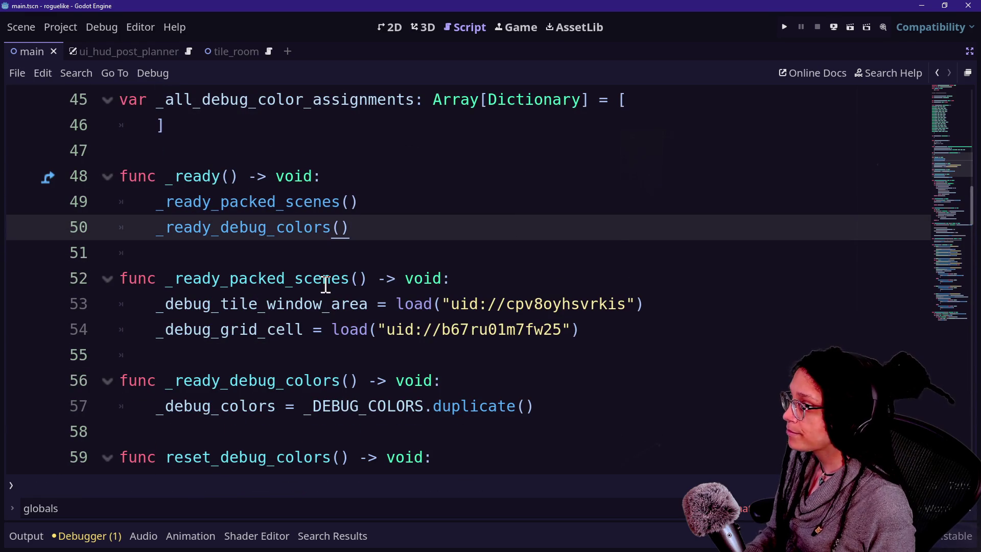
key(ctrl+shift+f)
text(globals.)
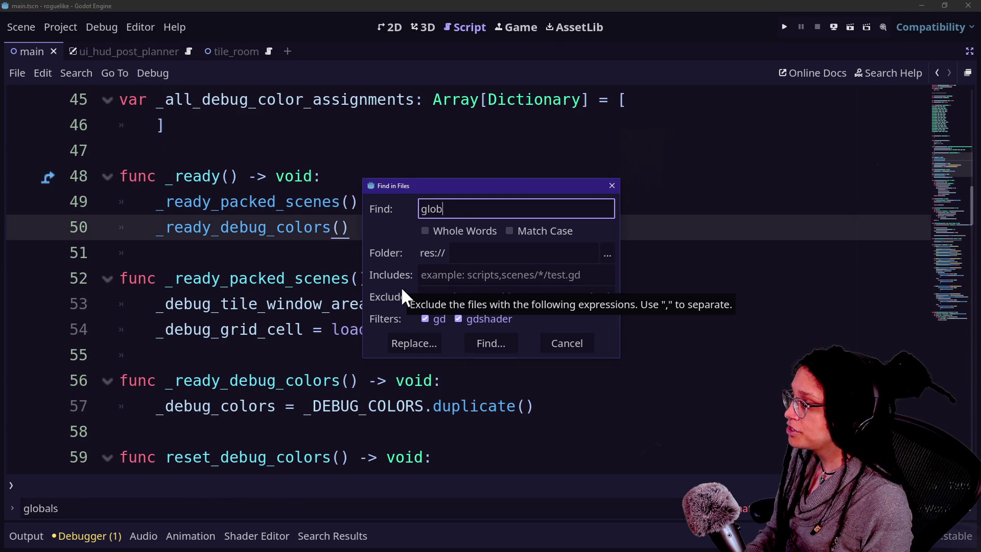
key(Return)
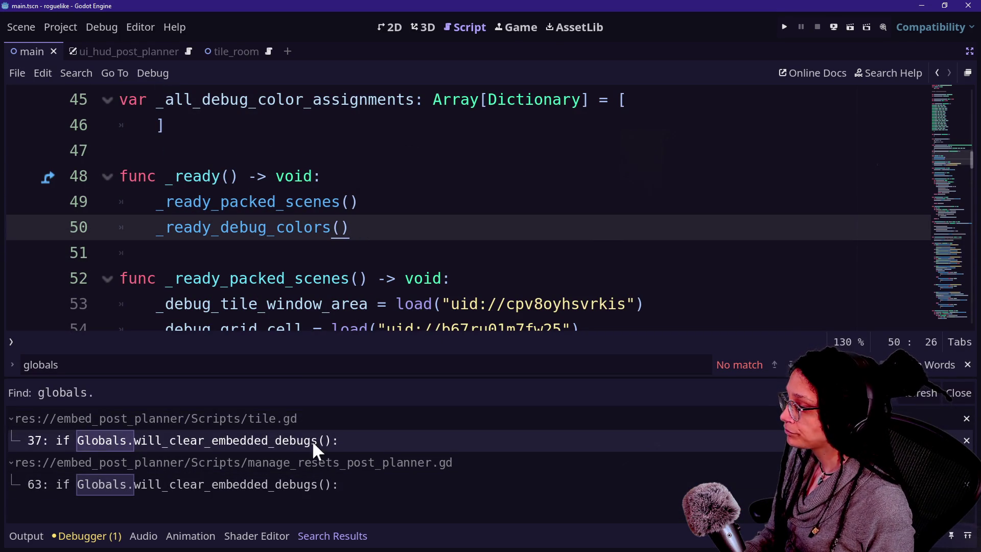
click(213, 486)
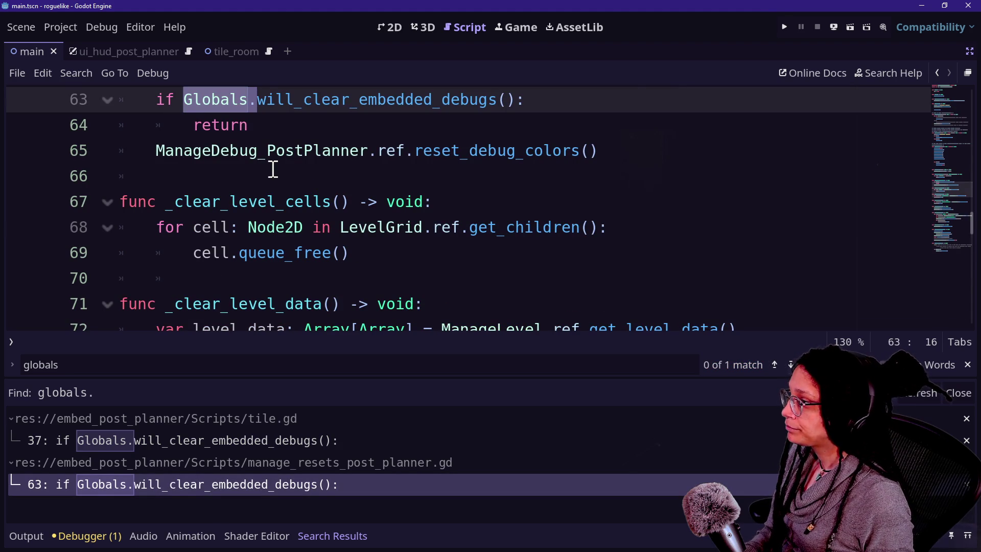
scroll(271, 169, up, 2)
key(ctrl+j)
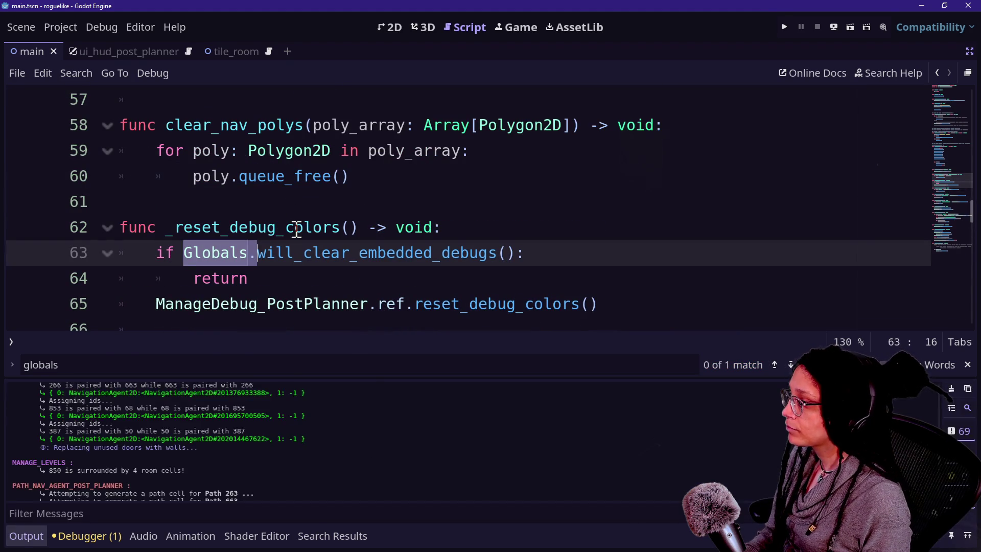
key(Down)
key(Down)
key(Down)
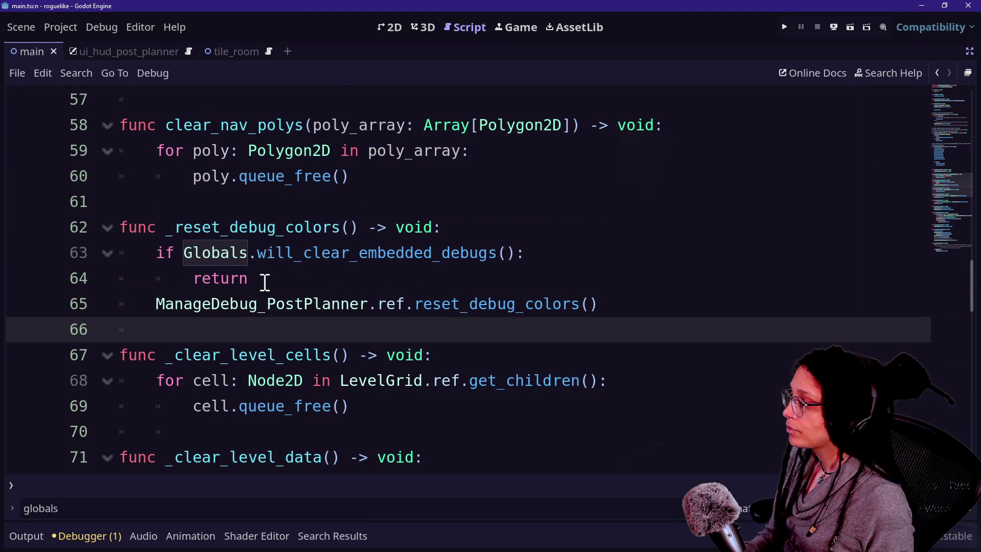
click(259, 282)
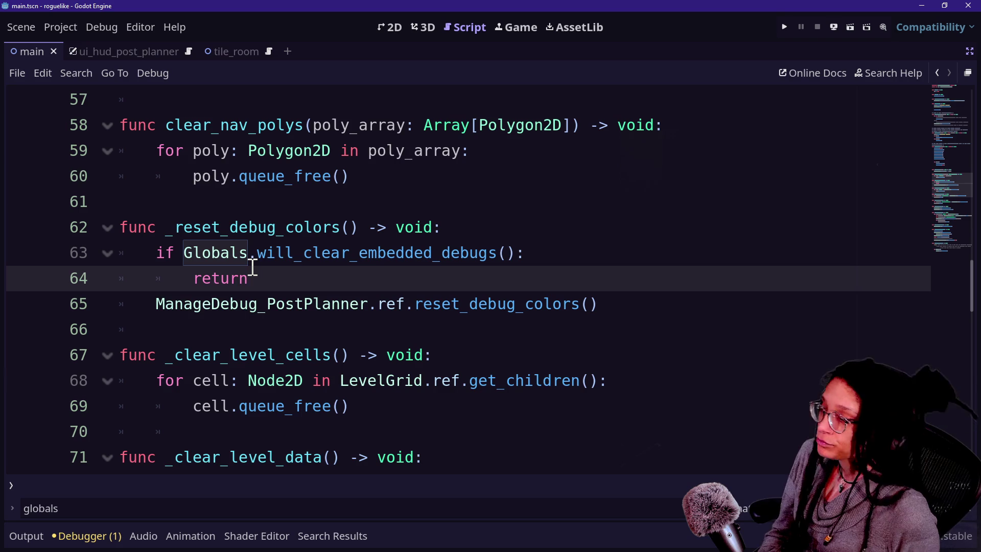
drag(252, 266, 458, 175)
- Make _reset_debug_colors just pass, comment out its Globals check and reset call, and save
click(520, 270)
click(500, 227)
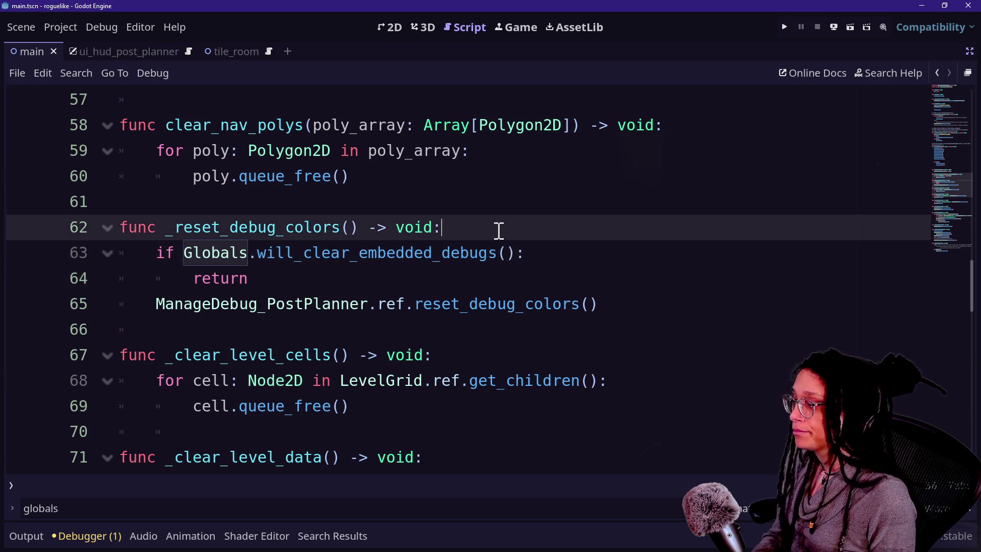
key(Return)
text(pass)
drag(424, 278, 477, 329)
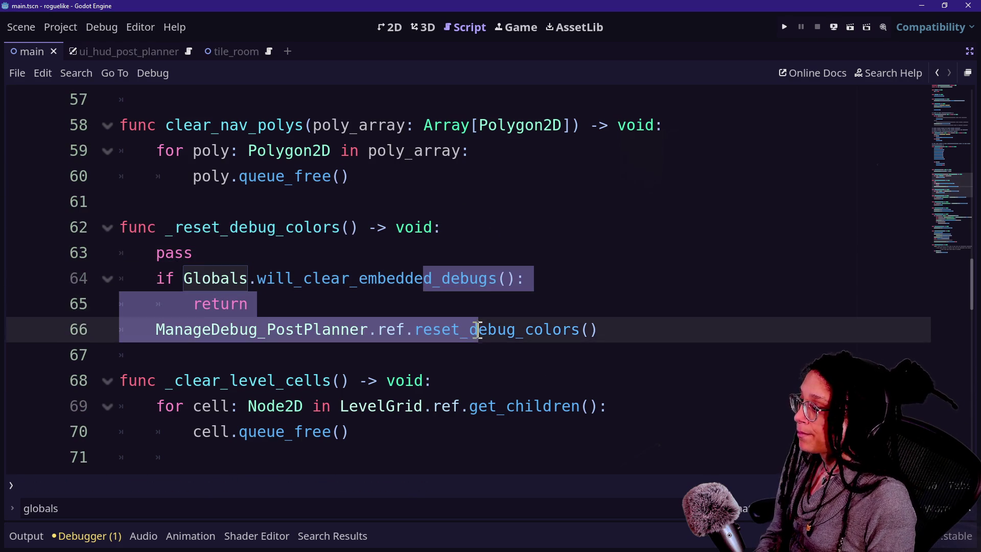
key(ctrl+k)
click(389, 204)
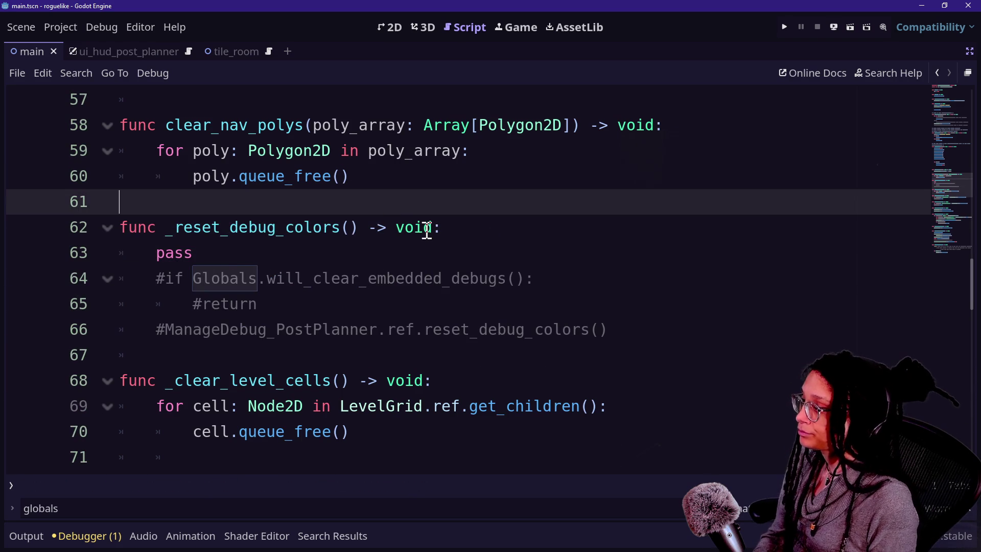
key(ctrl+s)
- Add a doc comment above _reset_debug_colors: 'Having this ManageDebug reference is a big risk!!'
click(364, 262)
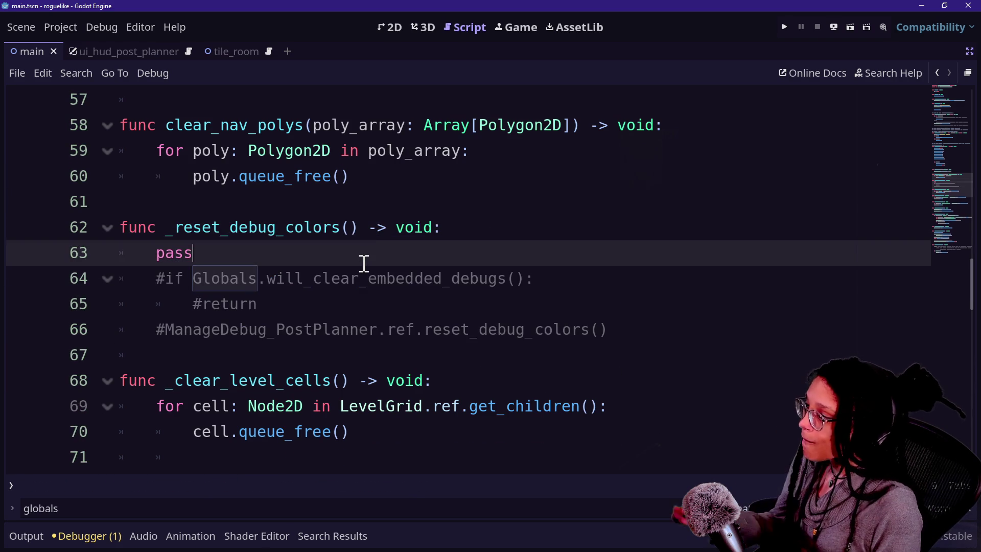
key(Return)
text(##)
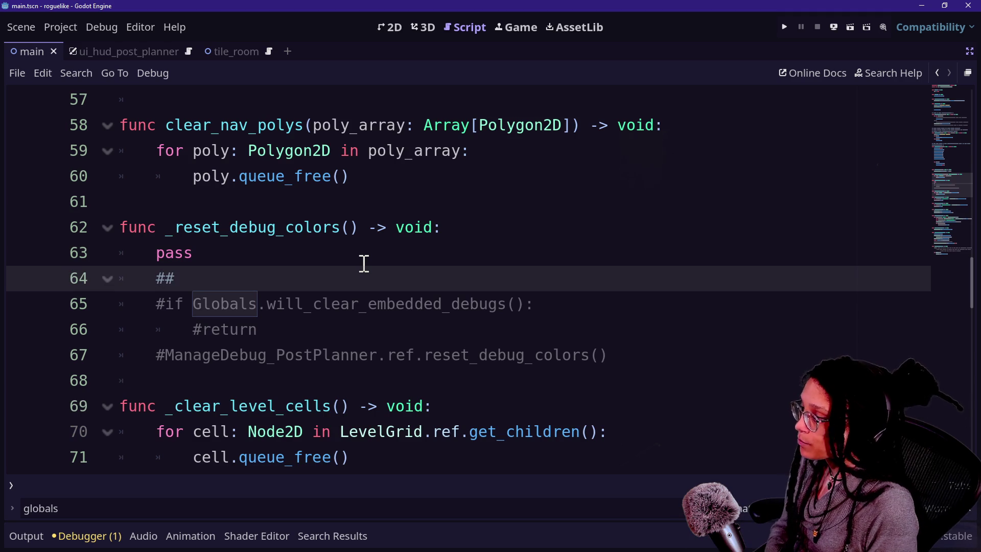
key(BackSpace)
key(BackSpace)
key(BackSpace)
click(343, 213)
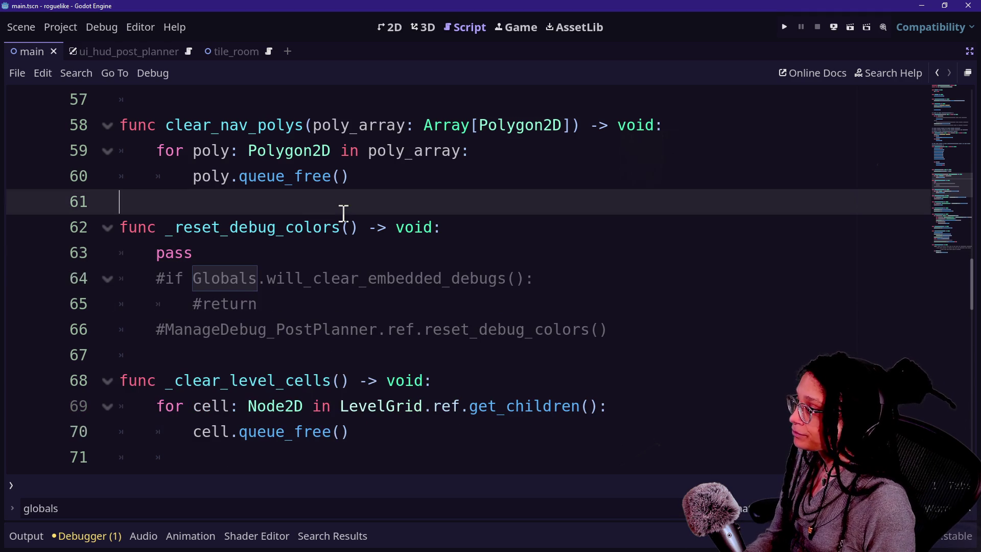
key(Return)
text(##)
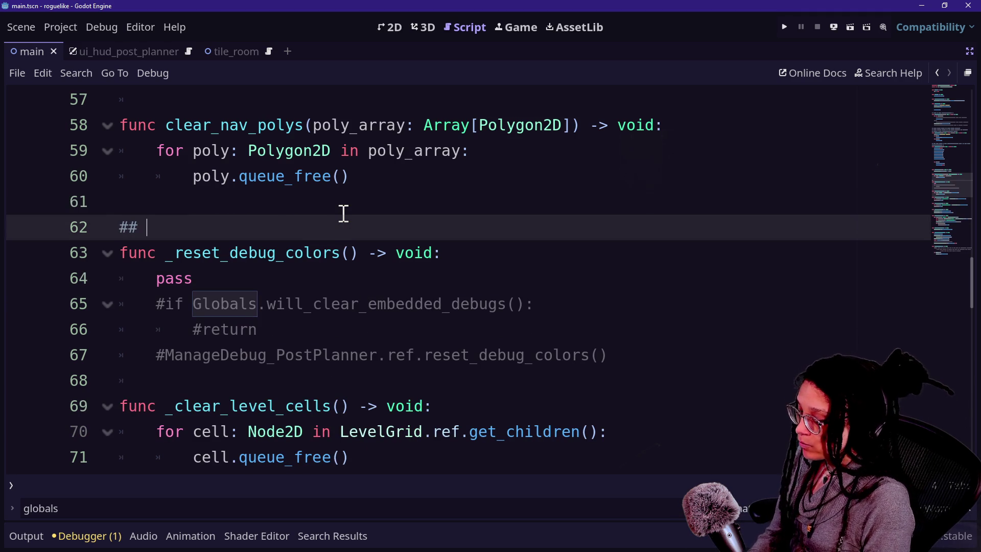
text(Run)
key(BackSpace)
key(BackSpace)
key(BackSpace)
text(Haveing)
key(BackSpace)
key(BackSpace)
key(BackSpace)
text(inga)
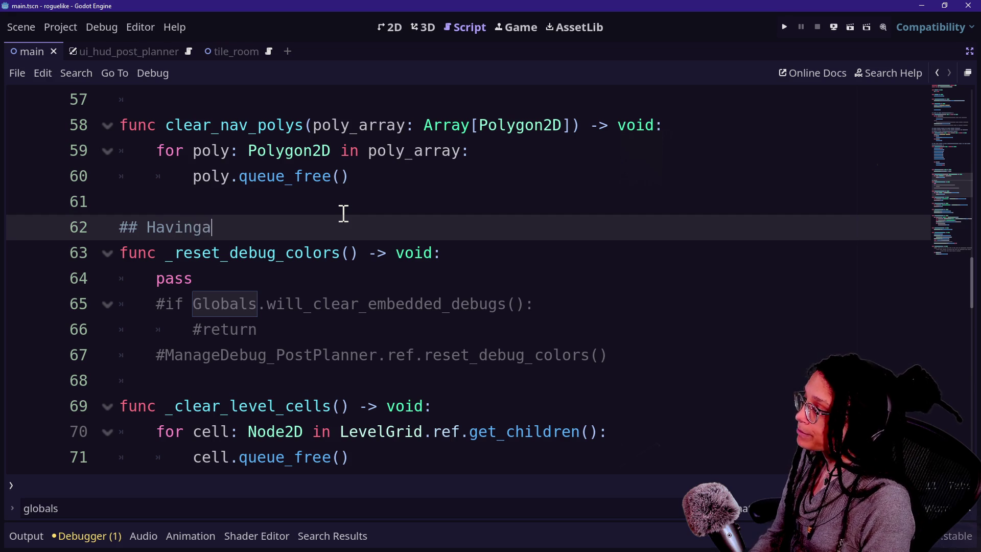
key(BackSpace)
text( this ManageD)
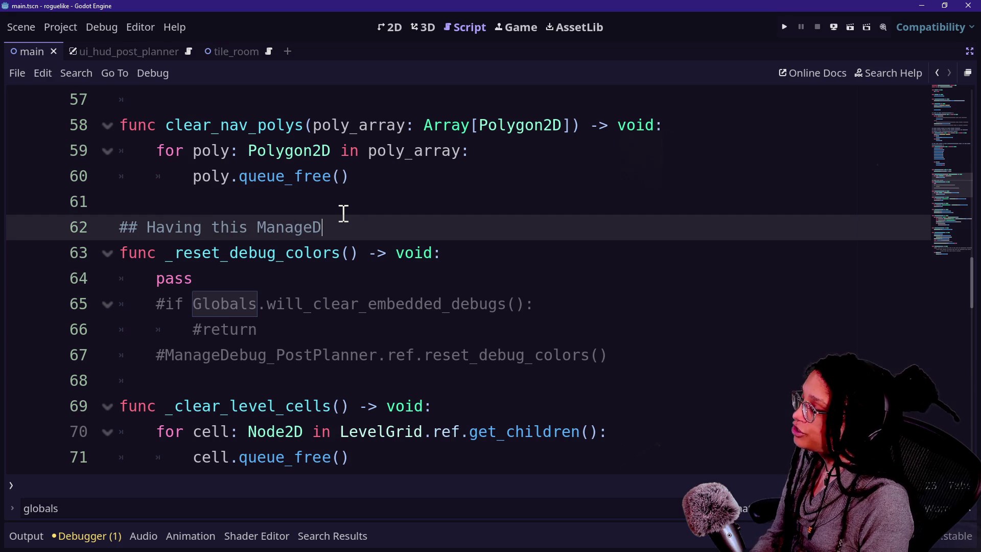
text(ebug reference is a )
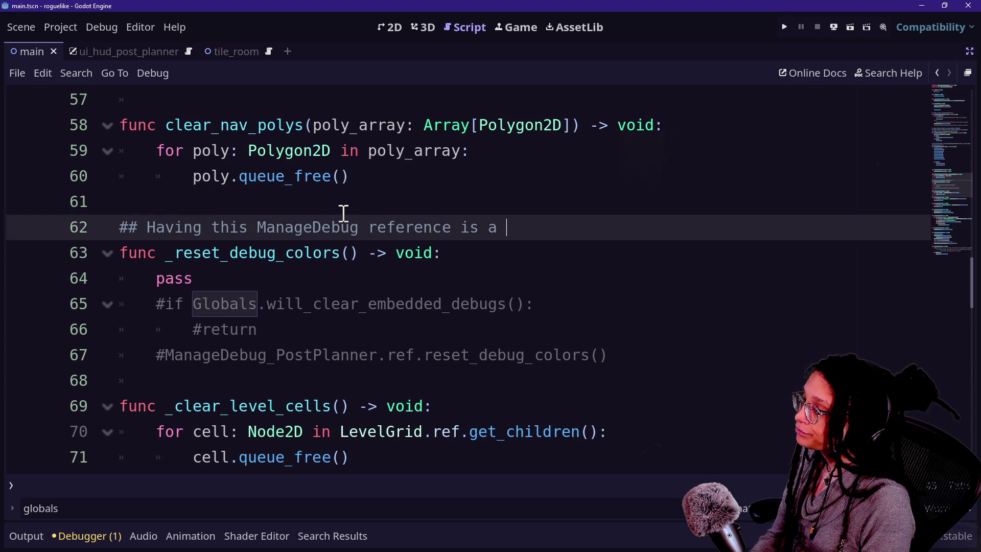
text(big ri)
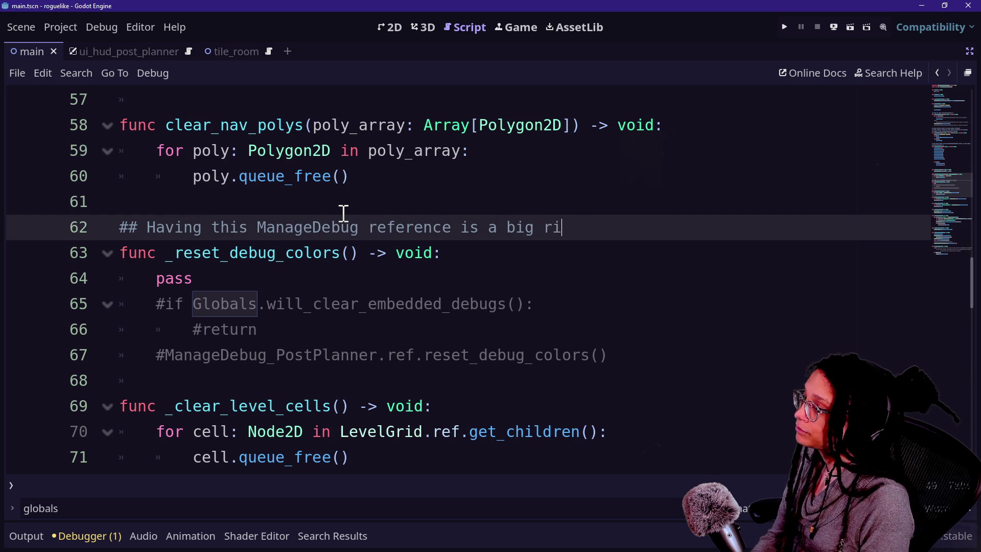
text(sk!! )
text(Thje)
- Finish the warning with 'When this project is embedded as a pck you will regret leaving ManageDebug references in >:)]'
key(BackSpace)
key(BackSpace)
key(BackSpace)
key(BackSpace)
text(When this r)
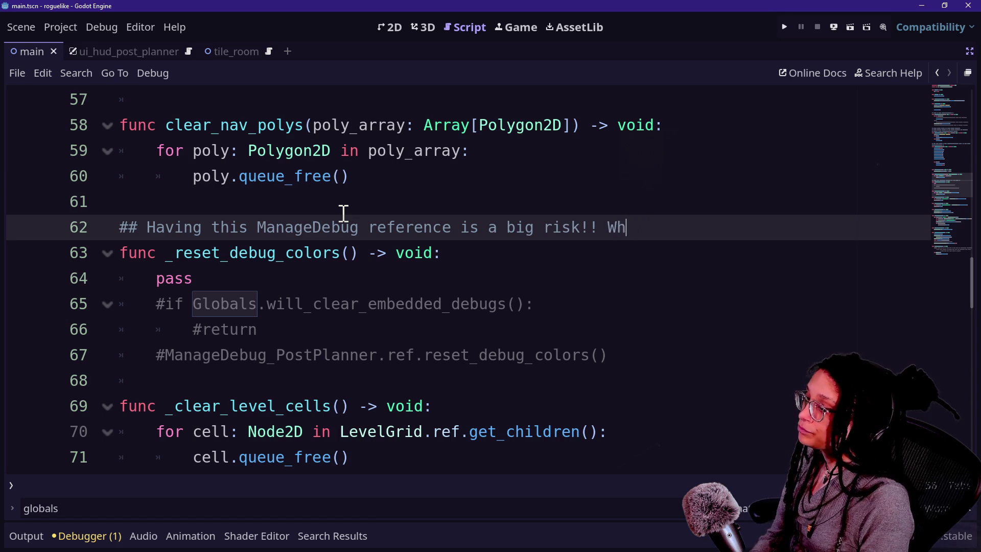
key(BackSpace)
text(proje)
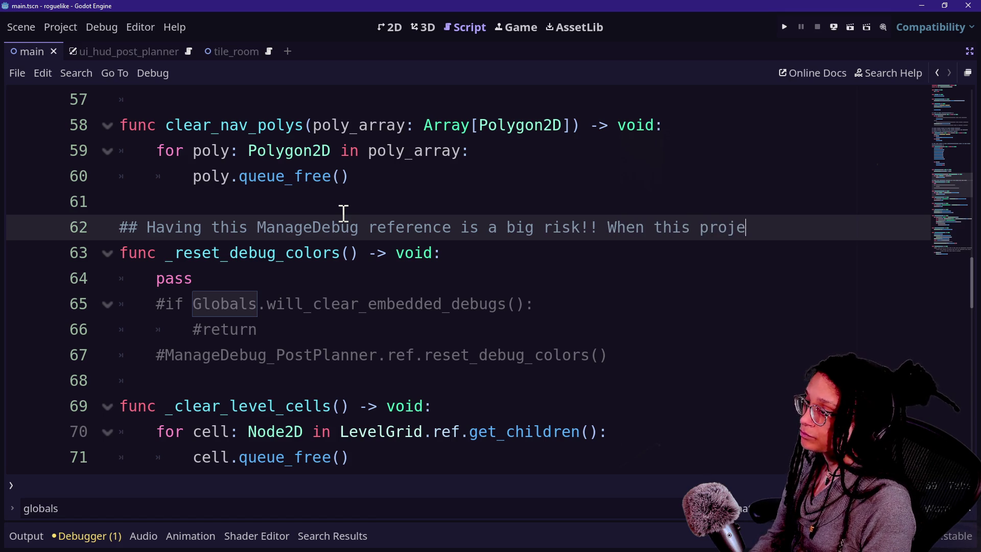
text(ct is embedded as a pckm)
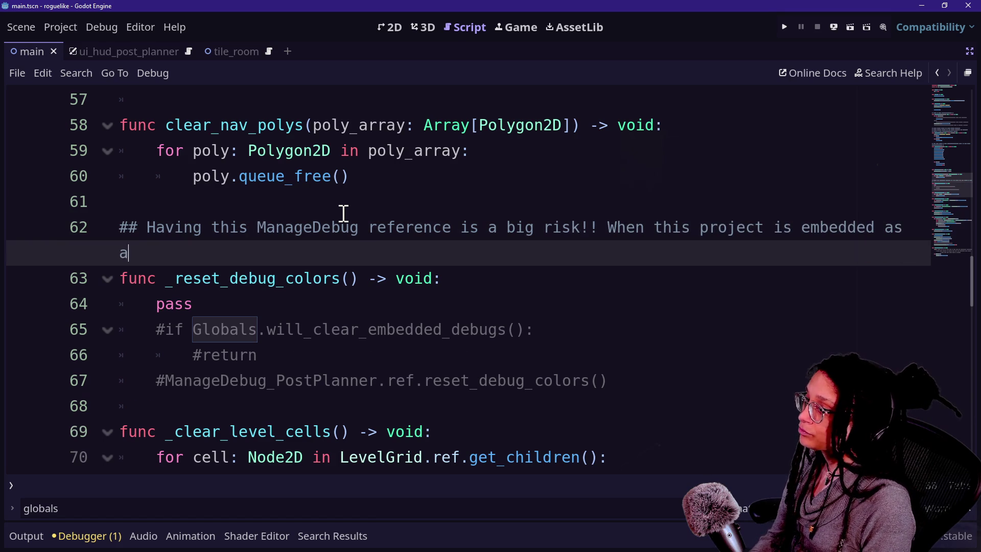
key(BackSpace)
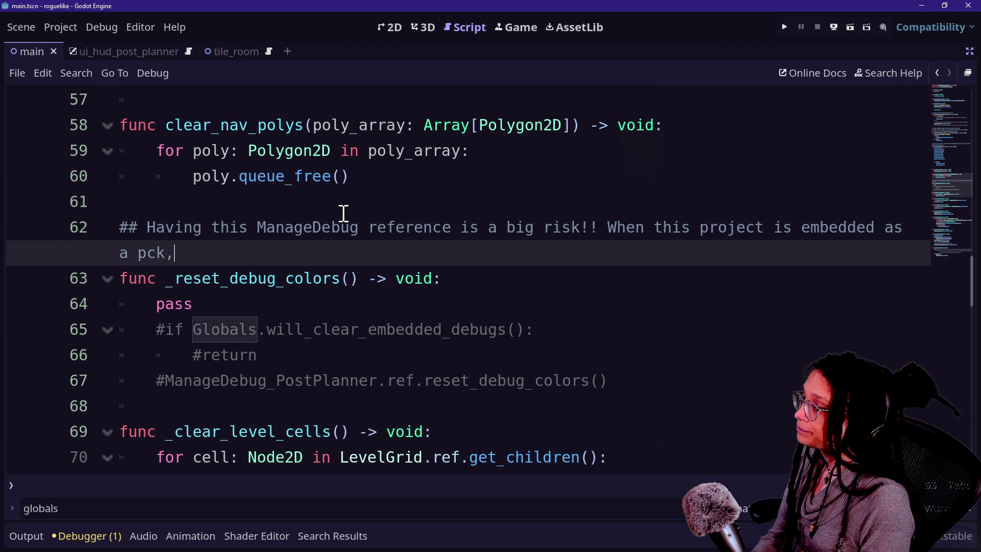
text( you will regret )
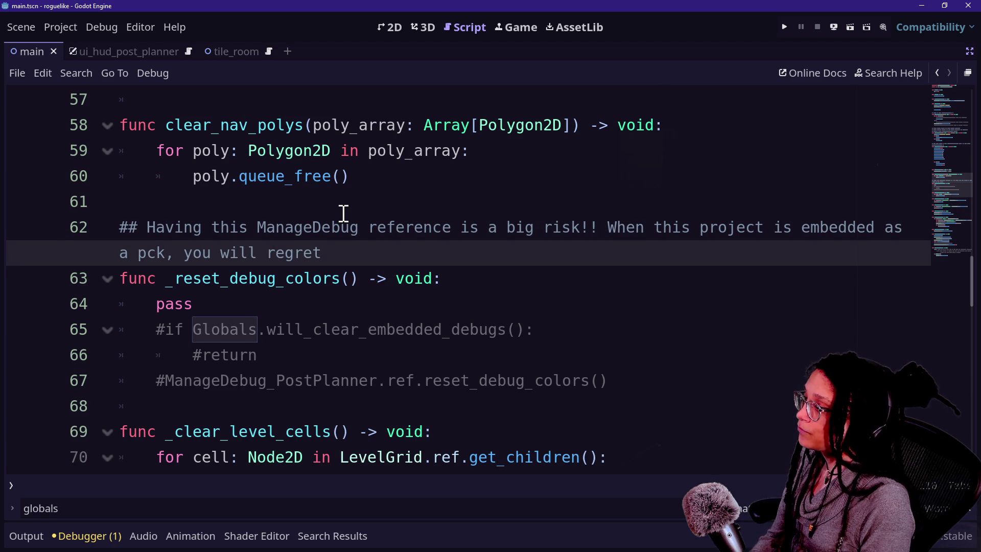
text(leaving ManageDebug references in)
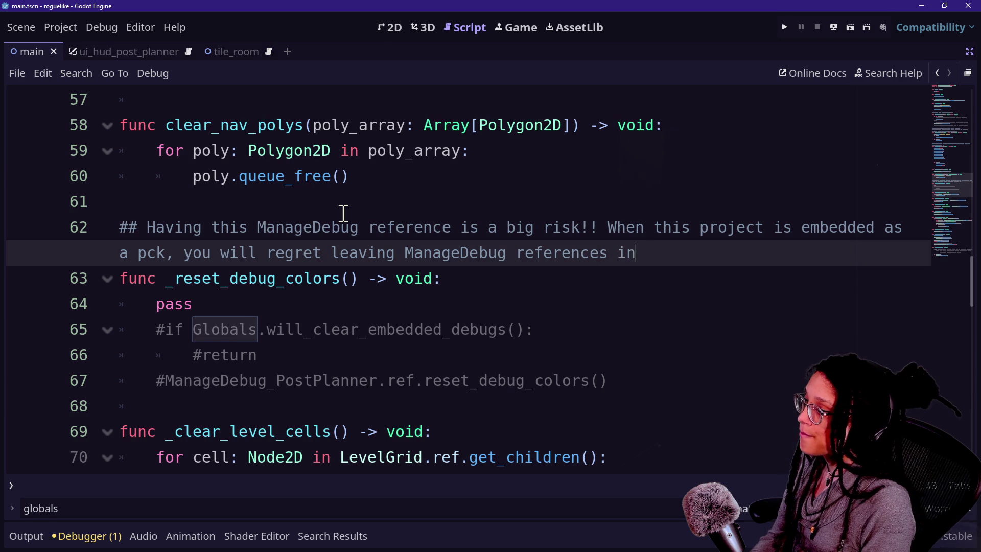
text( >:))
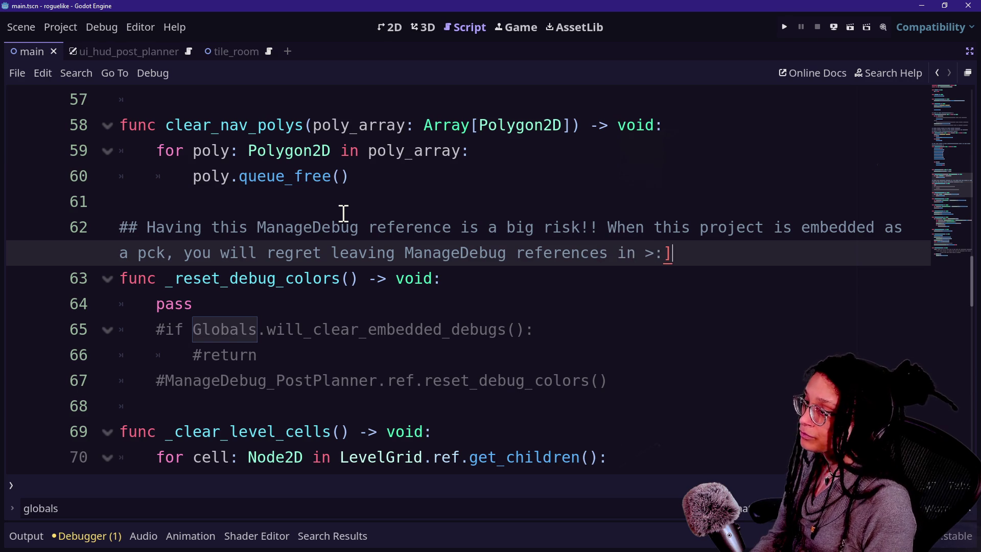
key(shift+End)
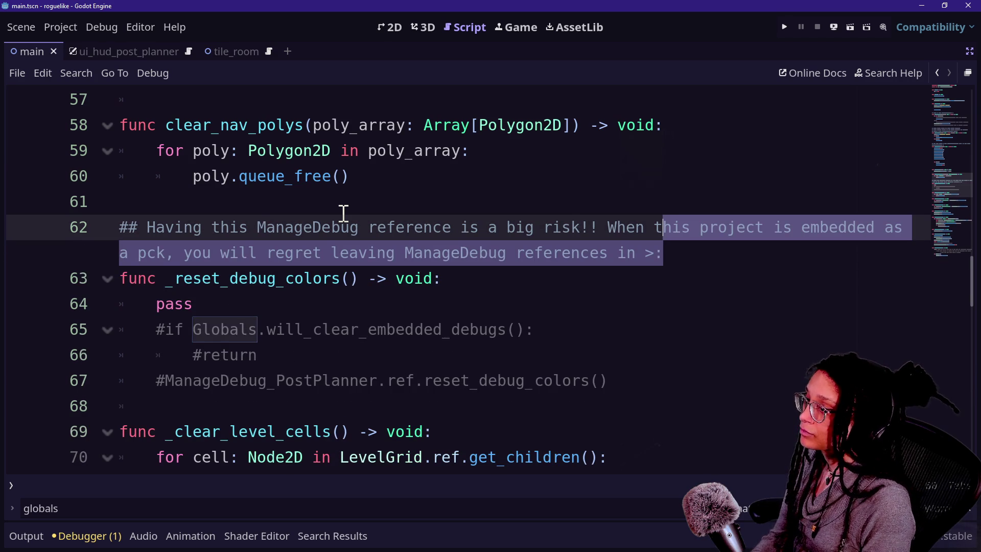
click(749, 254)
text(])
click(683, 199)
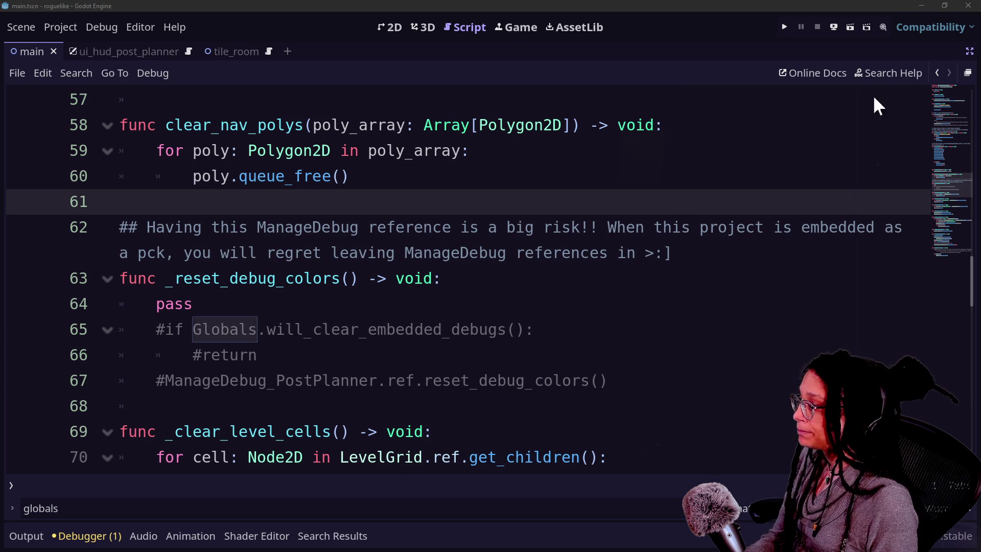
click(443, 330)
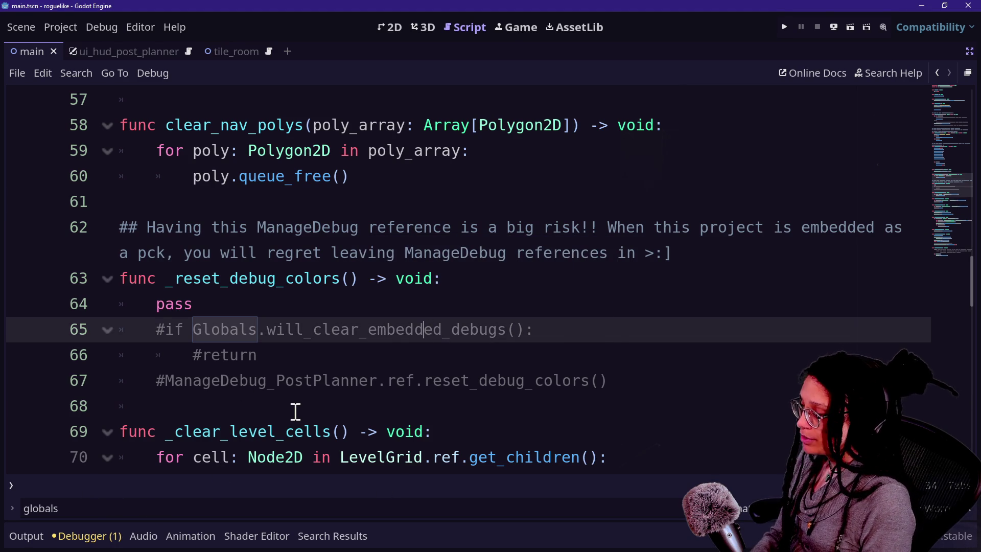
- Search the project for 'globals.' and open the tile.gd match at line 37
key(ctrl+shift+f)
key(Return)
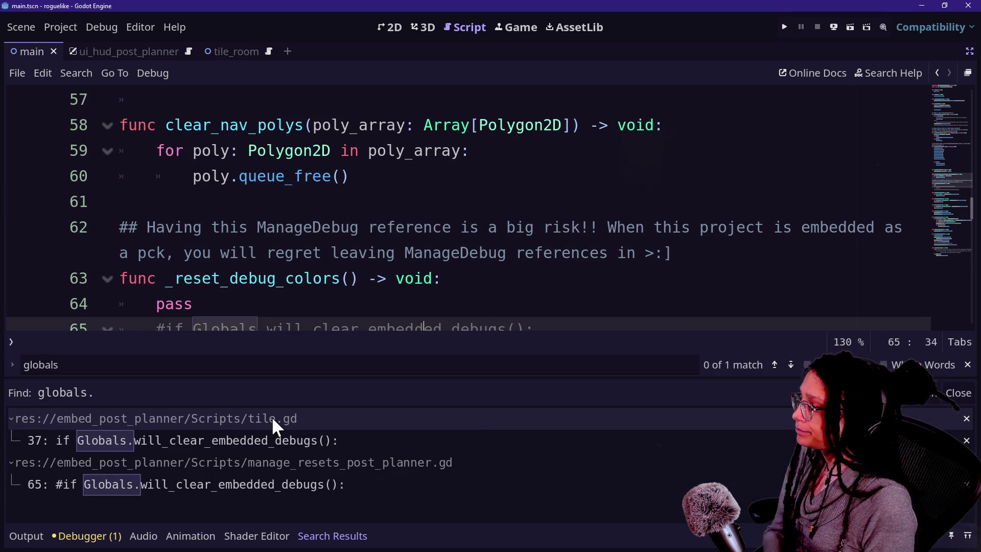
click(223, 442)
click(412, 176)
scroll(438, 197, up, 1)
- Comment out lines 37–40 of set_tile_color in tile.gd
click(506, 237)
key(Down)
key(Down)
key(Down)
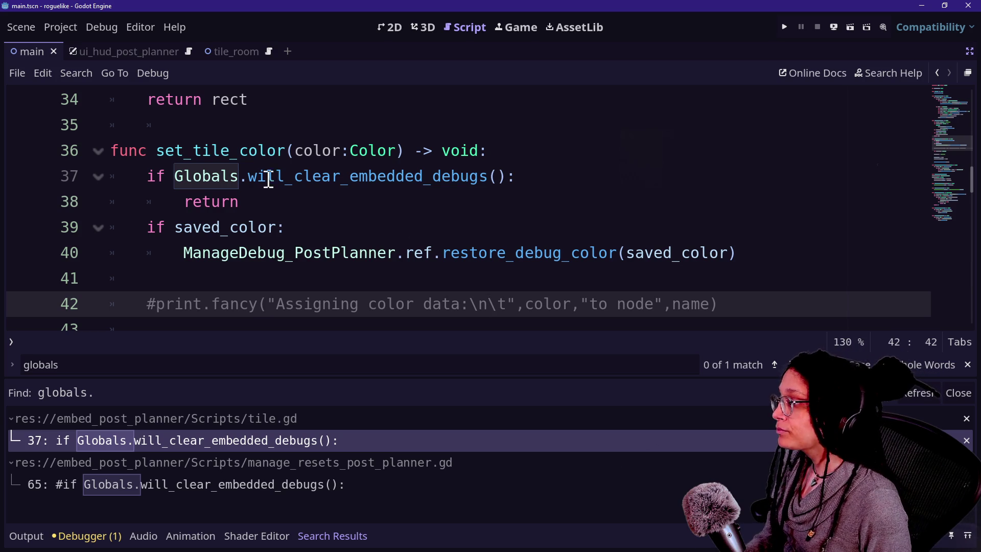
drag(302, 176, 462, 252)
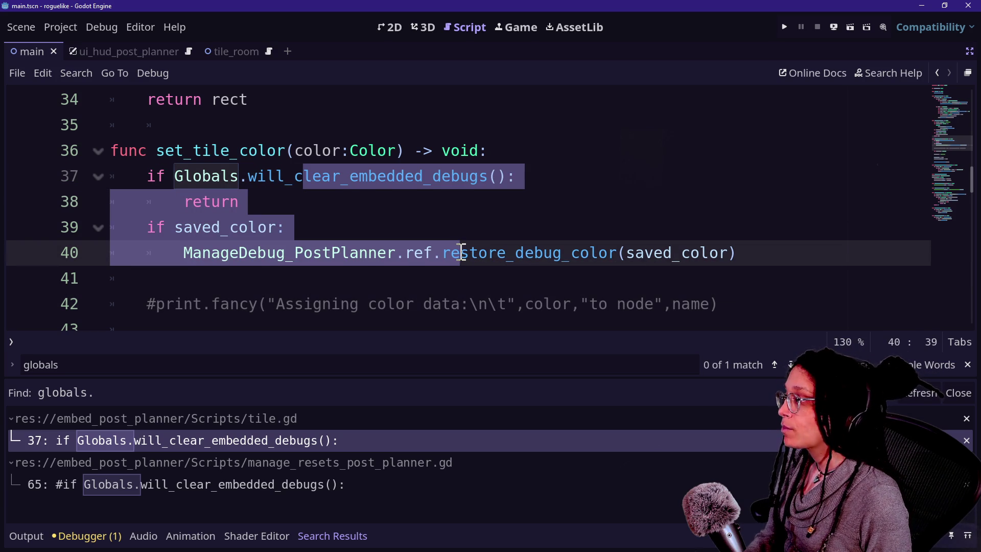
click(345, 158)
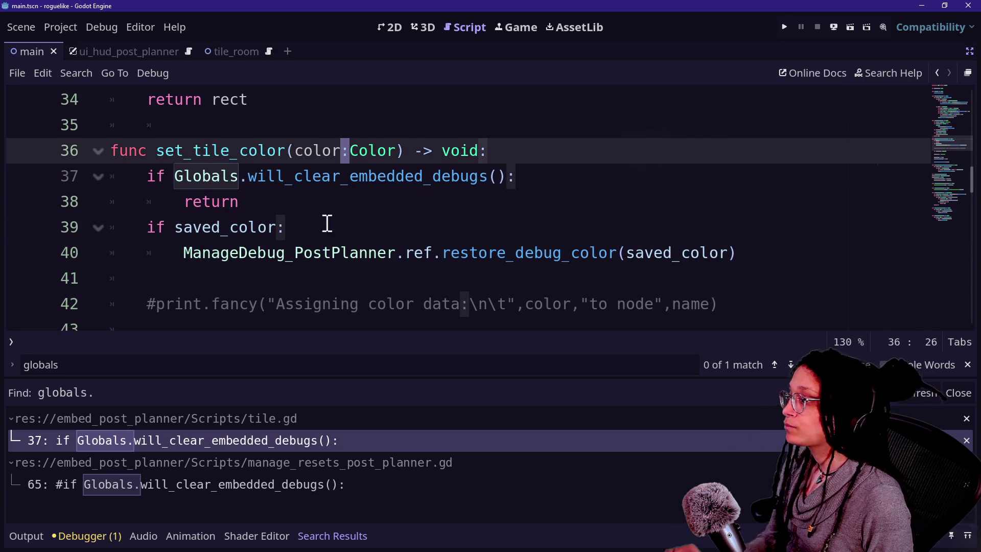
click(313, 214)
mouse_move(250, 176)
mouse_down()
mouse_move(400, 241)
mouse_move(405, 252)
mouse_up()
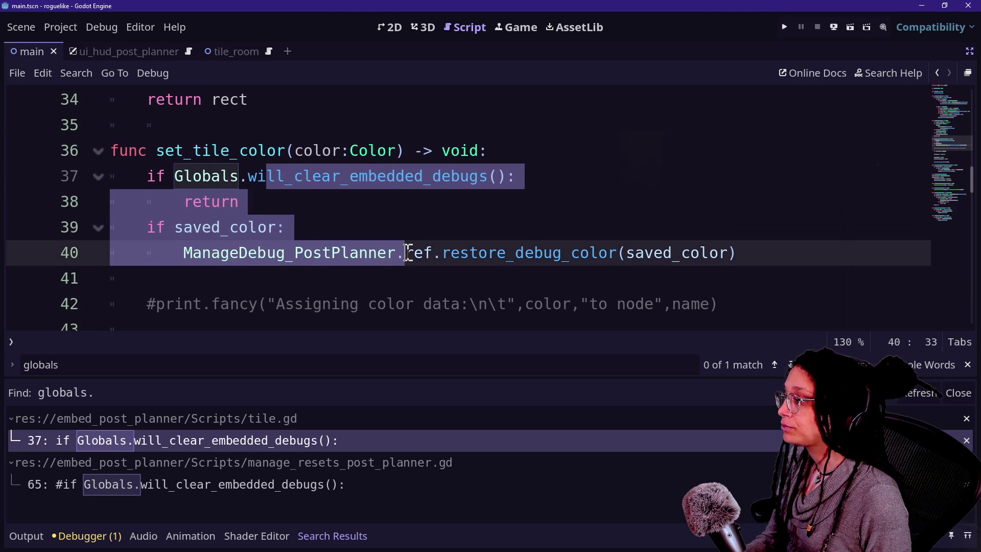
key(ctrl+k)
- Add pass as the body of set_tile_color and save tile.gd
click(611, 157)
key(Return)
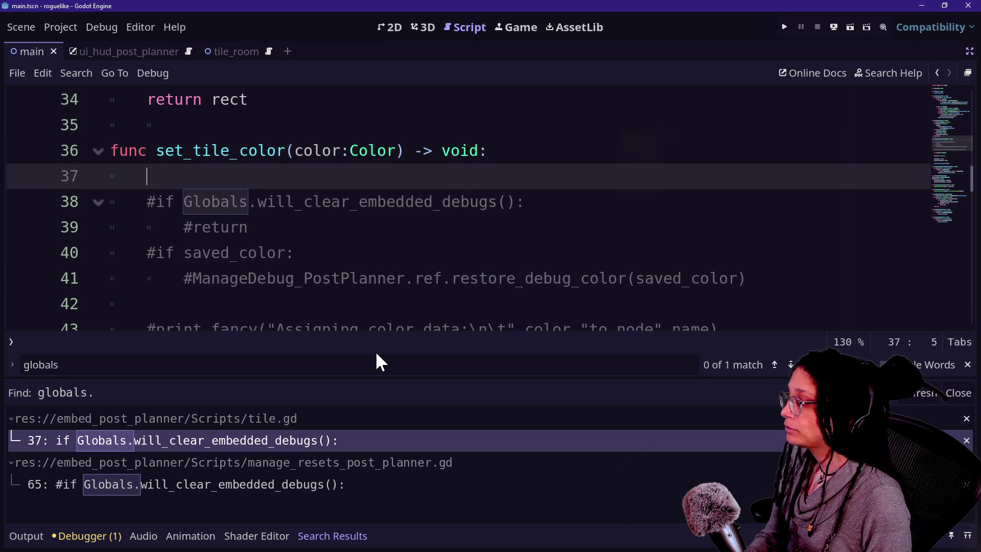
text(pass)
click(251, 233)
key(ctrl+s)
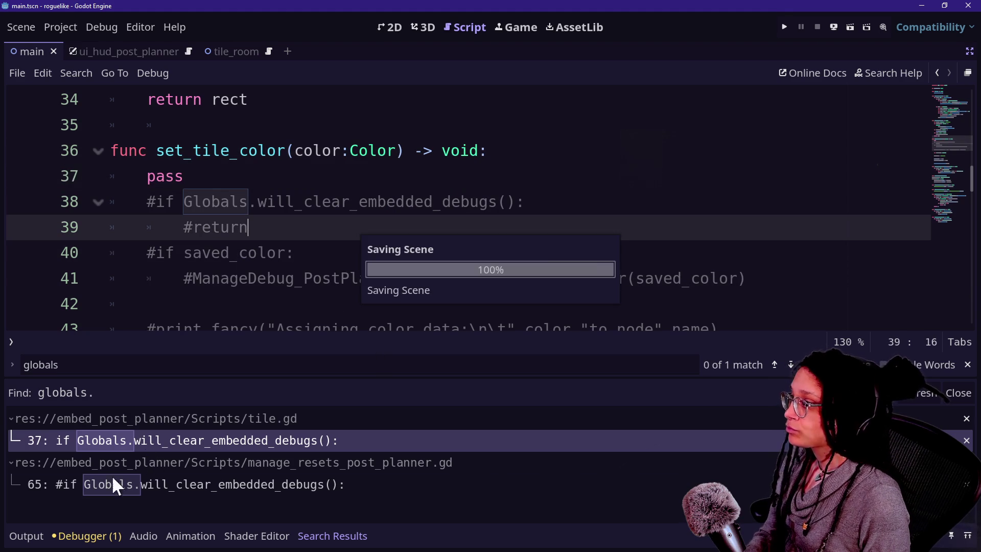
click(278, 271)
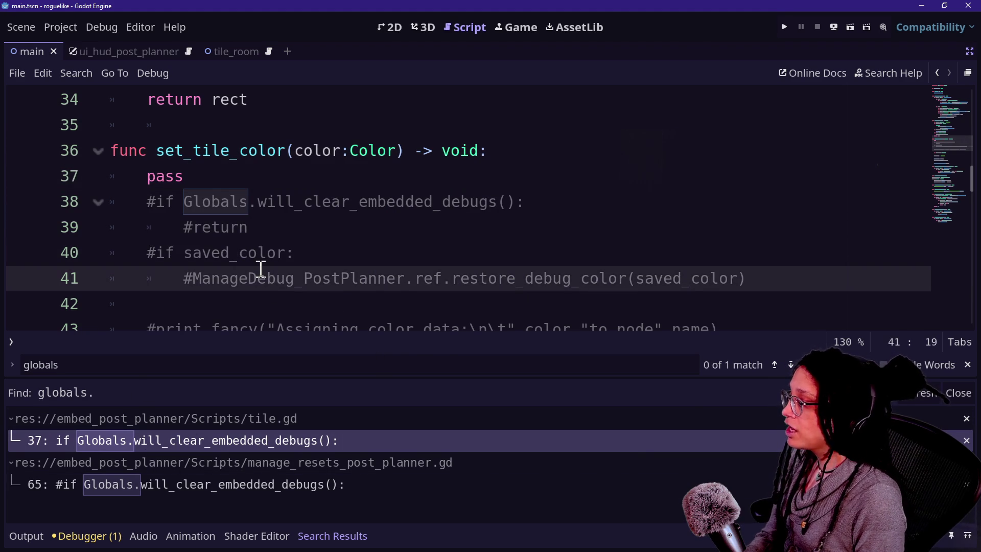
key(alt+shift+o)
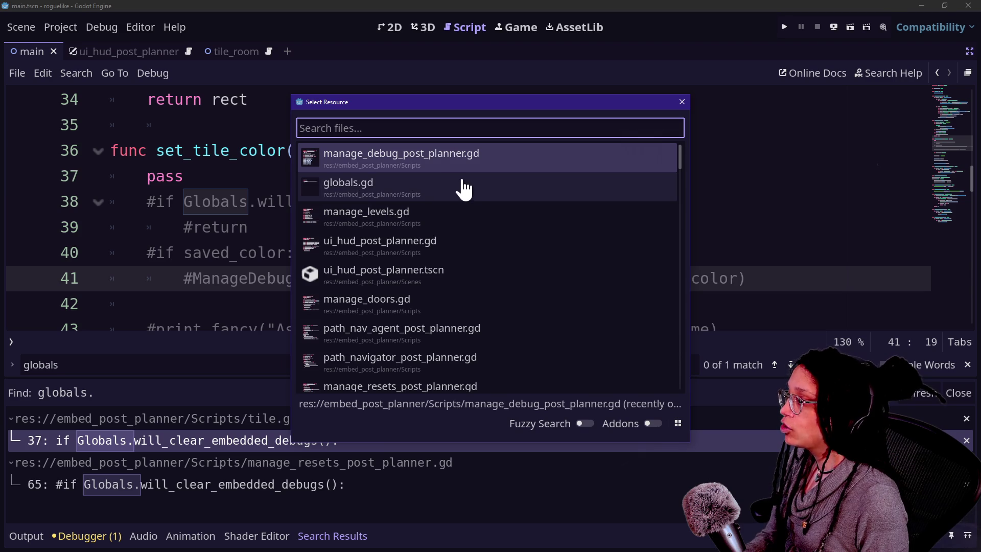
- Paste the ManageDebug warning from manage_resets_post_planner.gd above set_tile_color in tile.gd and save
text(re)
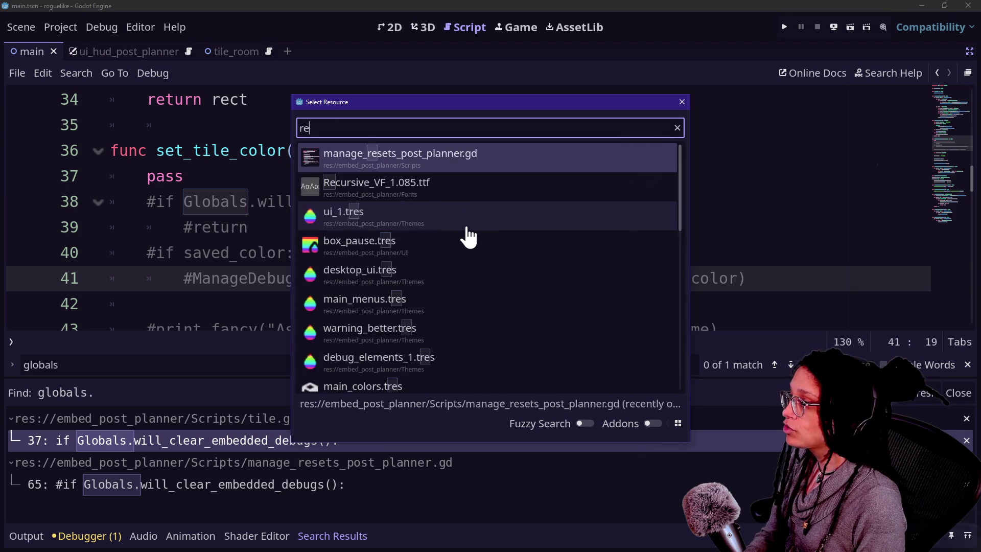
text(set)
key(Return)
drag(674, 253, 81, 233)
key(ctrl+c)
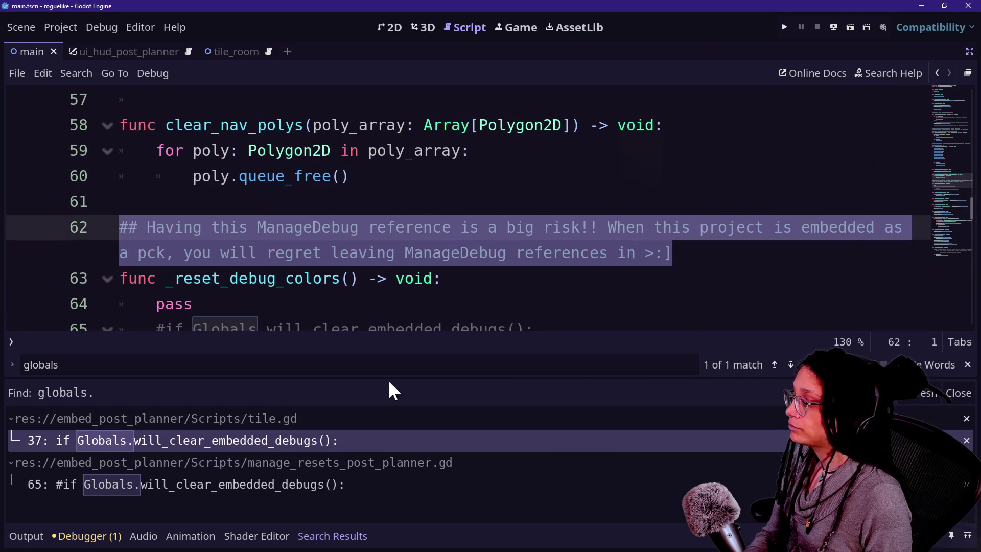
click(357, 441)
click(263, 124)
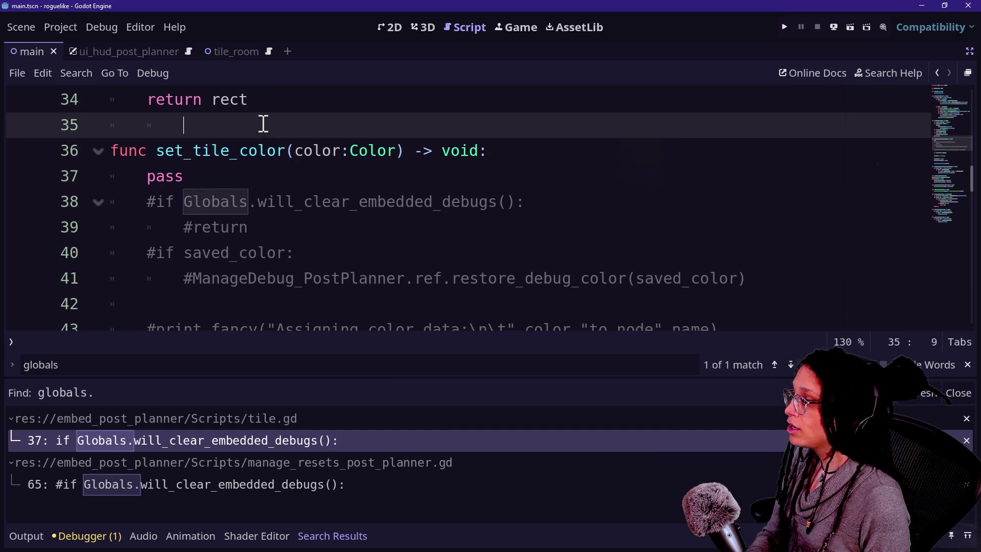
key(ctrl+v)
key(ctrl+s)
- Check the commented-out code in both scripts, then run the project to the Post Planner title menu
click(394, 118)
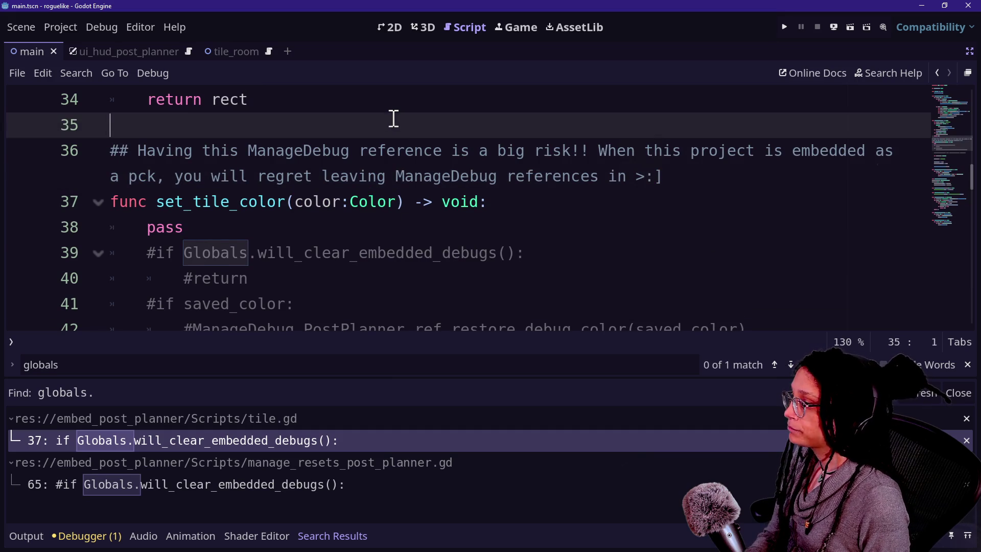
click(400, 283)
scroll(378, 286, down, 1)
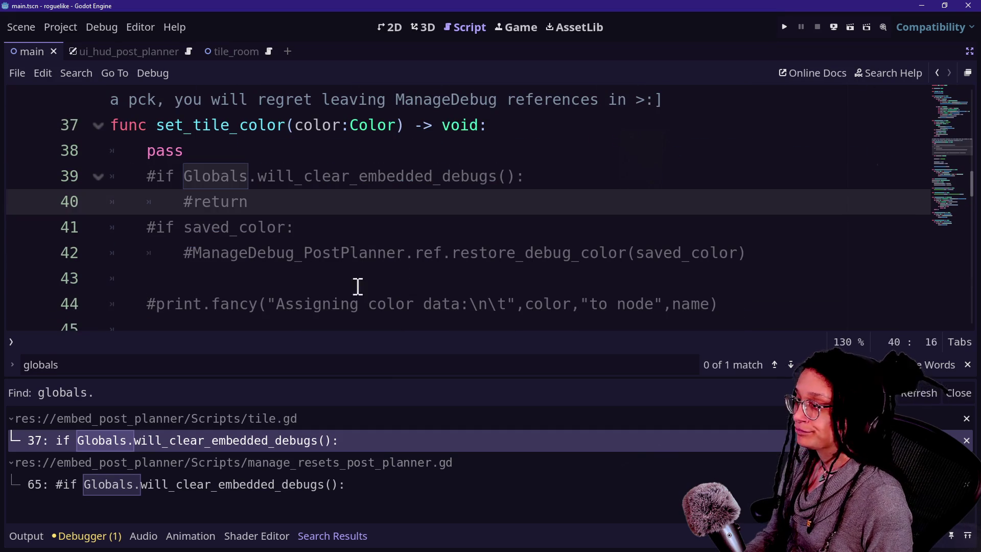
click(487, 253)
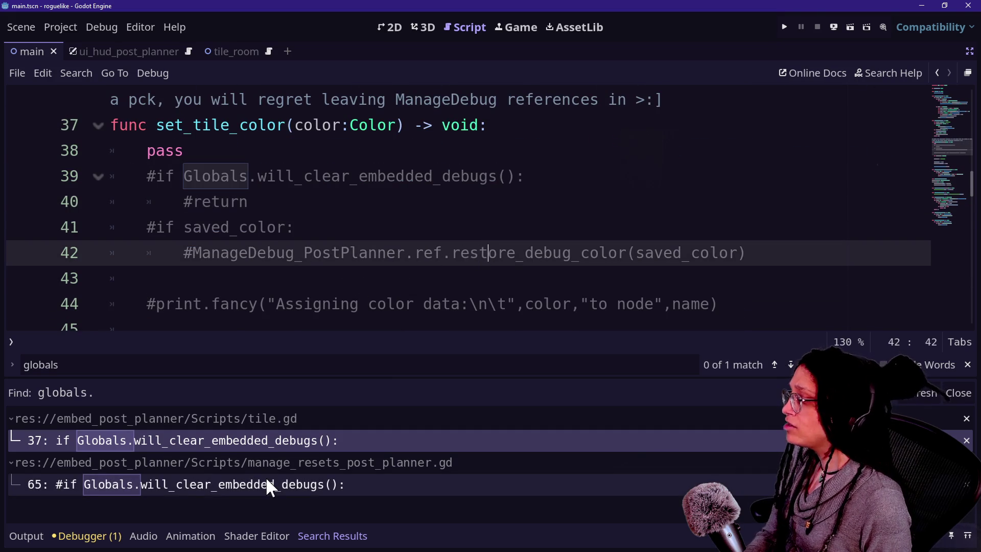
click(266, 477)
click(412, 226)
scroll(423, 226, down, 1)
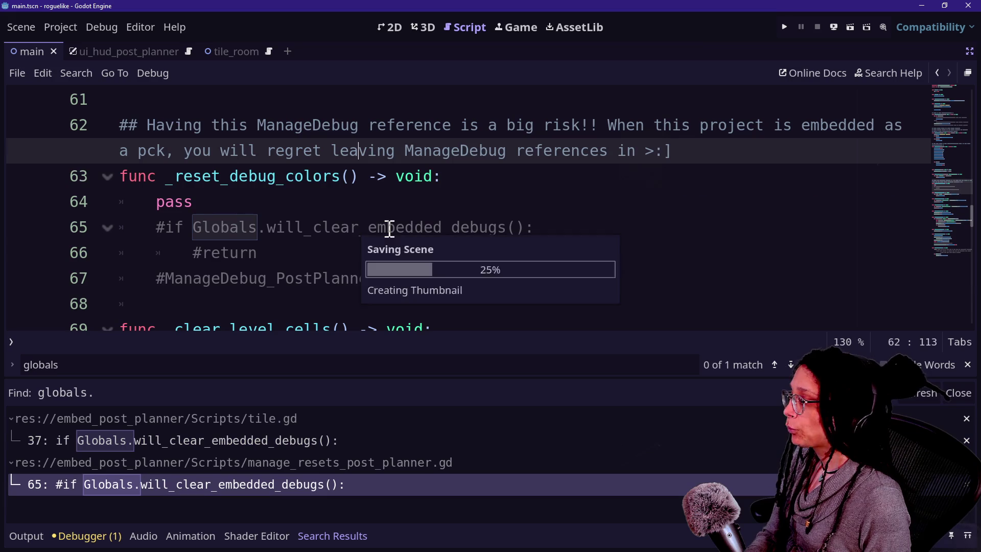
click(400, 188)
click(307, 460)
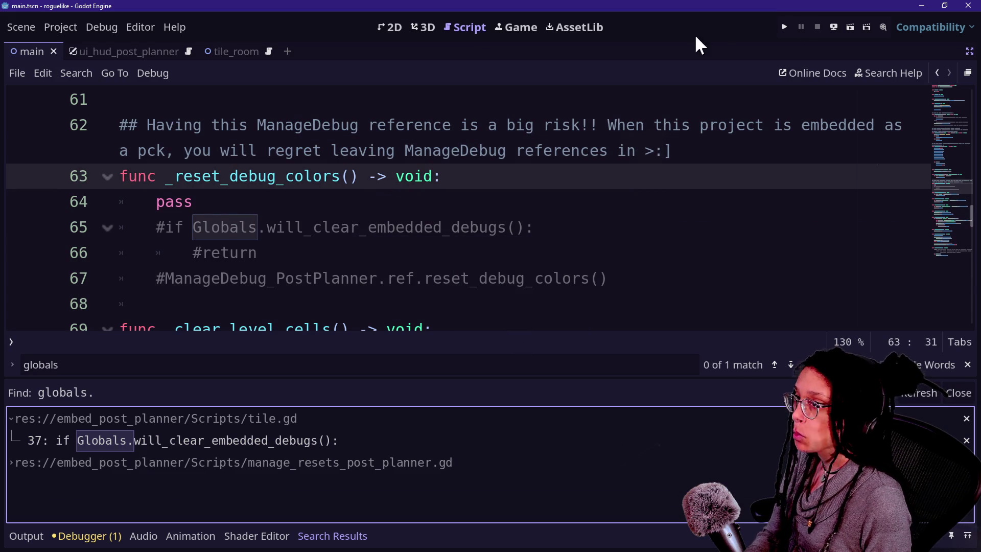
click(784, 27)
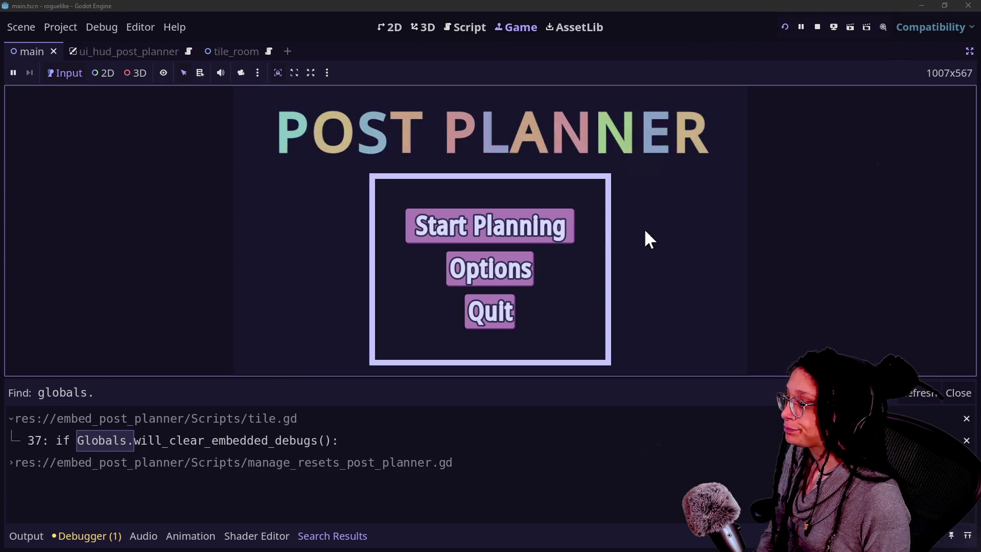
- Start planning from the title screen, pick a platform to enter a level, then stop the game
click(573, 228)
click(412, 227)
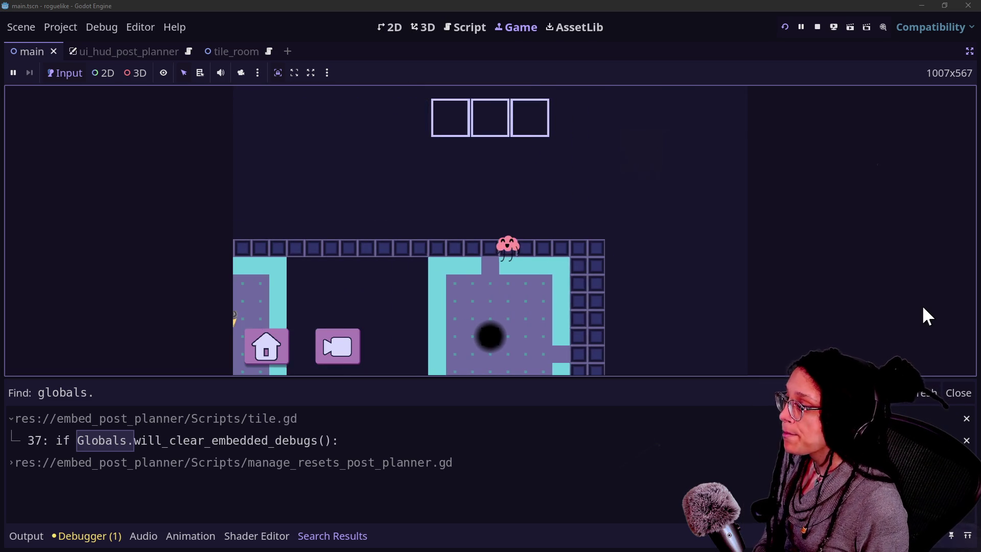
click(817, 27)
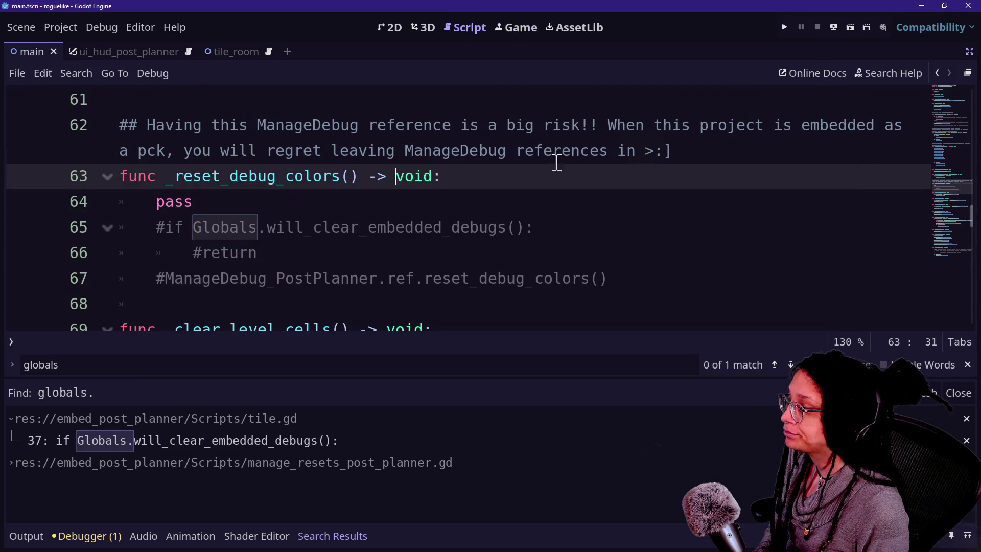
- Export the PCK as embed_post_planner.pck into the Embedded Games folder, overwriting the existing pack
click(329, 270)
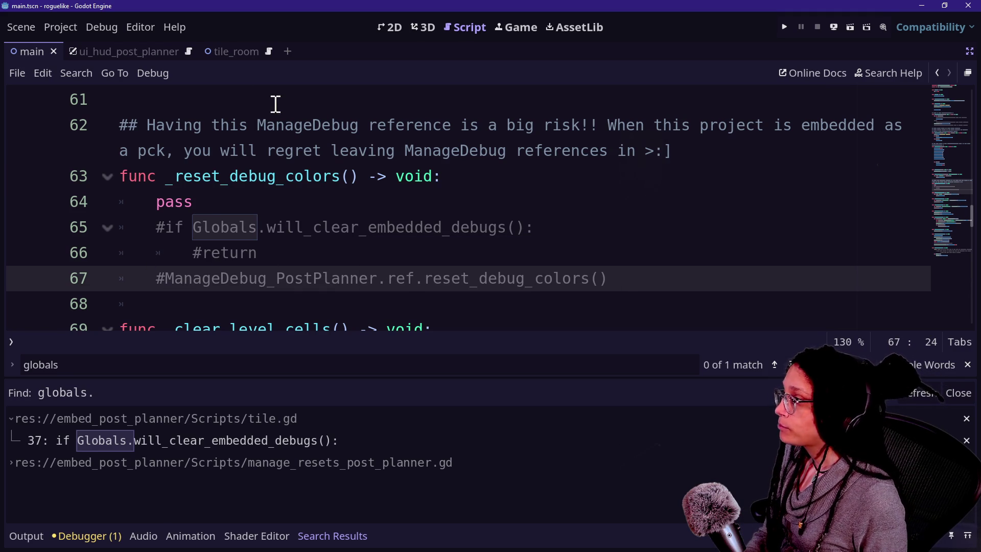
click(56, 28)
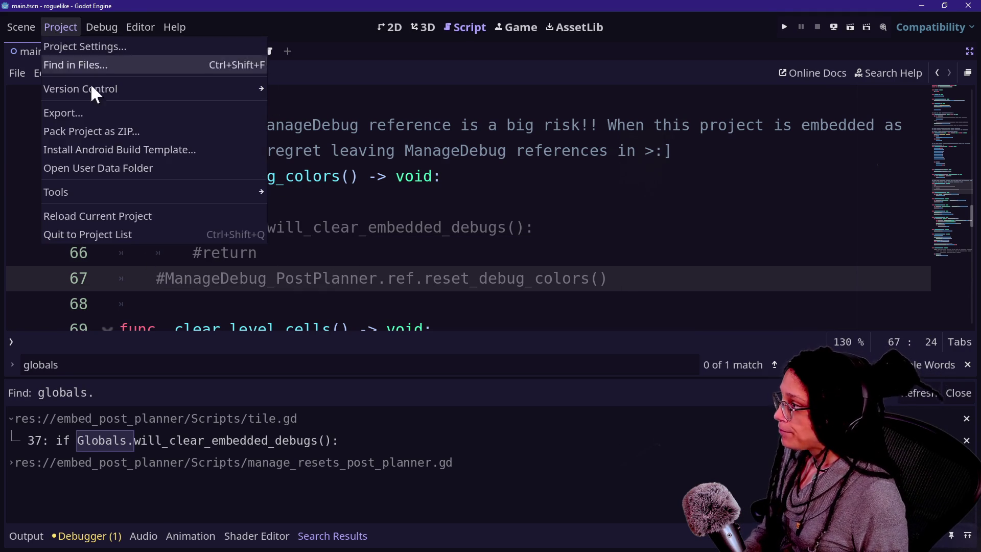
click(123, 112)
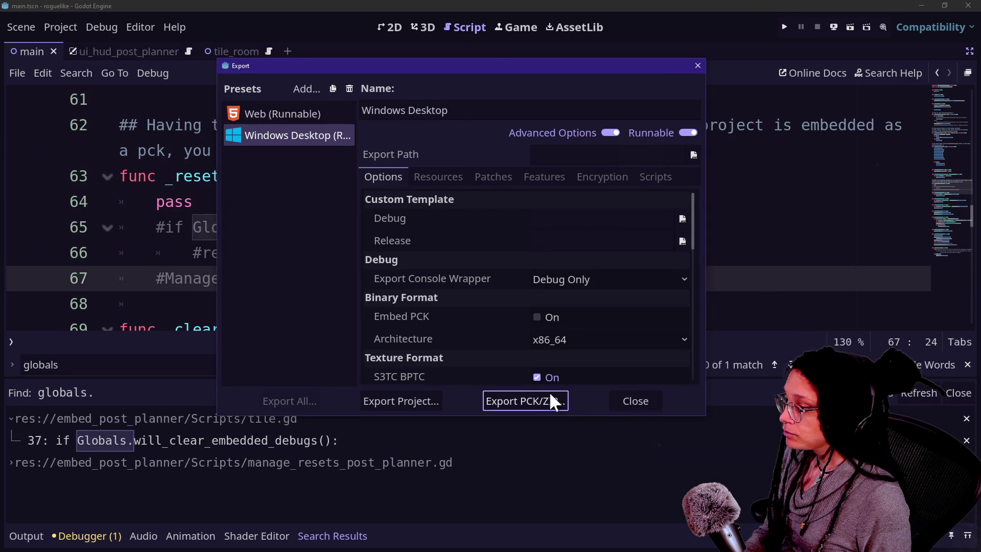
click(554, 399)
click(290, 297)
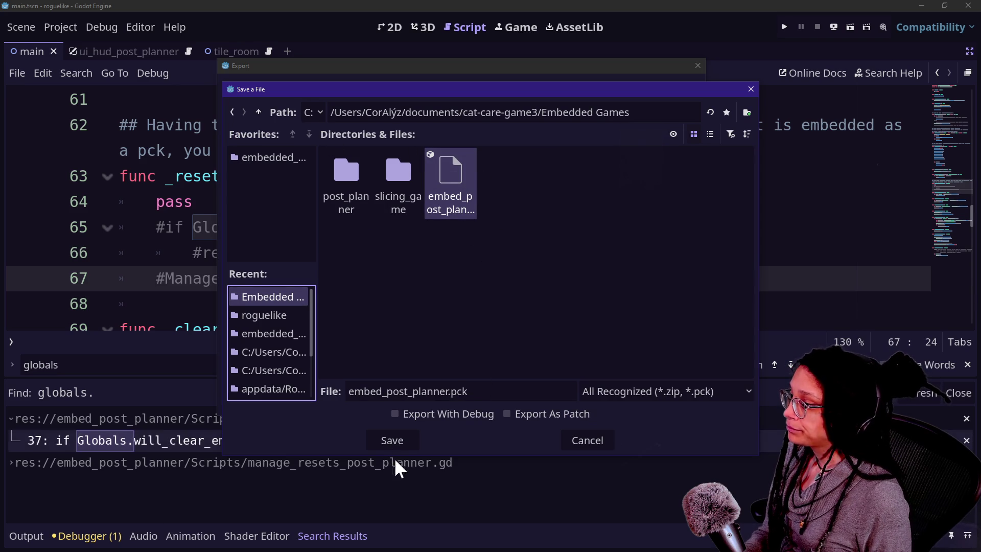
click(394, 442)
click(415, 296)
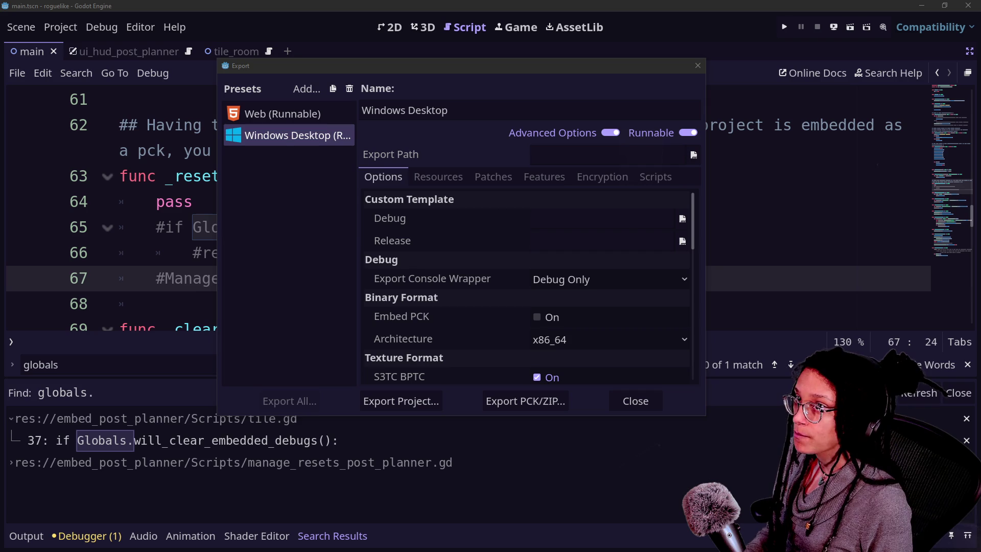
click(657, 399)
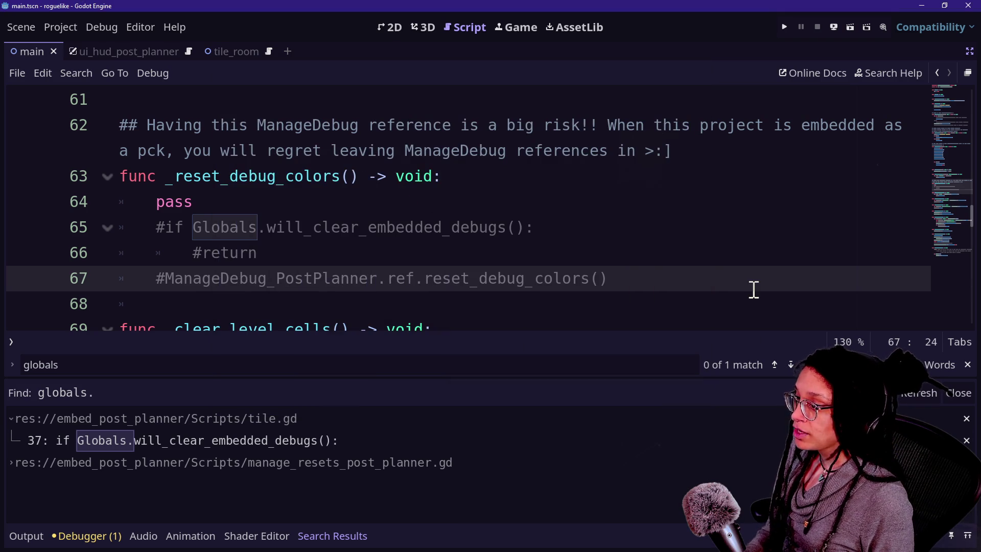
- In the cat-care-game editor, reload the changed scenes from disk and reload the current project
key(alt+Tab)
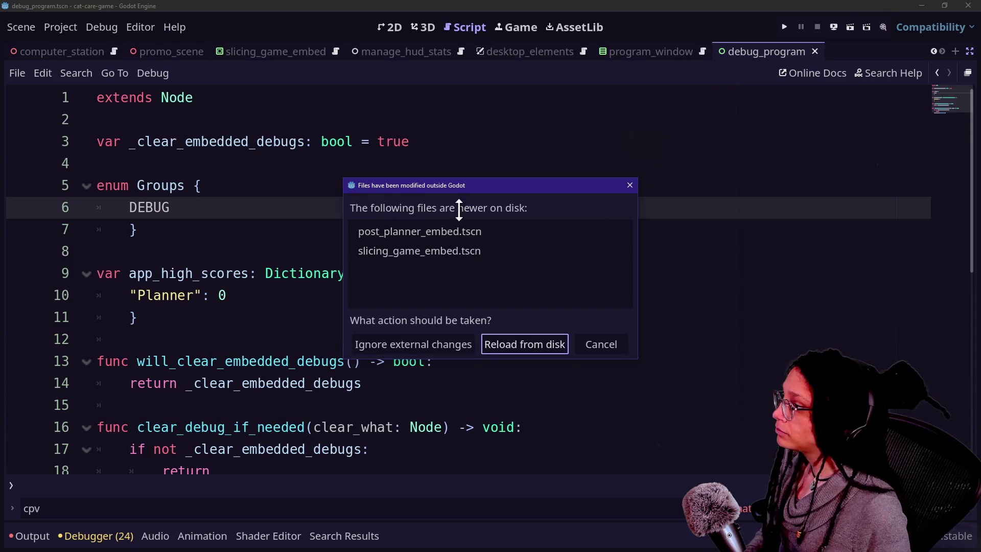
click(559, 345)
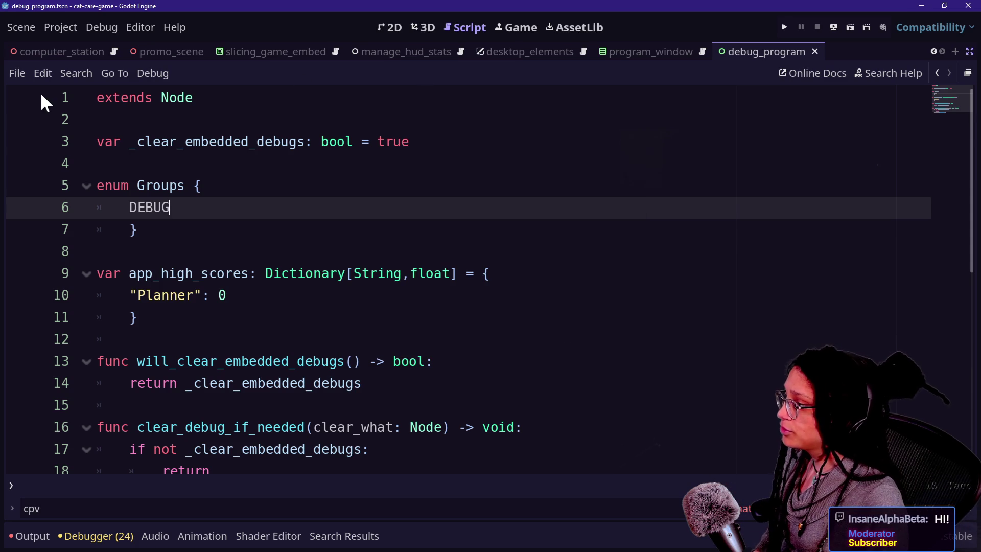
click(60, 27)
click(93, 224)
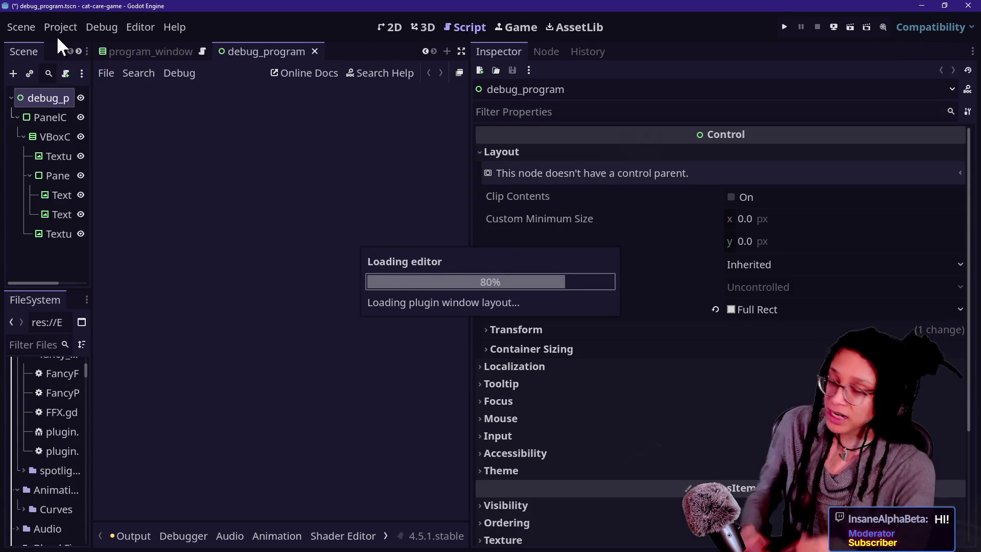
click(57, 28)
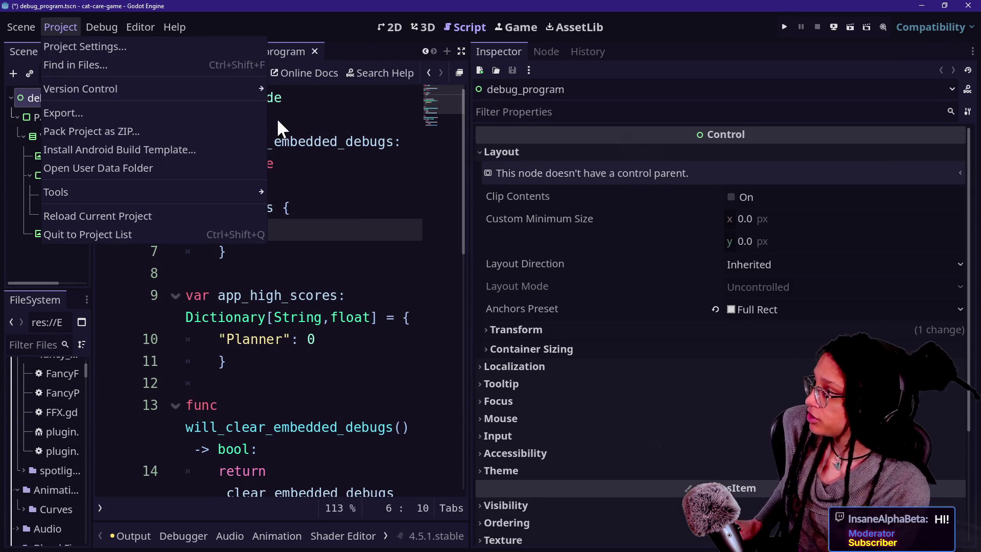
- Delete the _clear_embedded_debugs variable, Groups enum and debug functions, keeping app_high_scores, and save
key(Escape)
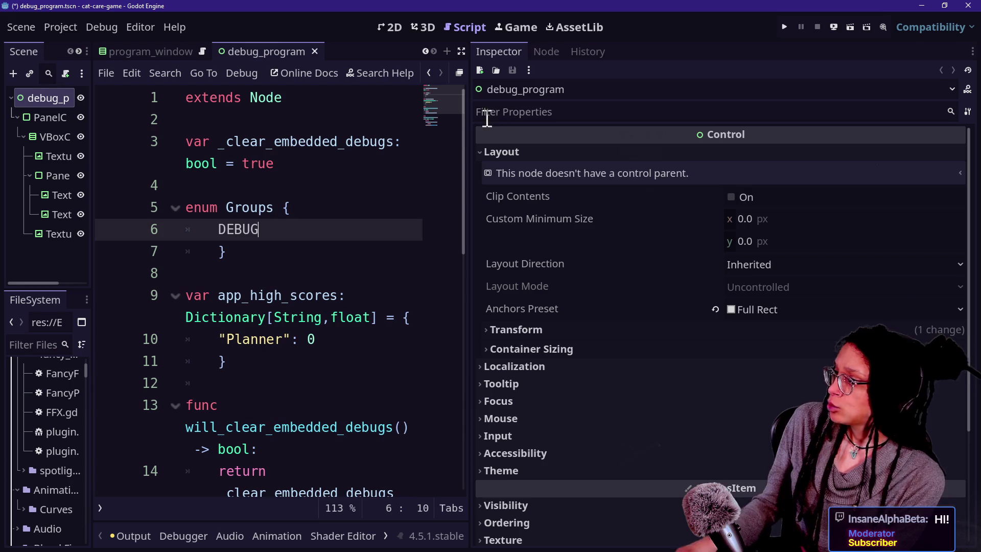
drag(467, 113, 721, 138)
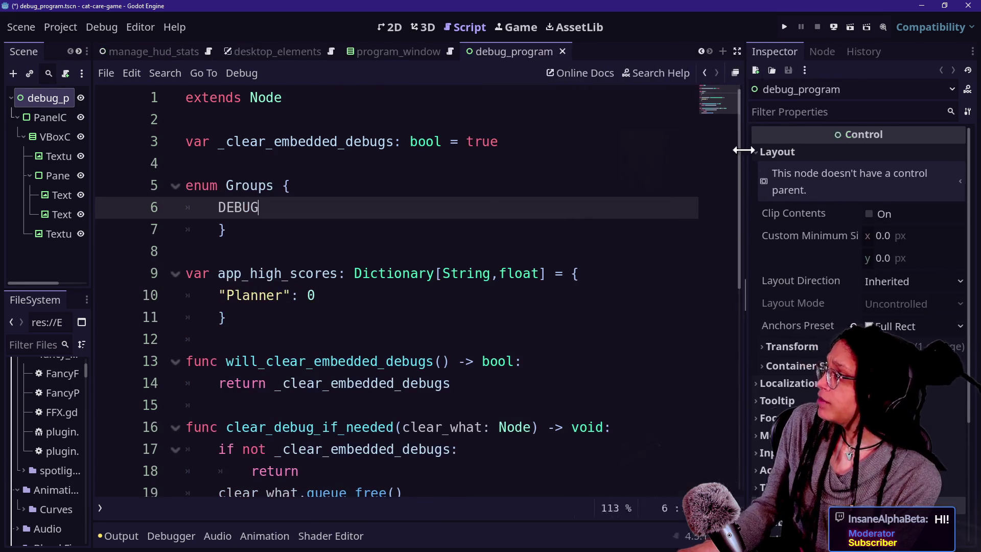
right_click(496, 200)
key(Escape)
mouse_move(306, 185)
mouse_down()
mouse_move(336, 118)
mouse_move(351, 164)
mouse_up()
key(BackSpace)
key(BackSpace)
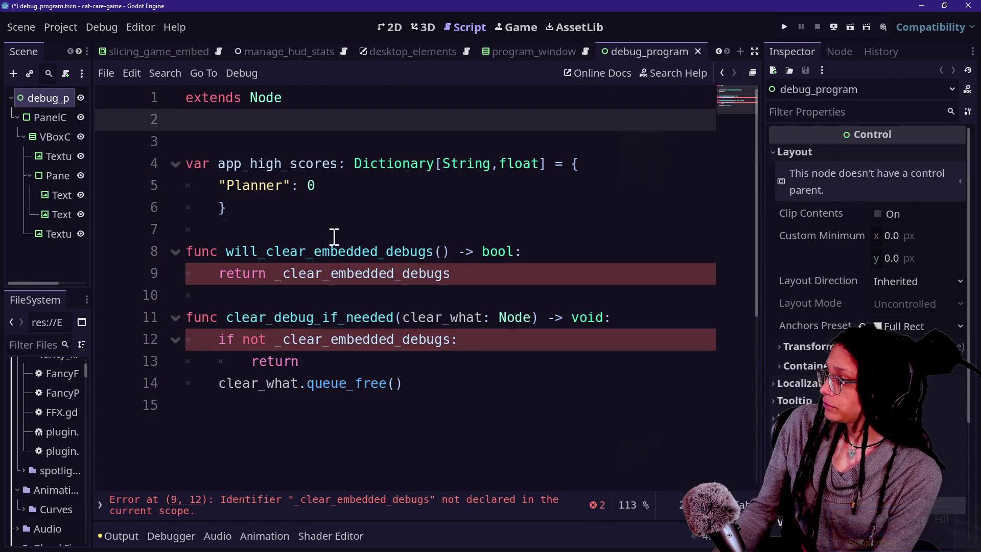
drag(333, 235, 606, 484)
key(BackSpace)
key(BackSpace)
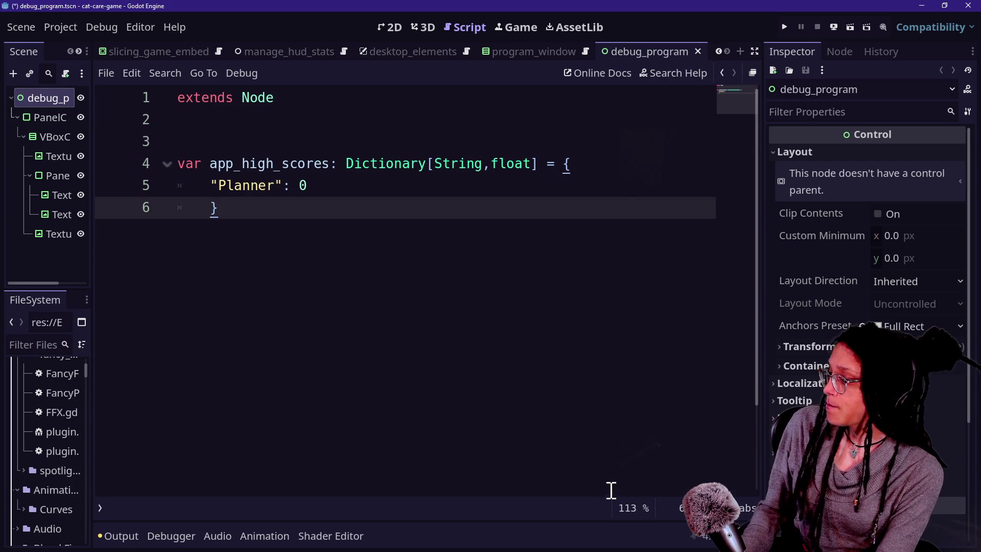
key(ctrl+a)
key(ctrl+s)
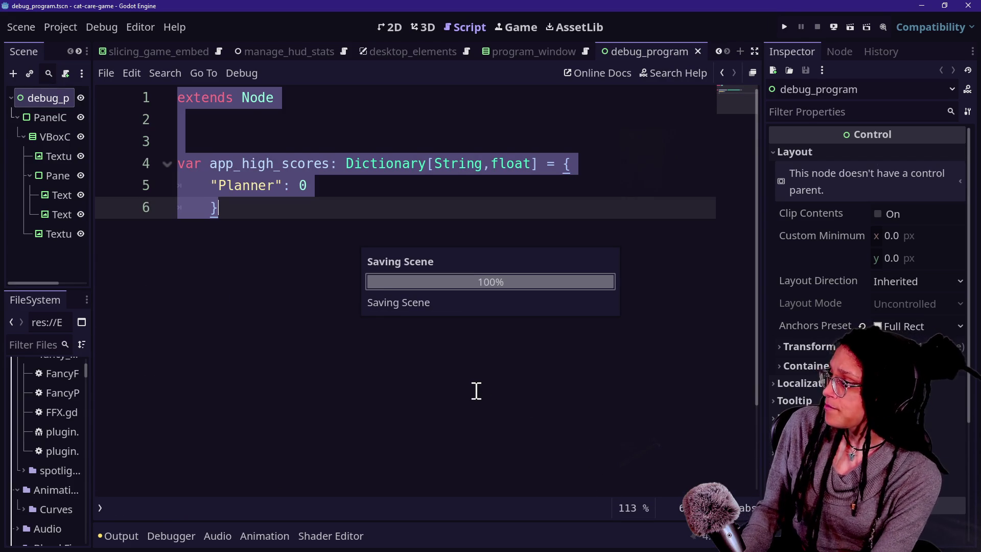
key(ctrl+shift+f)
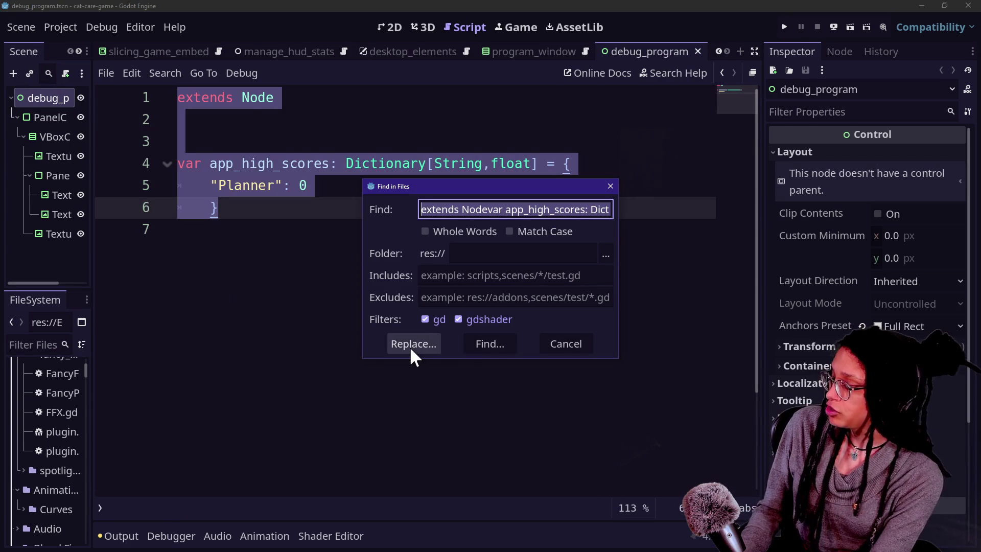
- Search for 'globals.', finding five commented matches in ui.gd, then run the cat-care game
text(globals.)
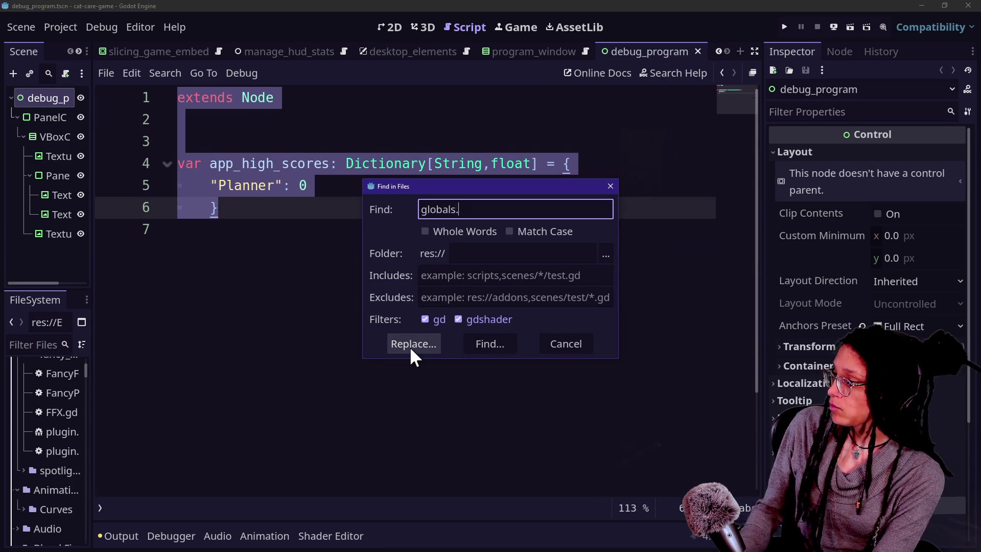
key(Return)
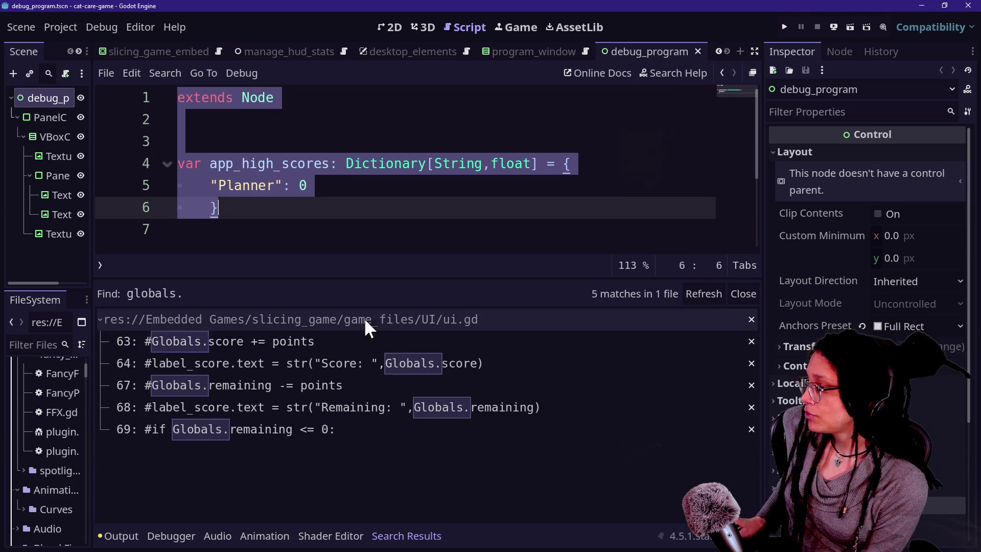
click(360, 225)
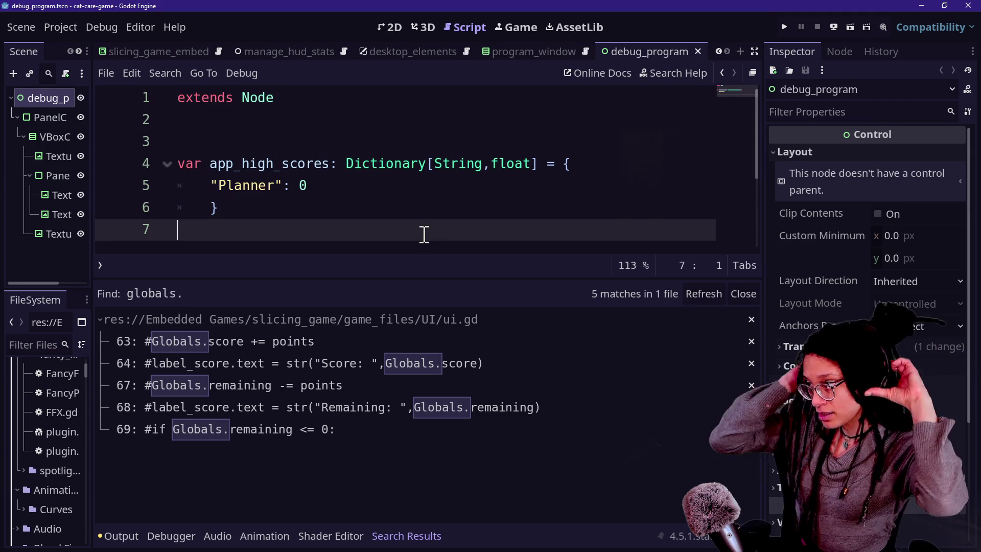
click(382, 191)
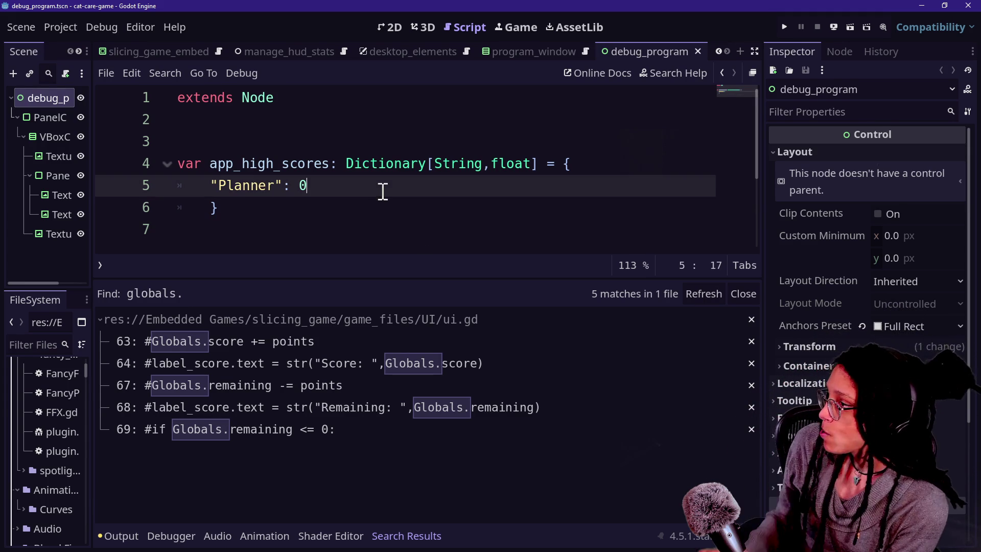
click(785, 26)
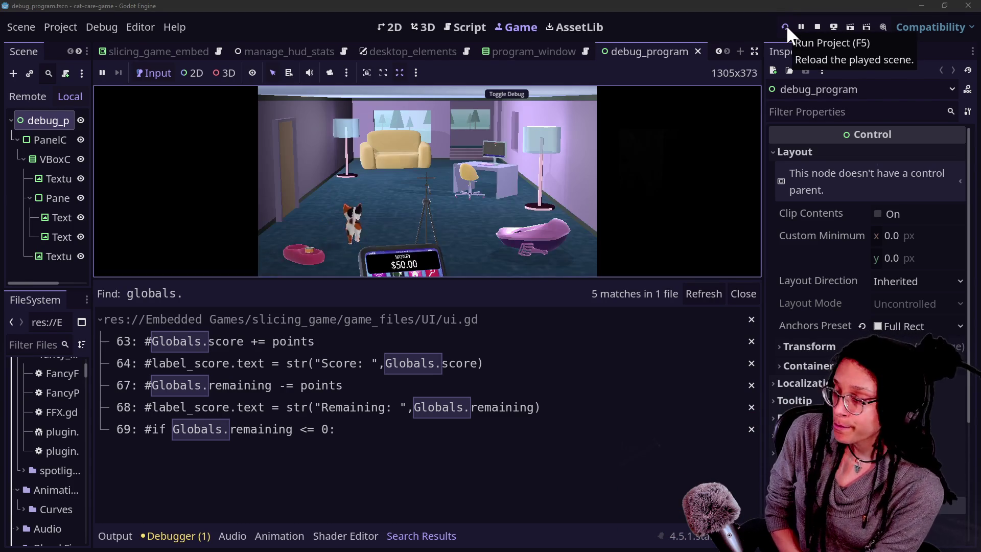
- Stop and restart the cat-care game run
click(816, 27)
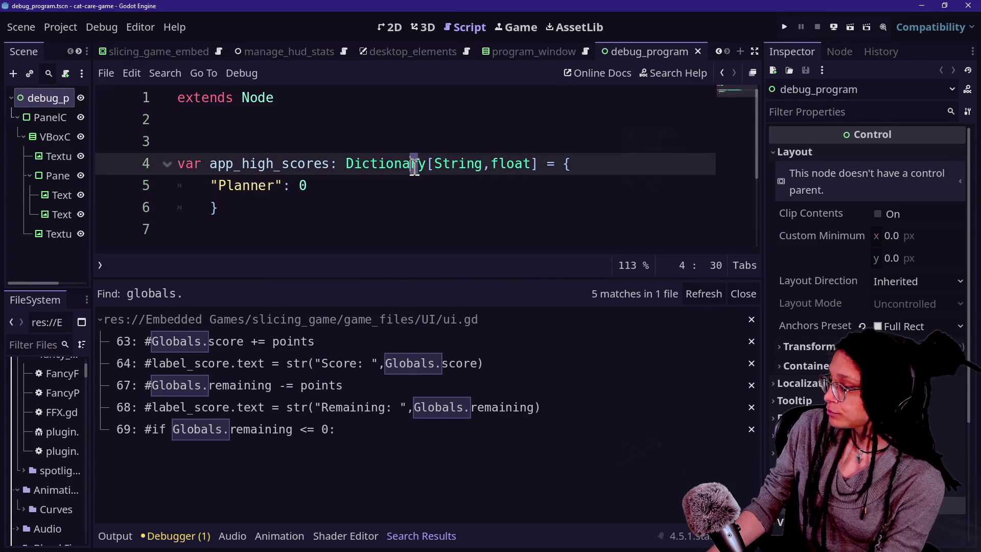
mouse_move(415, 169)
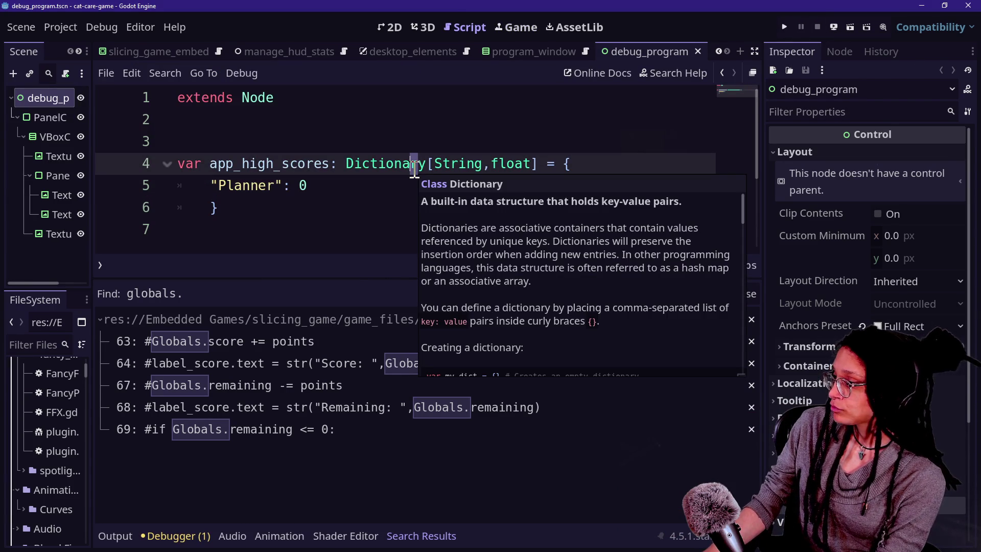
click(783, 27)
click(816, 27)
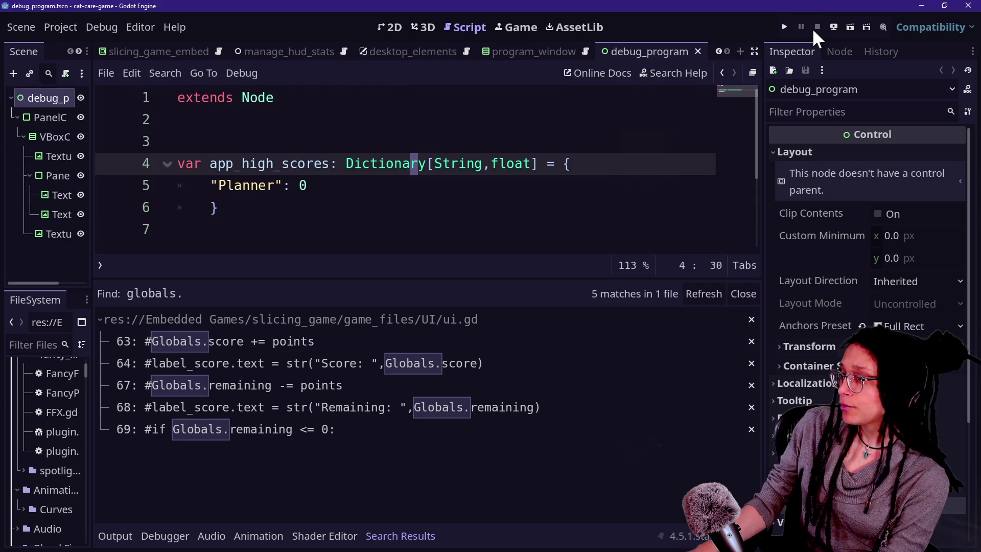
click(784, 27)
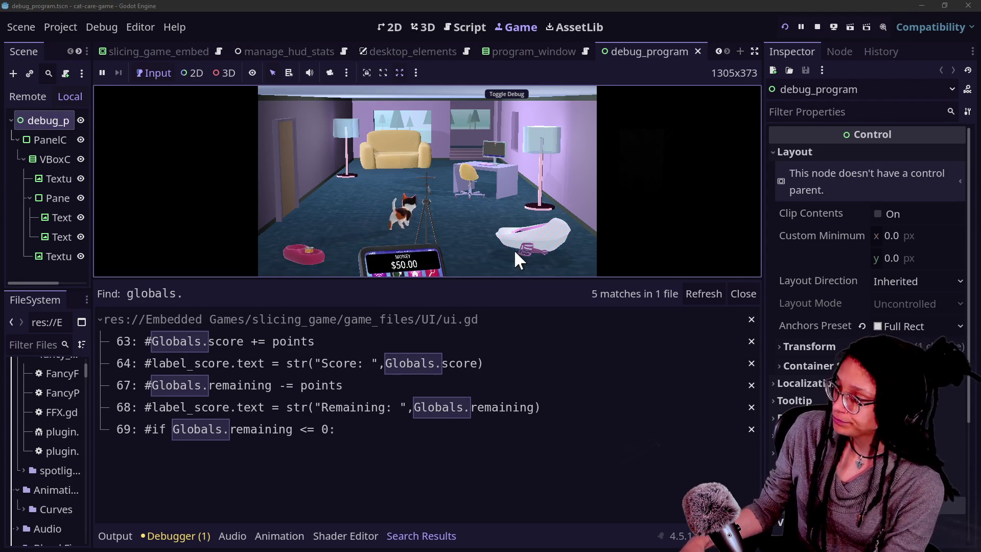
- Visit the litter box, then open Post Planner on the desk computer, hitting the parser error, and stop
click(515, 252)
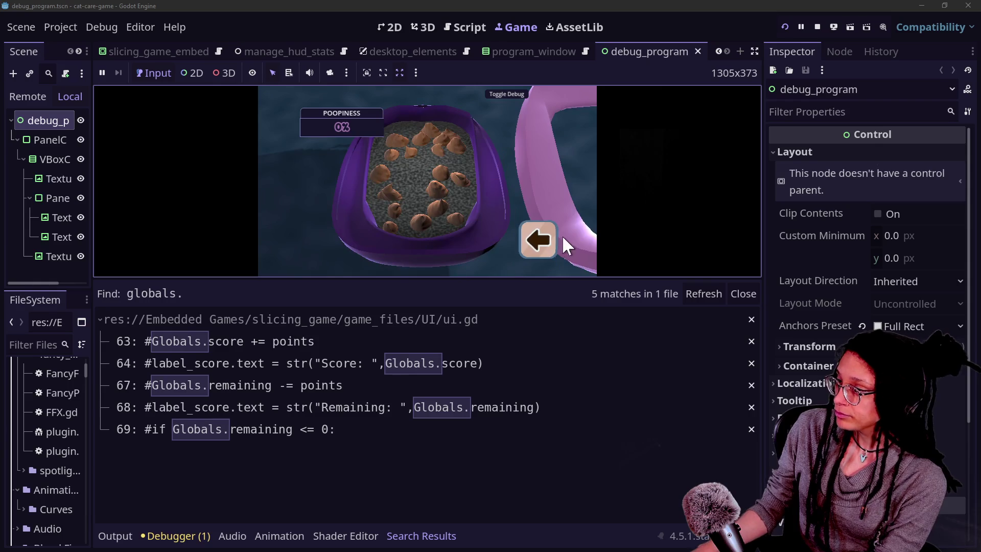
click(551, 252)
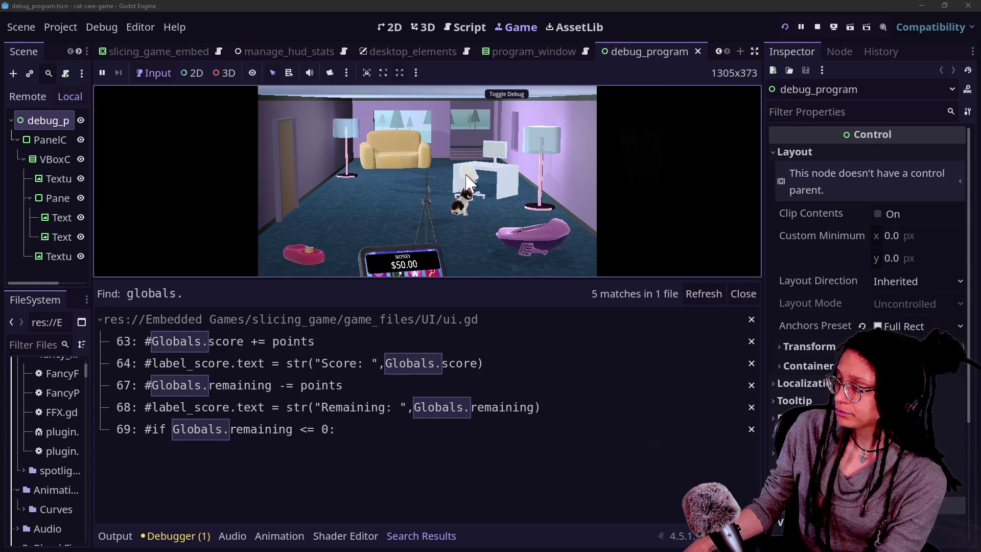
key(ctrl+j)
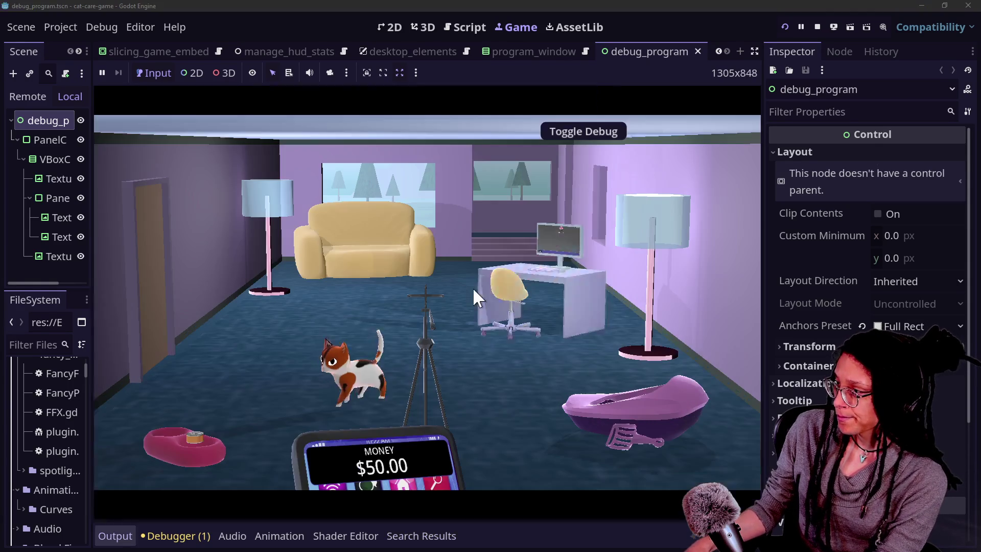
click(491, 289)
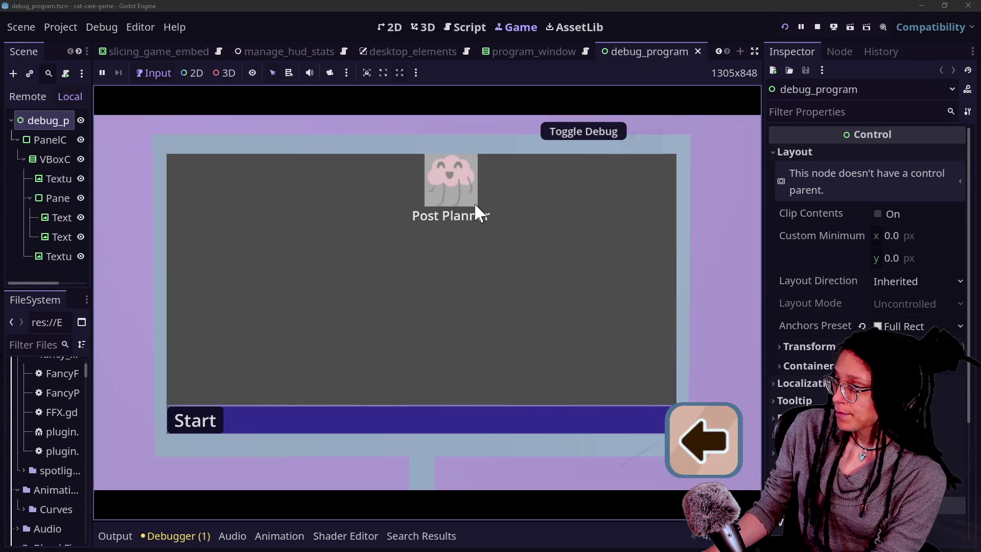
click(472, 203)
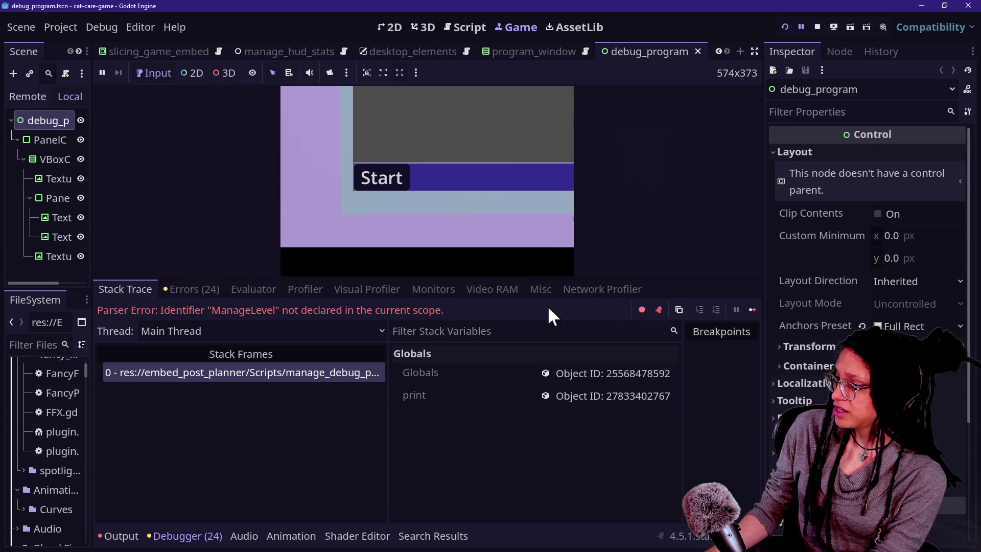
click(818, 27)
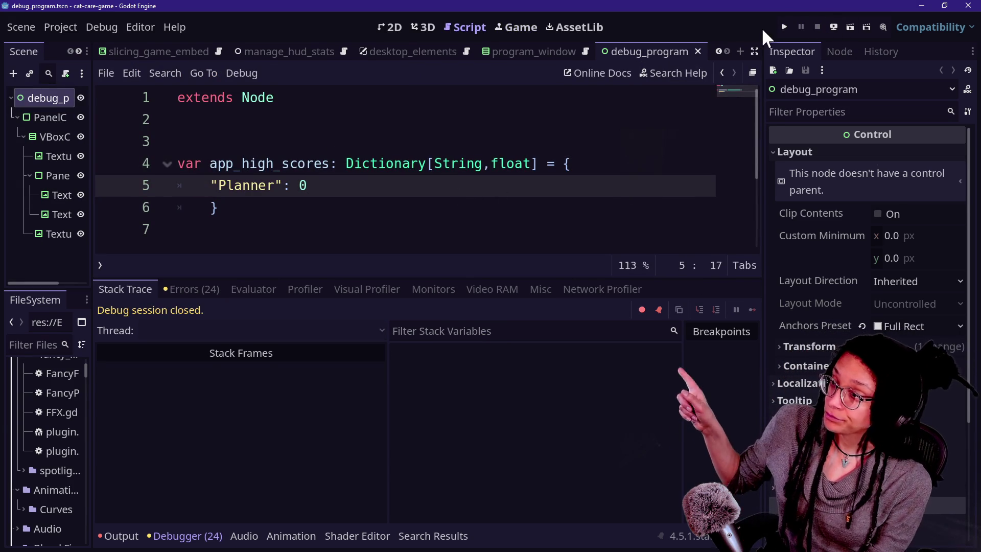
- Launch Post Planner from the desk computer, widen Stack Frames to trace the error to line 108, then stop
click(784, 27)
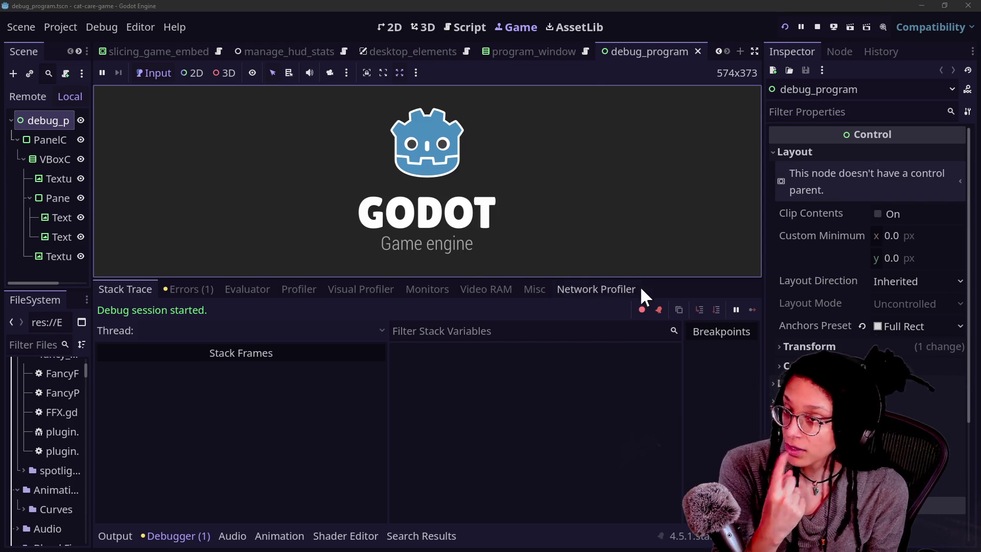
click(547, 253)
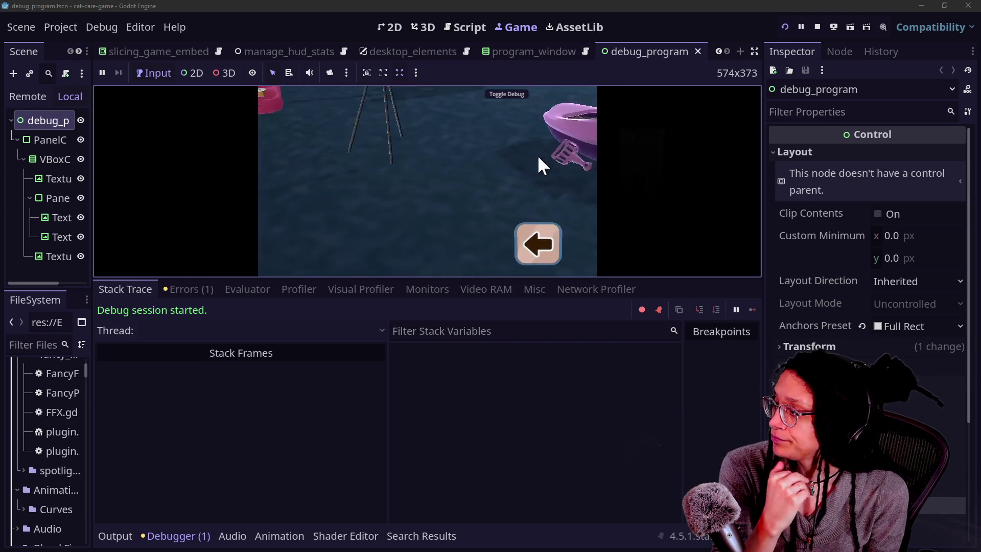
click(397, 228)
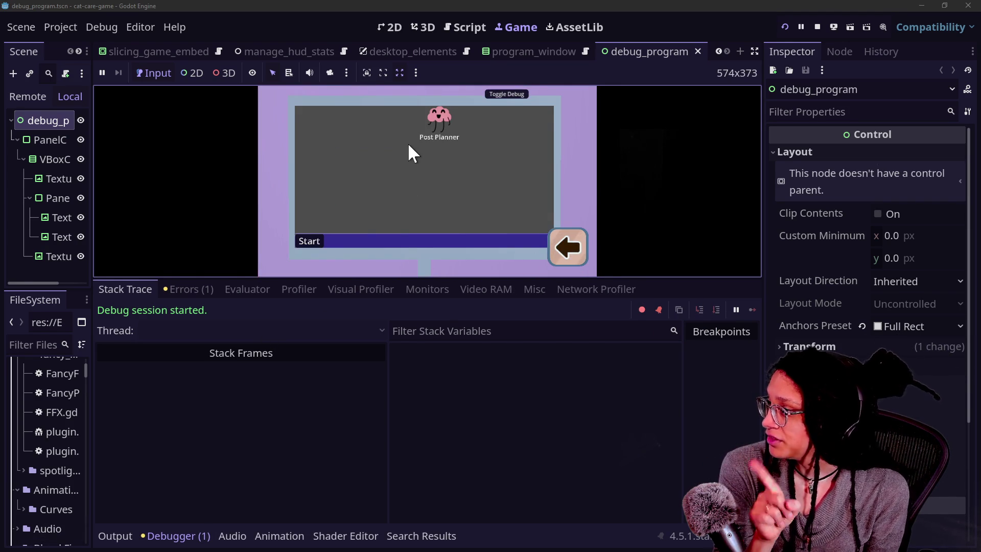
drag(439, 117, 430, 119)
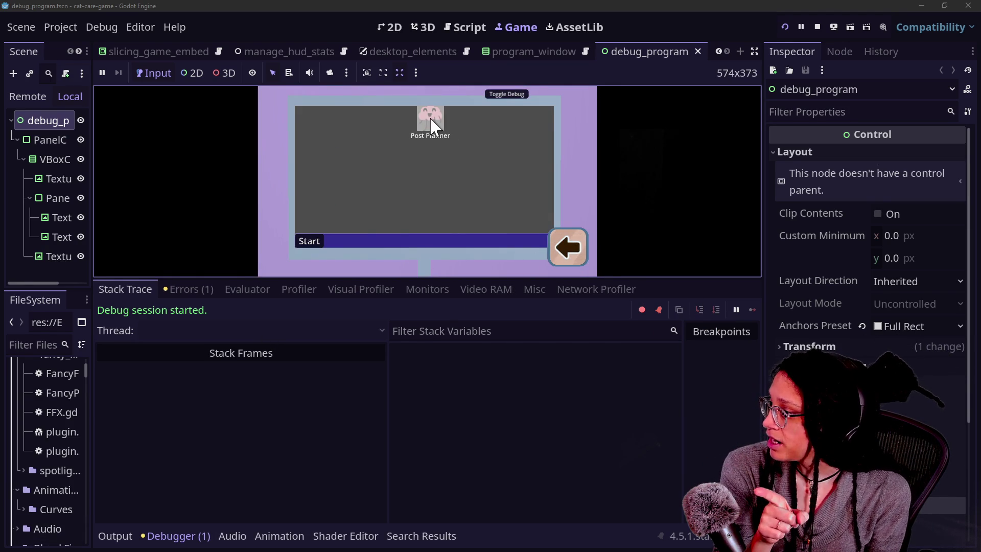
double_click(430, 120)
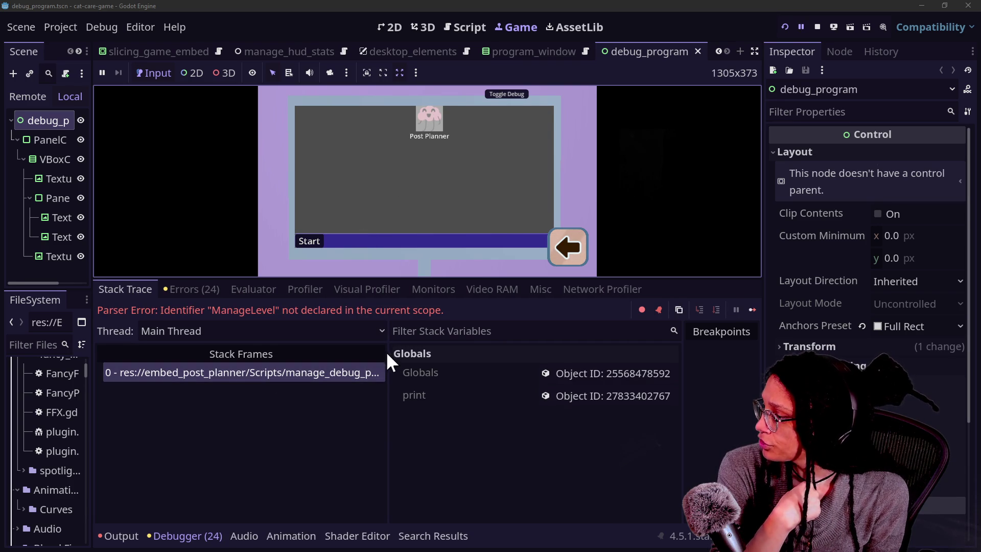
drag(387, 348, 548, 357)
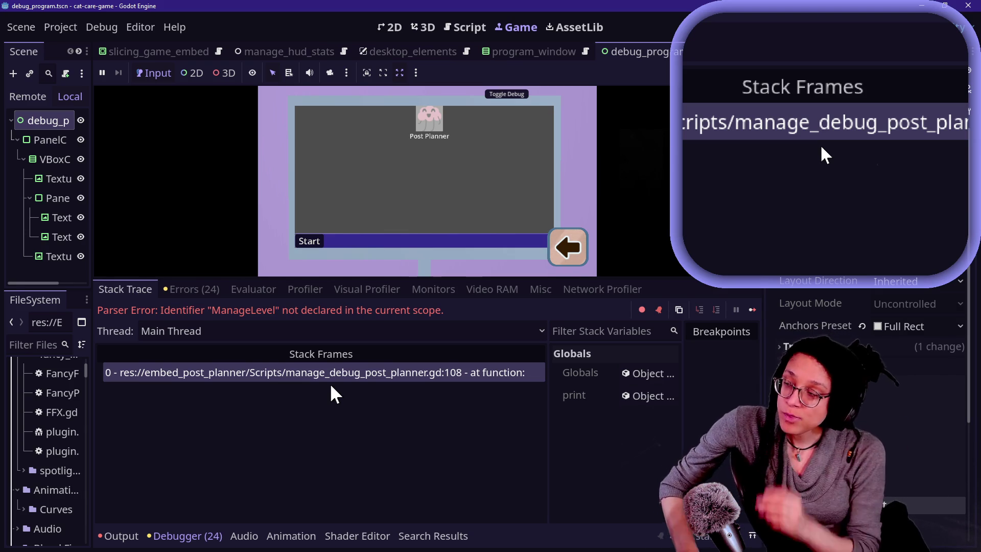
click(817, 28)
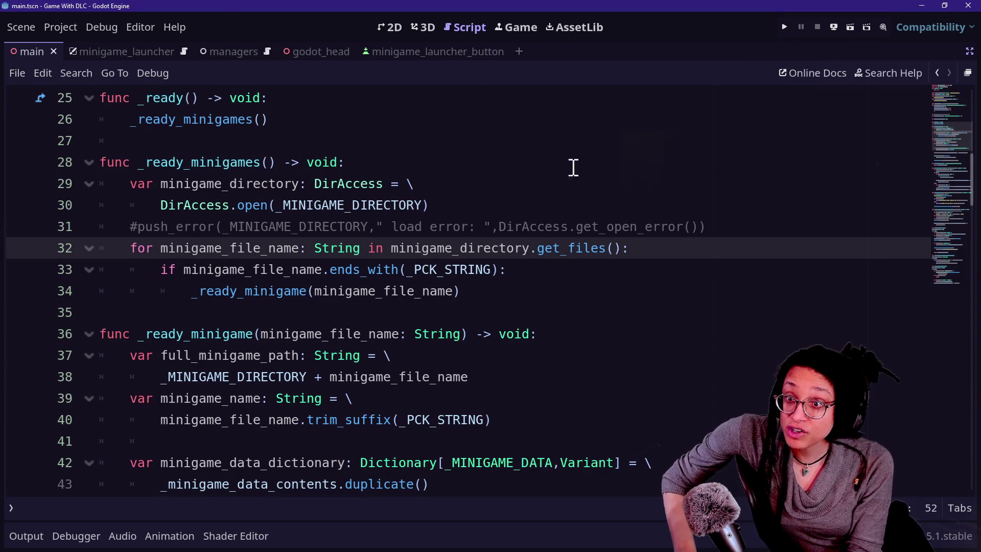
- Bring up the top of Game With DLC's main.gd, showing the Minigames directory and .pck constants
click(481, 185)
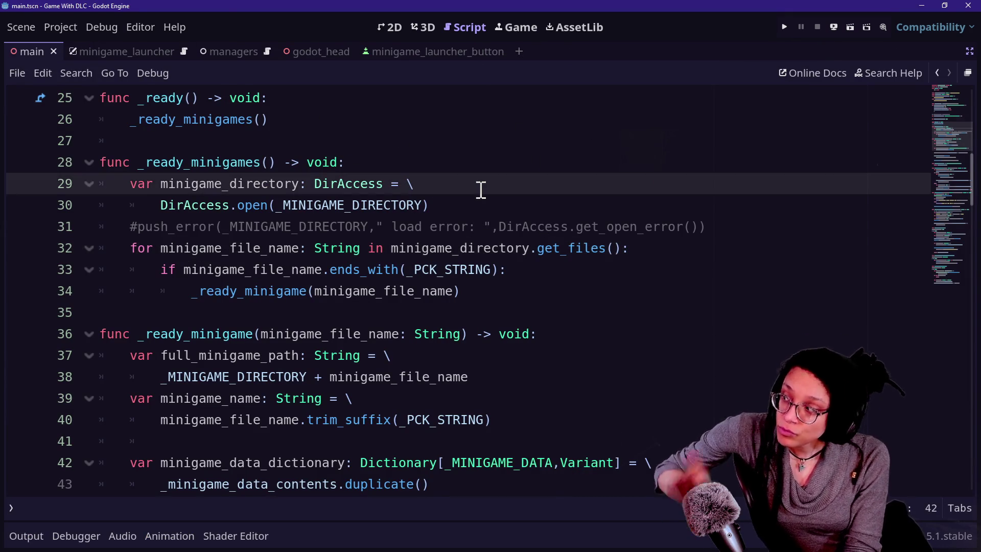
scroll(481, 190, up, 8)
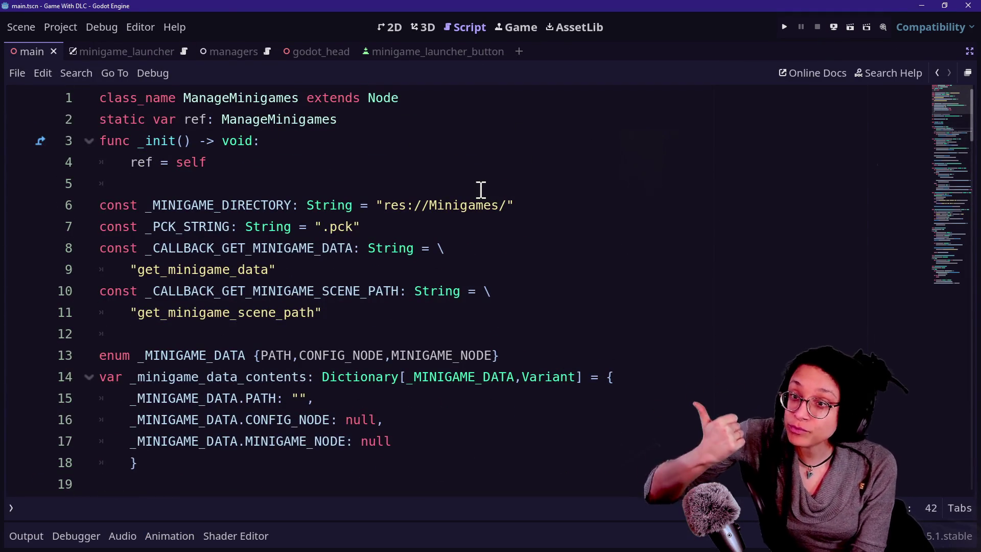